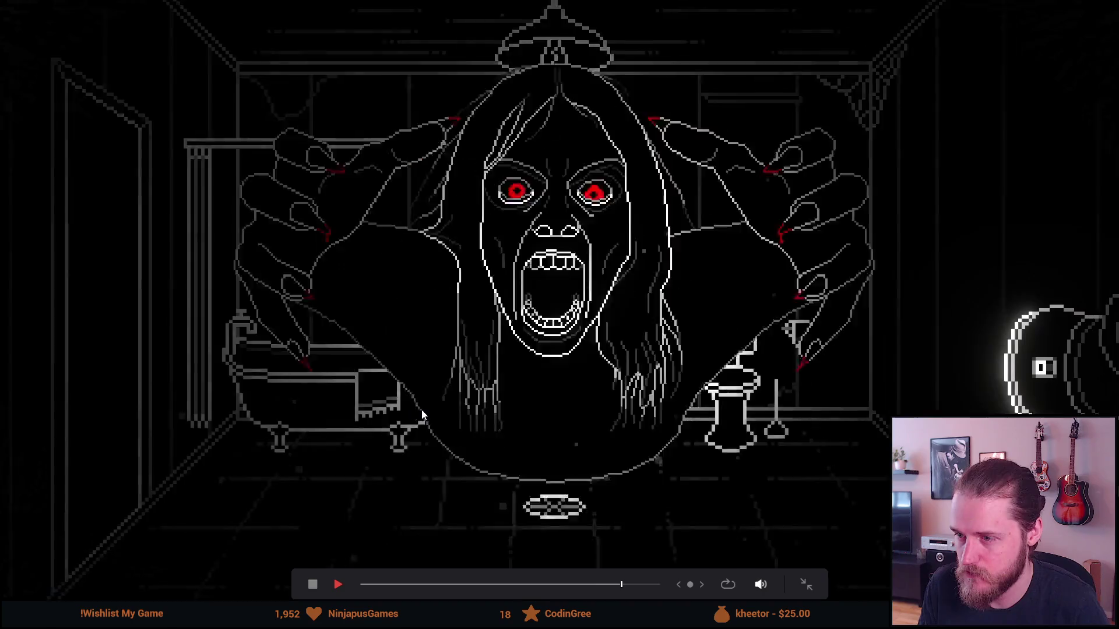
# Step: Exit the full-screen trailer, stop playback and switch to the browser
pyautogui.press('Escape')
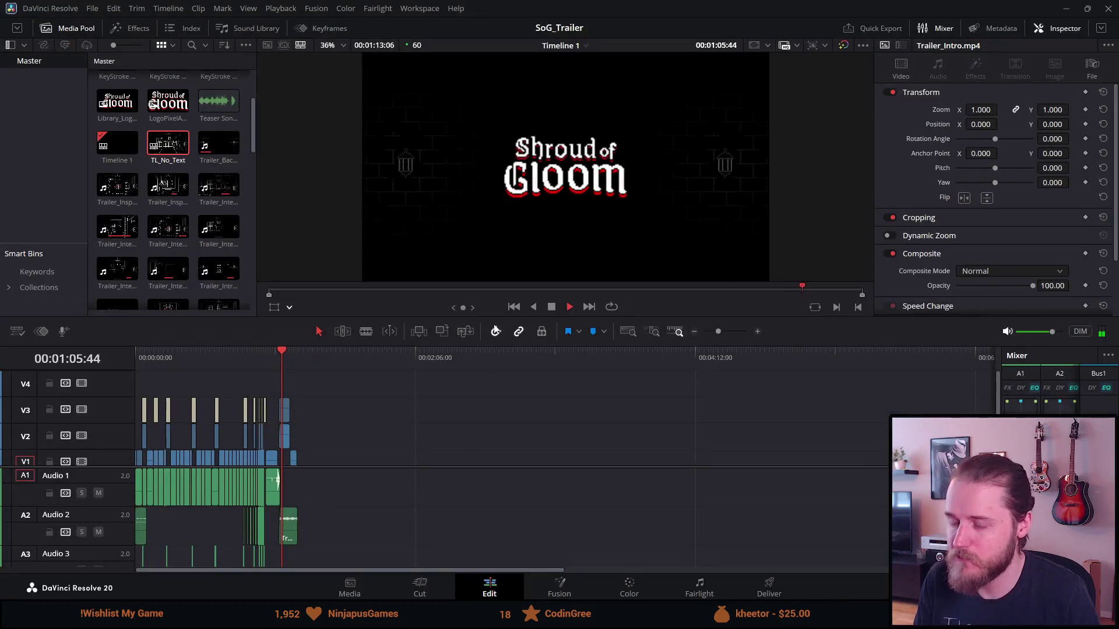
pyautogui.click(550, 307)
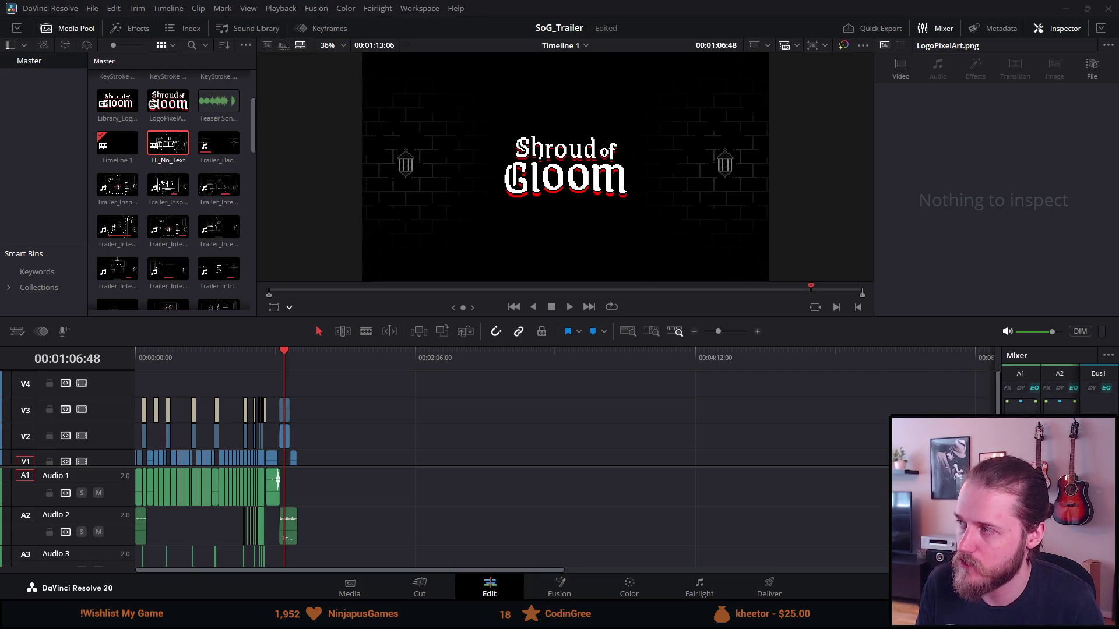
pyautogui.hotkey('alt', 'Tab')
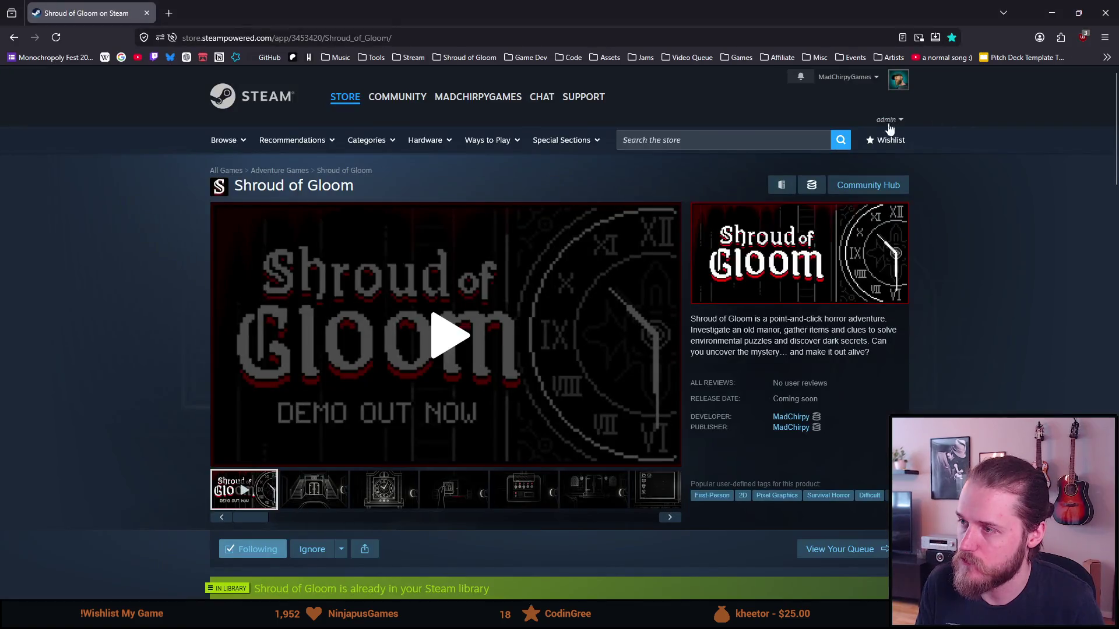
# Step: Search the Steam store for 'drifter', open The Drifter and play its trailer full screen
pyautogui.click(787, 140)
pyautogui.write('fter')
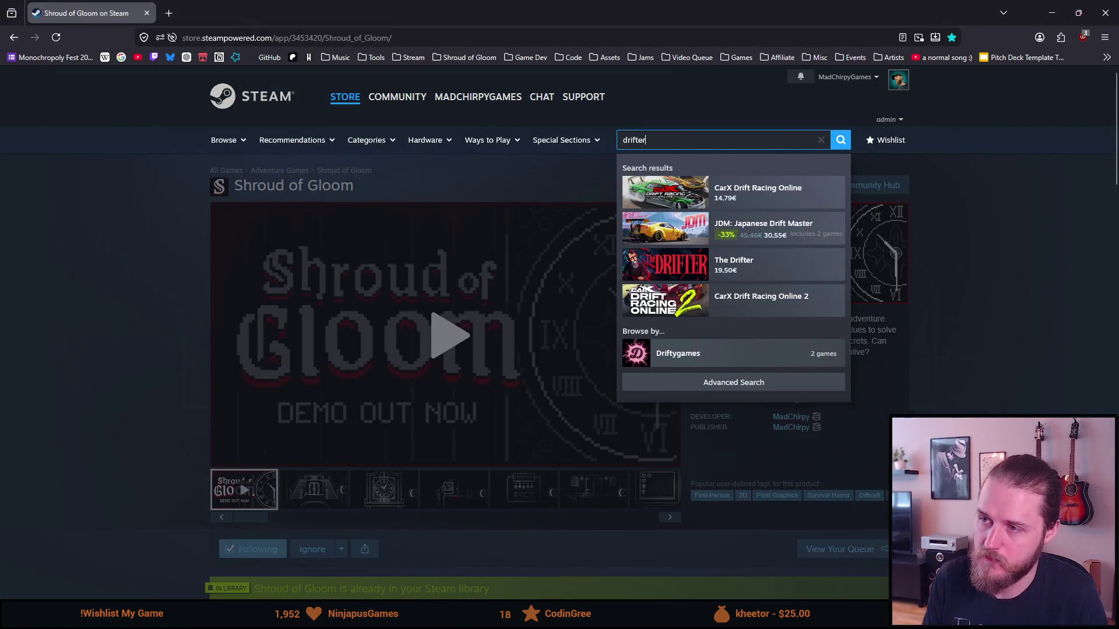
pyautogui.press('Down')
pyautogui.press('Return')
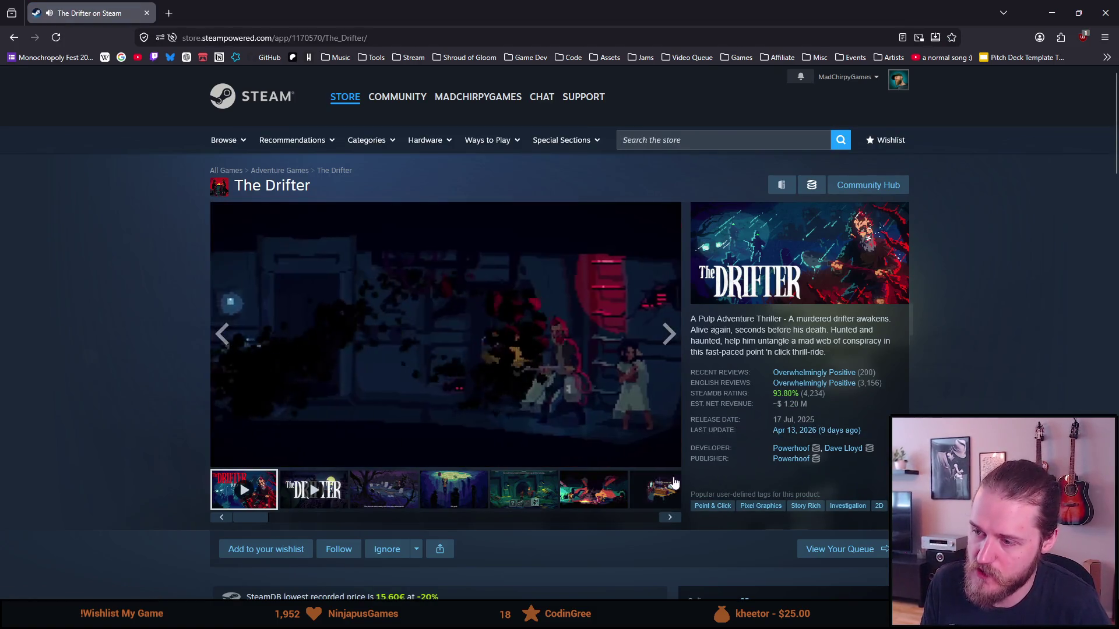
pyautogui.doubleClick(356, 377)
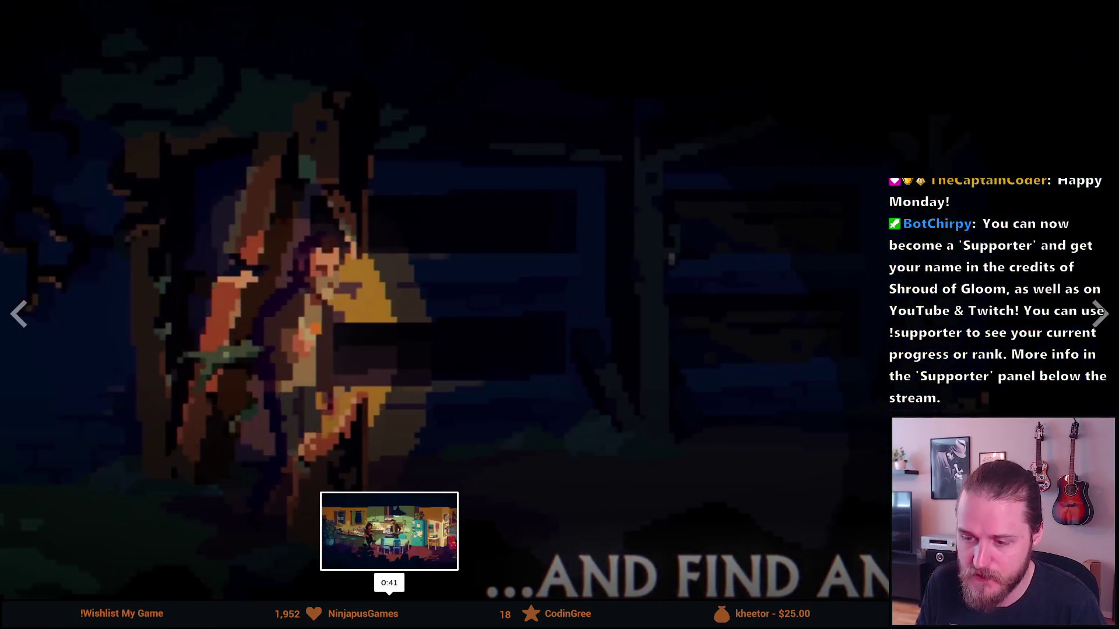
# Step: Jump The Drifter's trailer back to about 0:41, exit full screen, and close the browser
pyautogui.click(387, 596)
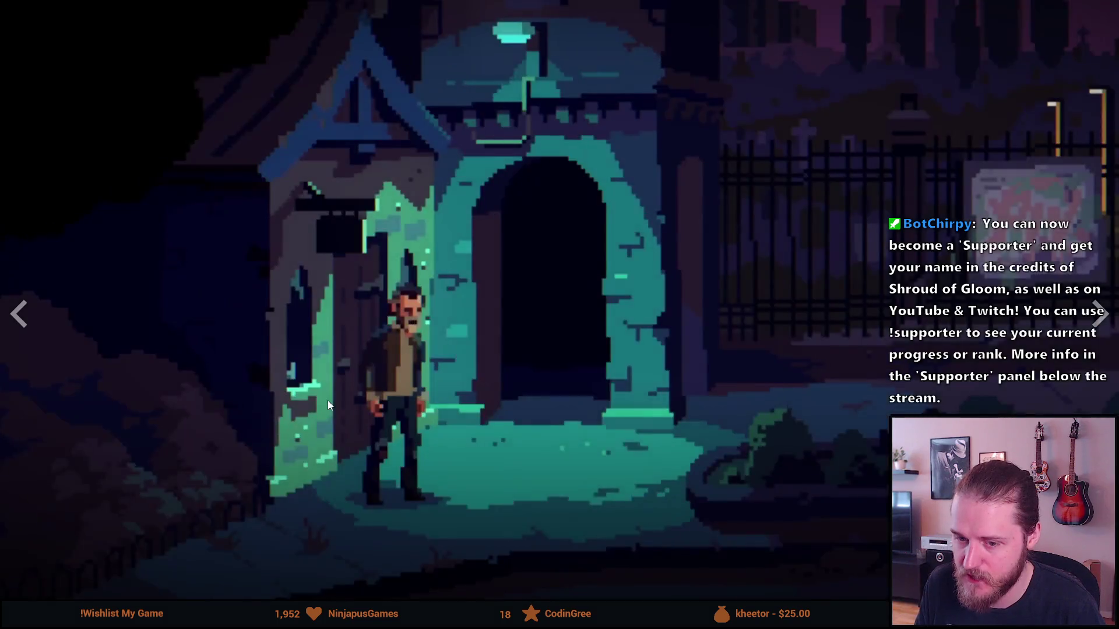
pyautogui.press('Escape')
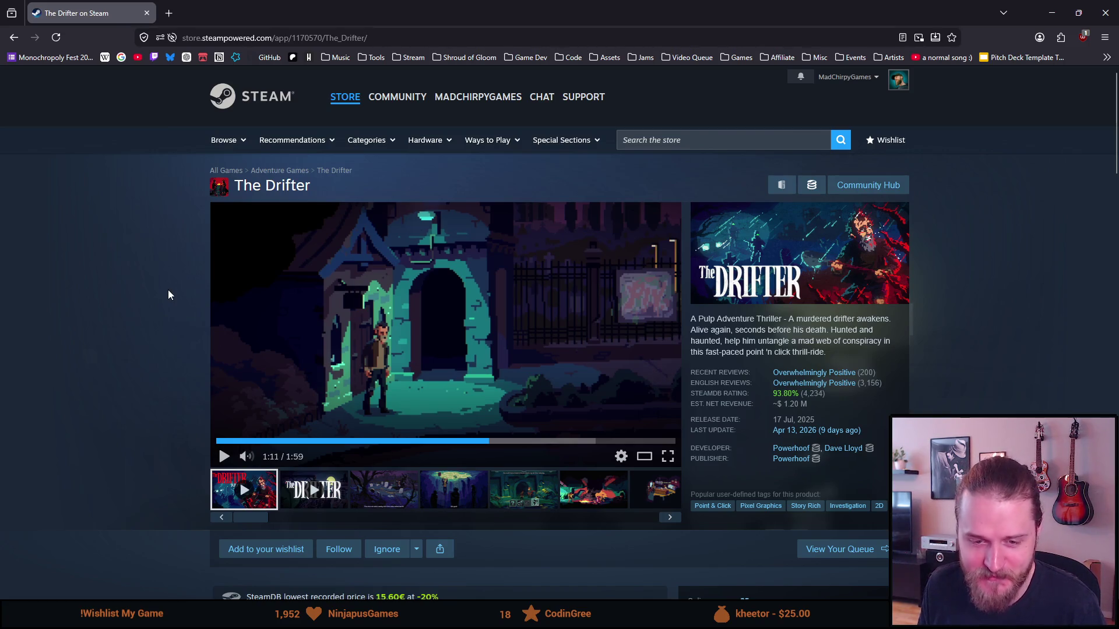
pyautogui.click(1094, 10)
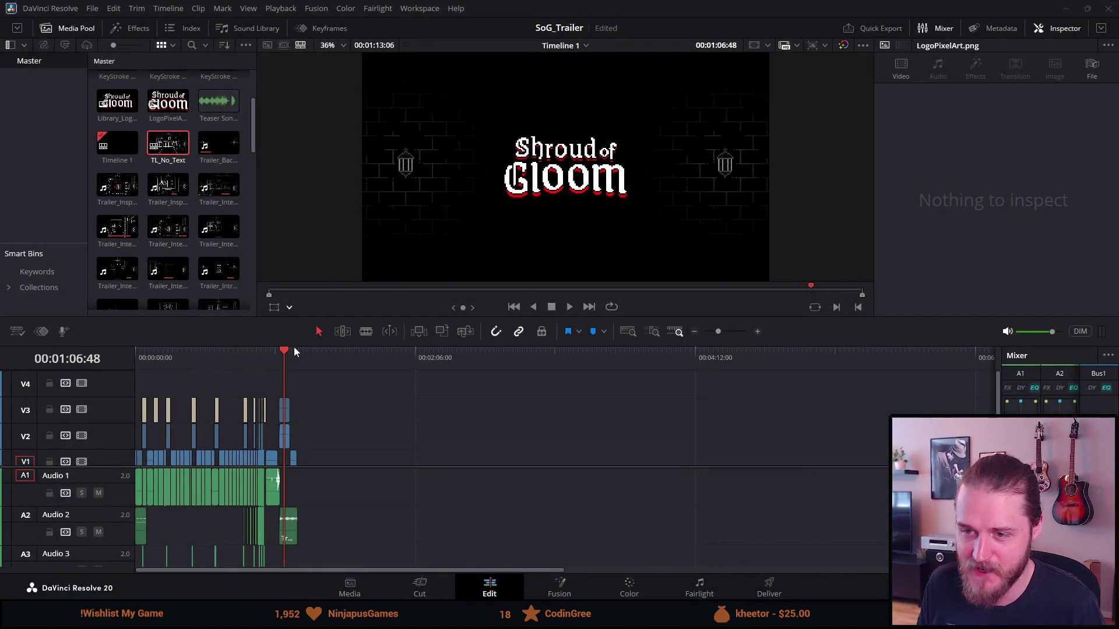
# Step: Drag the viewer/timeline divider down so the viewer grows and the timeline shrinks
pyautogui.moveTo(300, 346)
pyautogui.mouseDown()
pyautogui.moveTo(305, 395)
pyautogui.moveTo(306, 382)
pyautogui.mouseUp()
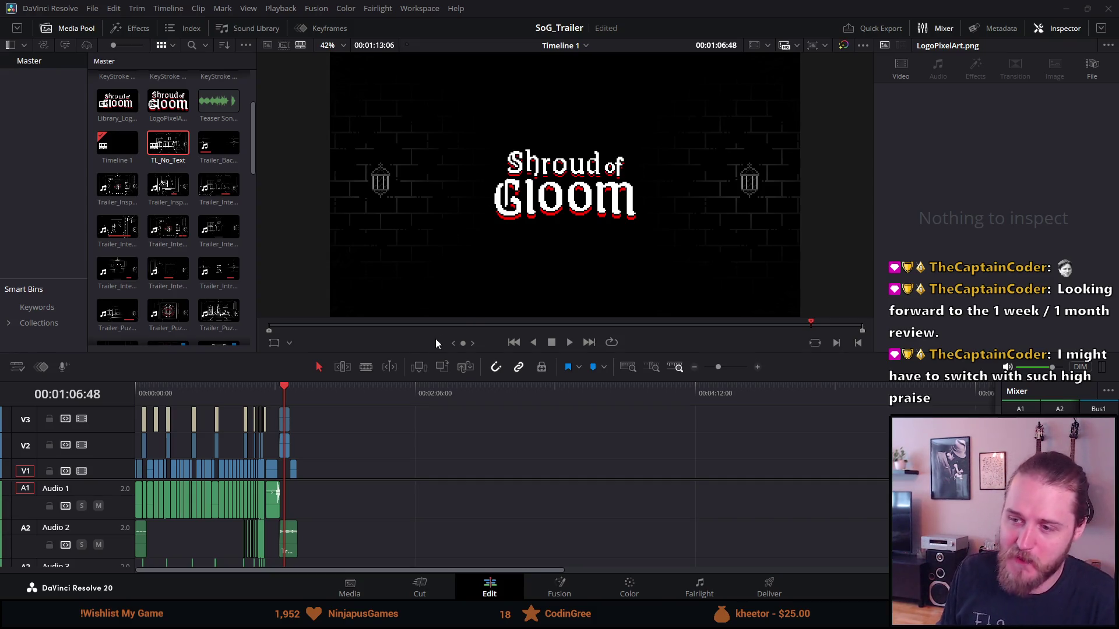
# Step: Enlarge the viewer and media pool further, and move the playhead back toward the start
pyautogui.moveTo(425, 350); pyautogui.dragTo(428, 420)
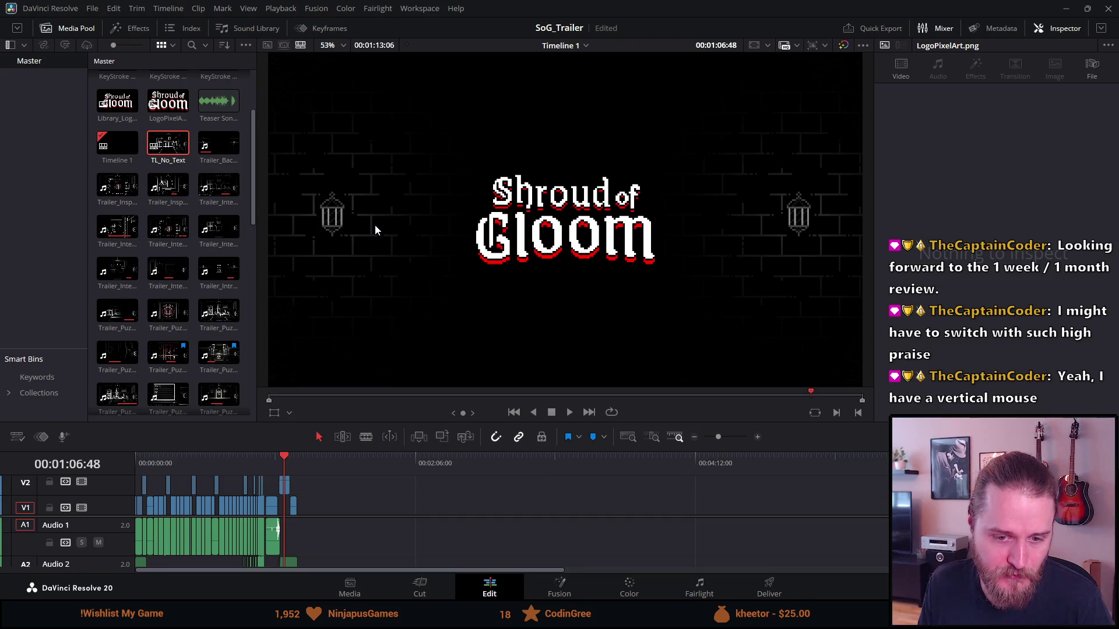
pyautogui.click(203, 461)
# Step: Put the playhead at 00:00:00:00 and give the timeline slightly more height
pyautogui.moveTo(191, 462); pyautogui.dragTo(124, 463)
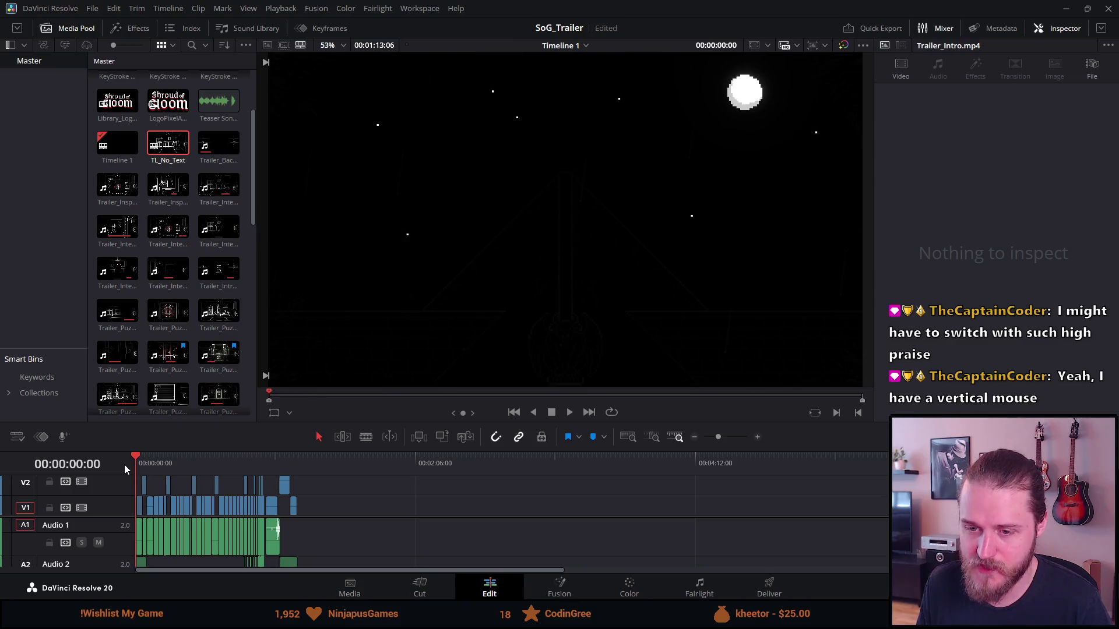
pyautogui.moveTo(290, 450); pyautogui.dragTo(280, 428)
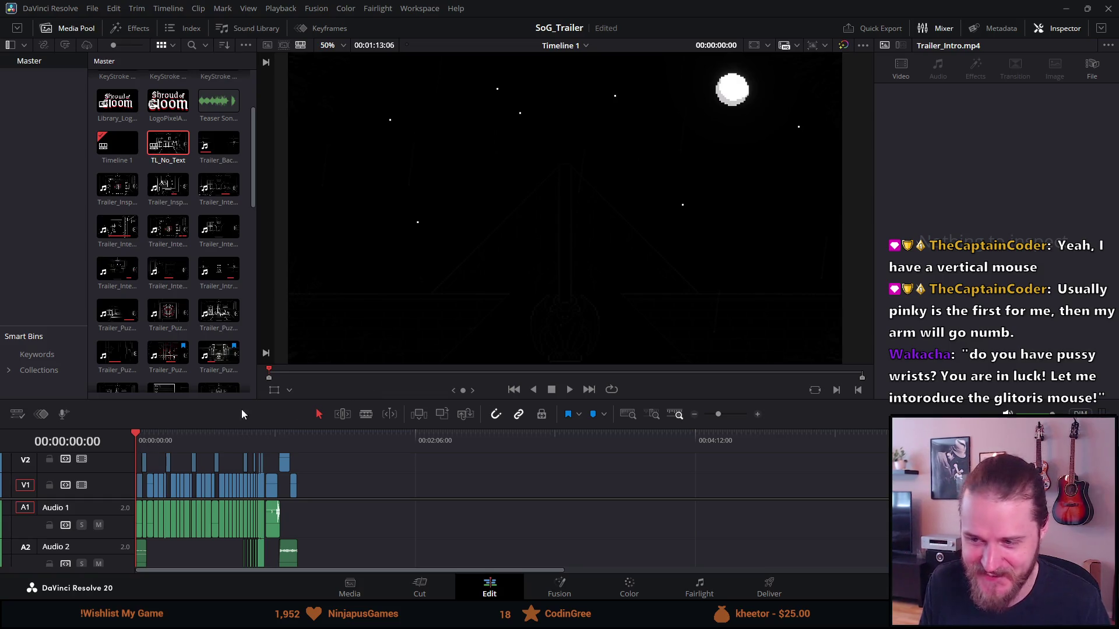
pyautogui.moveTo(117, 145)
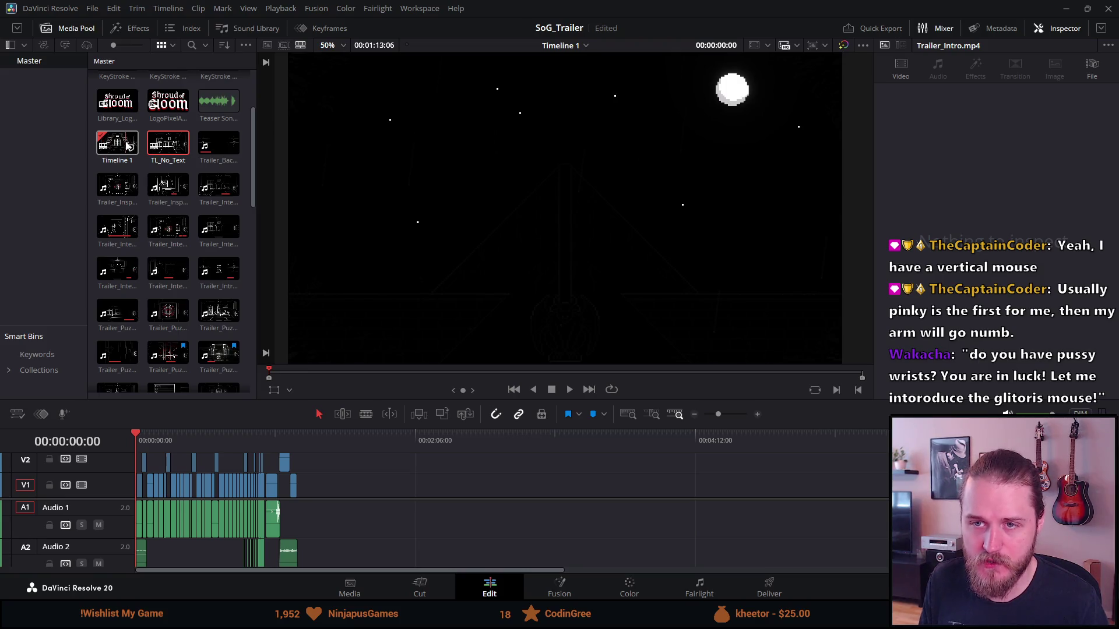
pyautogui.rightClick(126, 145)
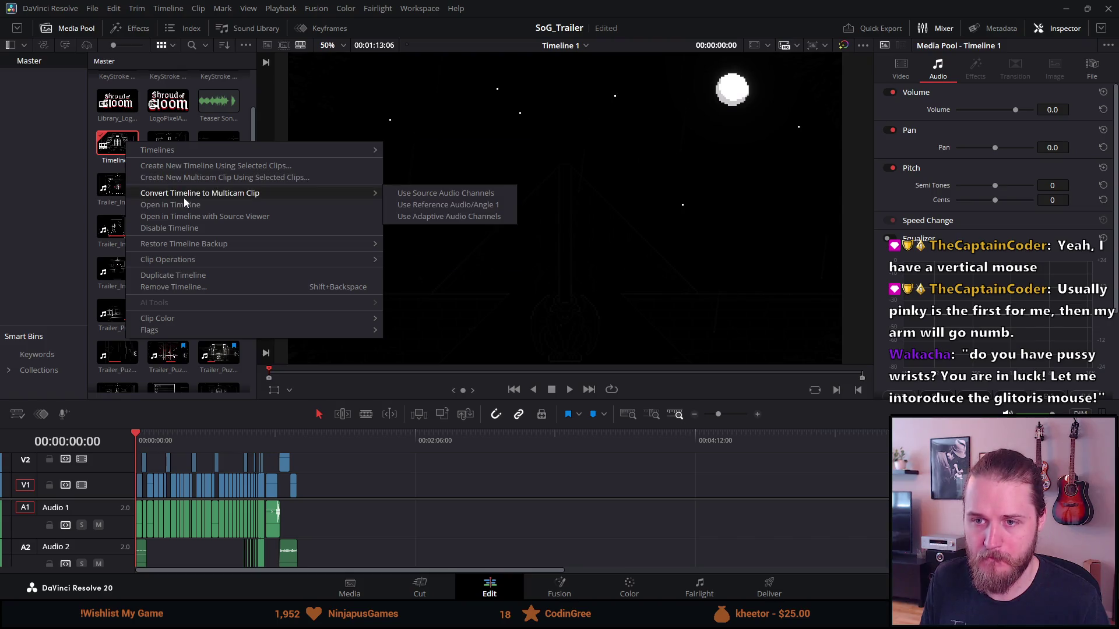
# Step: Duplicate Timeline 1 and open the copy in the editor
pyautogui.click(197, 278)
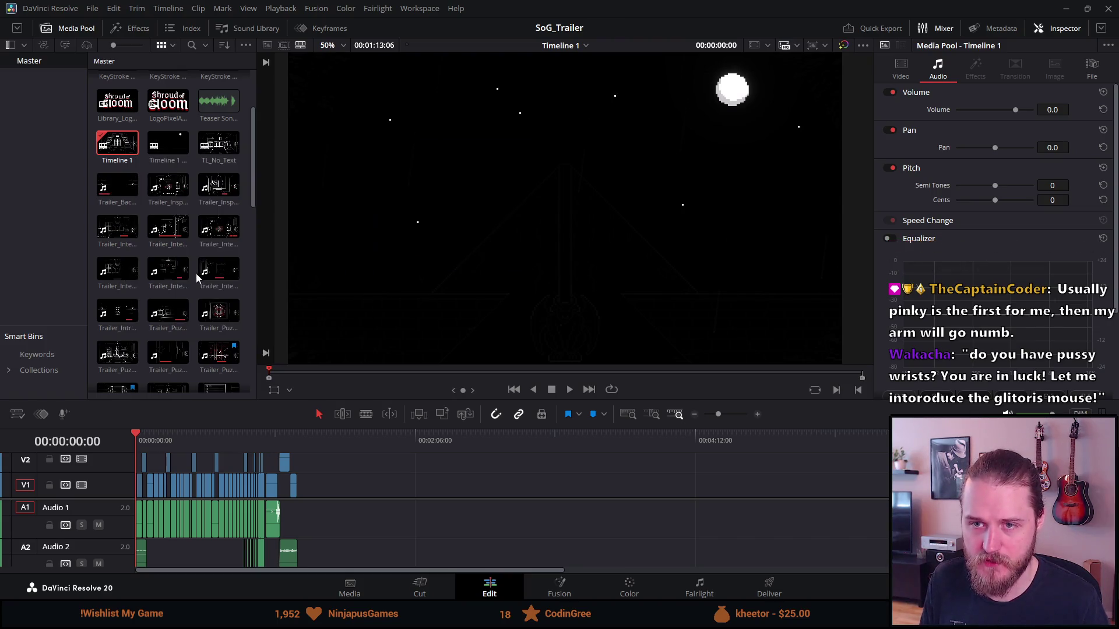
pyautogui.doubleClick(173, 151)
pyautogui.rightClick(173, 150)
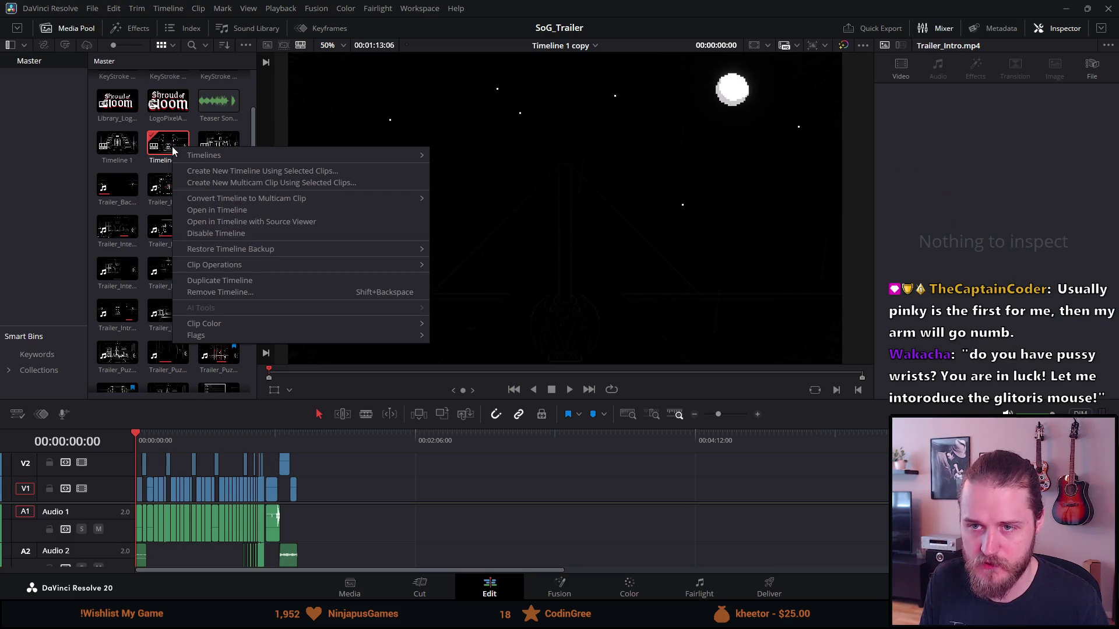
pyautogui.press('Escape')
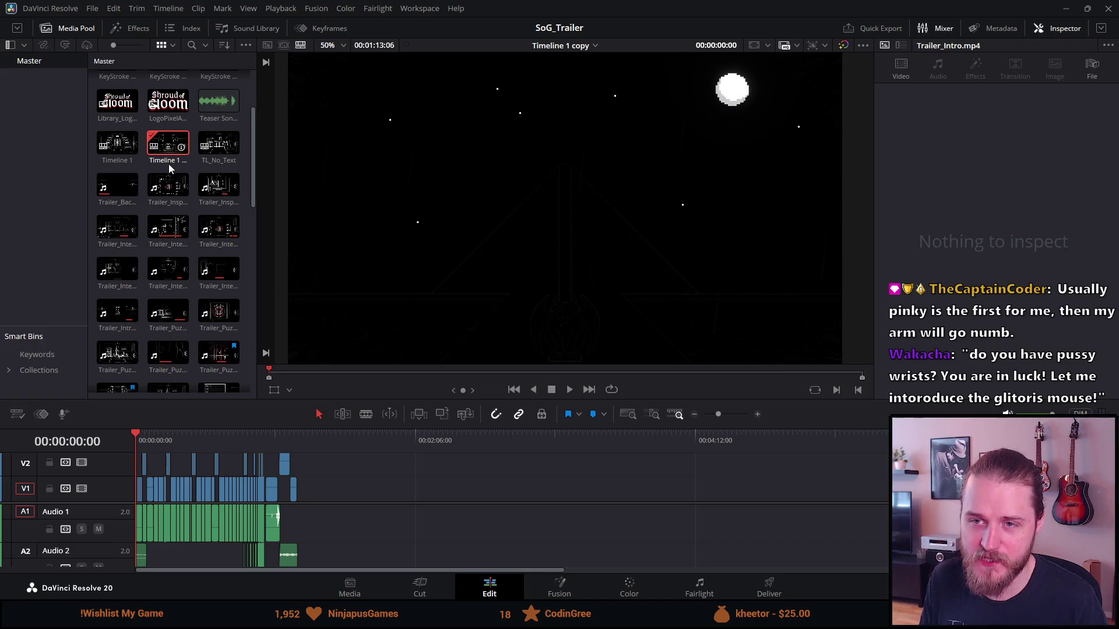
# Step: Rename the timeline copy to TL_Corner_Text
pyautogui.click(169, 145)
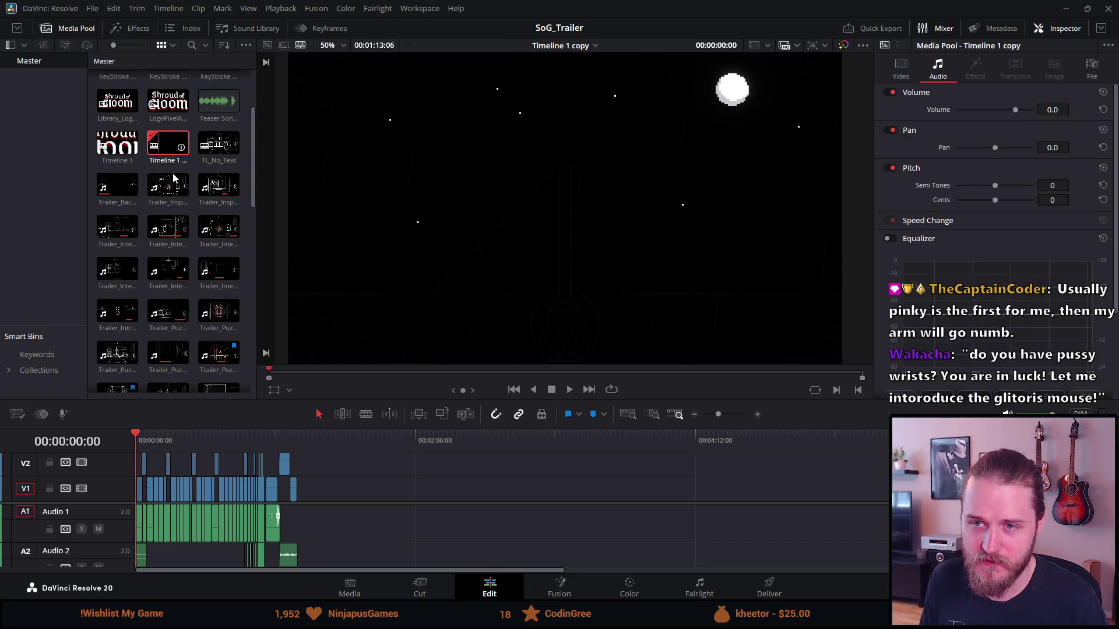
pyautogui.write('TL')
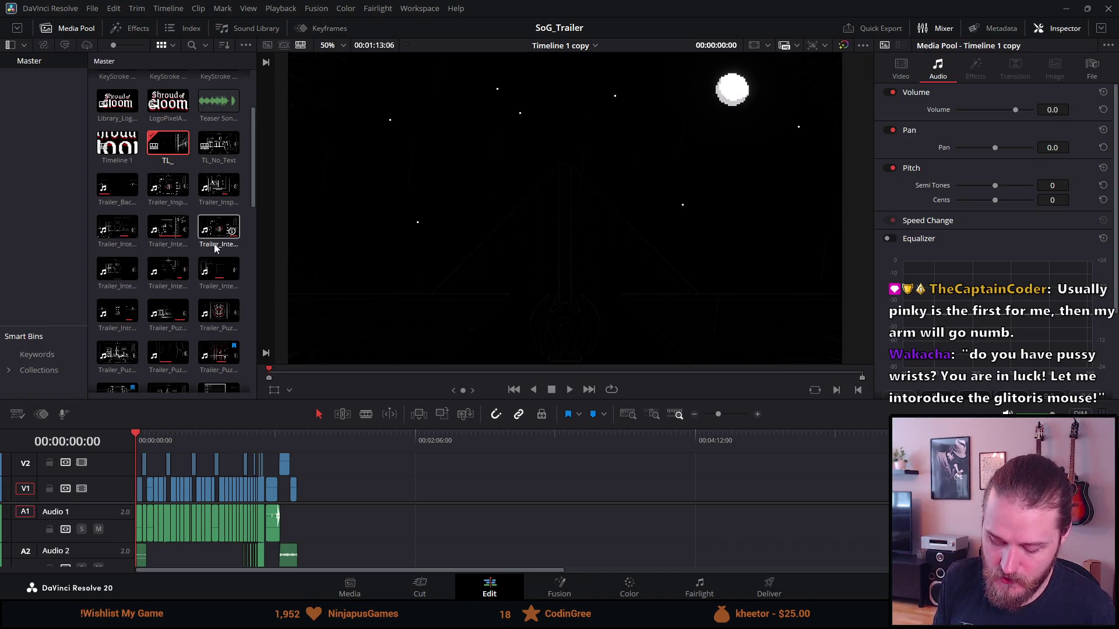
pyautogui.write('_')
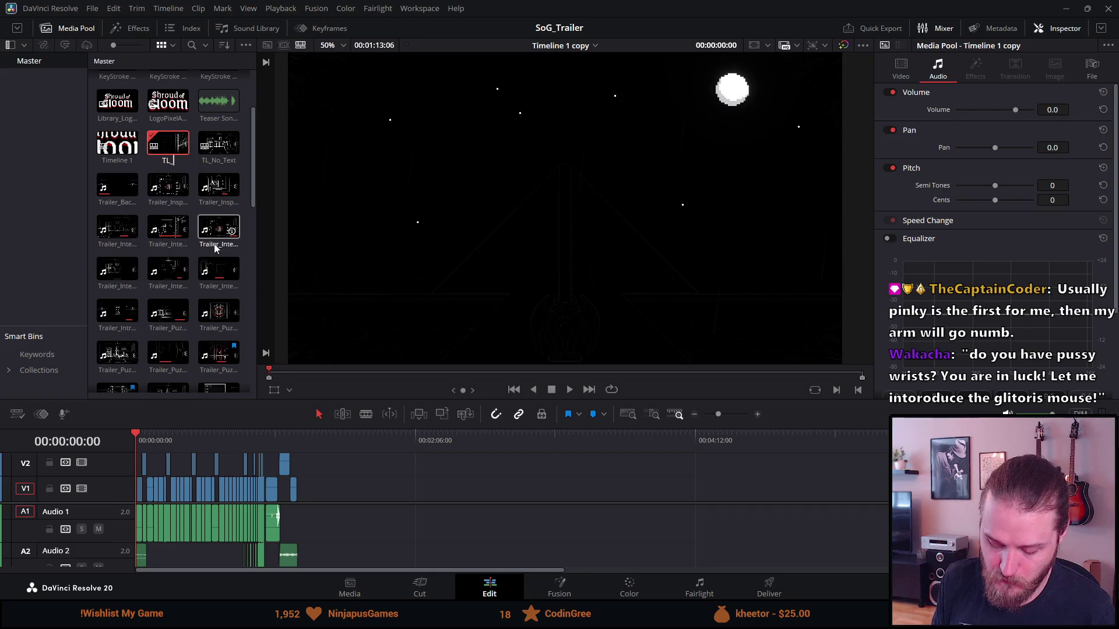
pyautogui.write('Corner_Text')
pyautogui.press('Return')
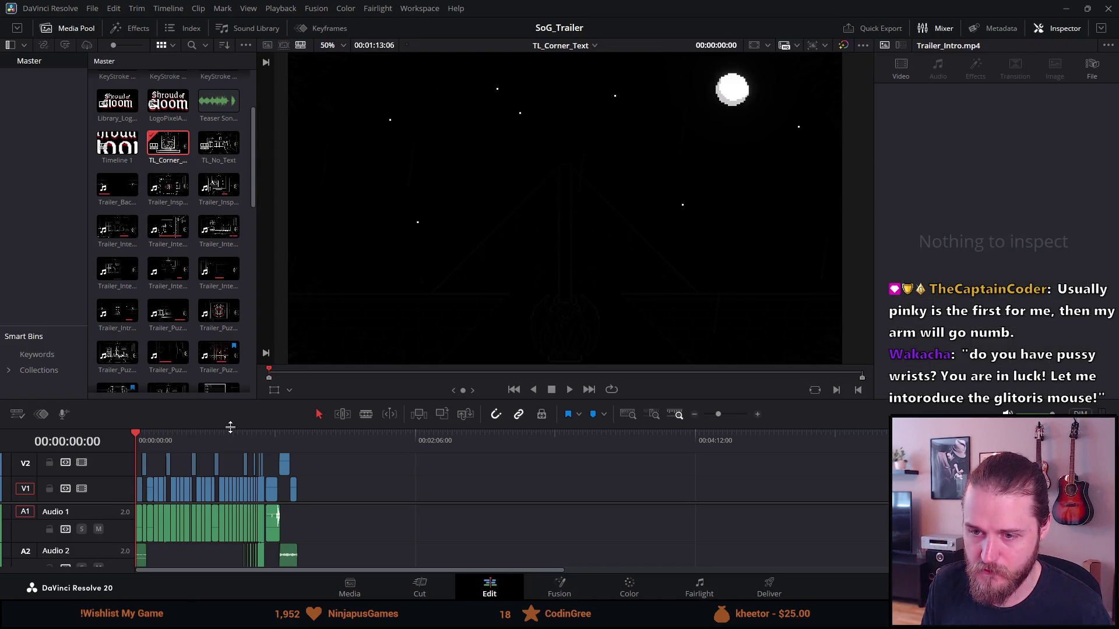
# Step: Enlarge and zoom in the TL_Corner_Text timeline, then play it from the start
pyautogui.moveTo(230, 427); pyautogui.dragTo(239, 328)
pyautogui.hscroll(3, 266, 443)
pyautogui.hscroll(-3, 266, 443)
pyautogui.scroll(5, 265, 444)
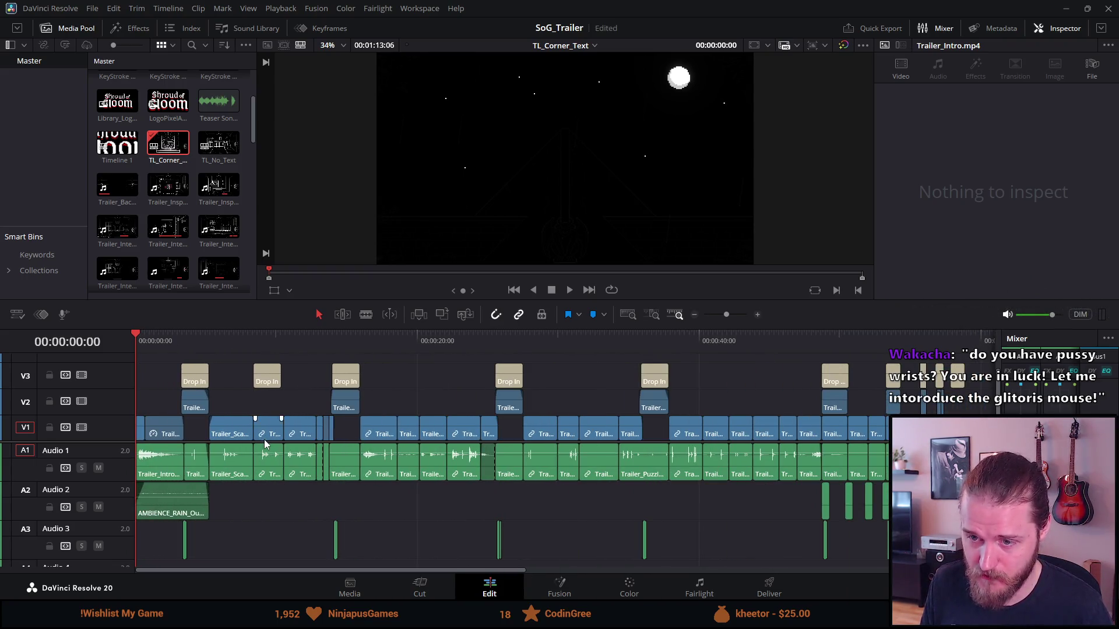
pyautogui.scroll(1, 268, 442)
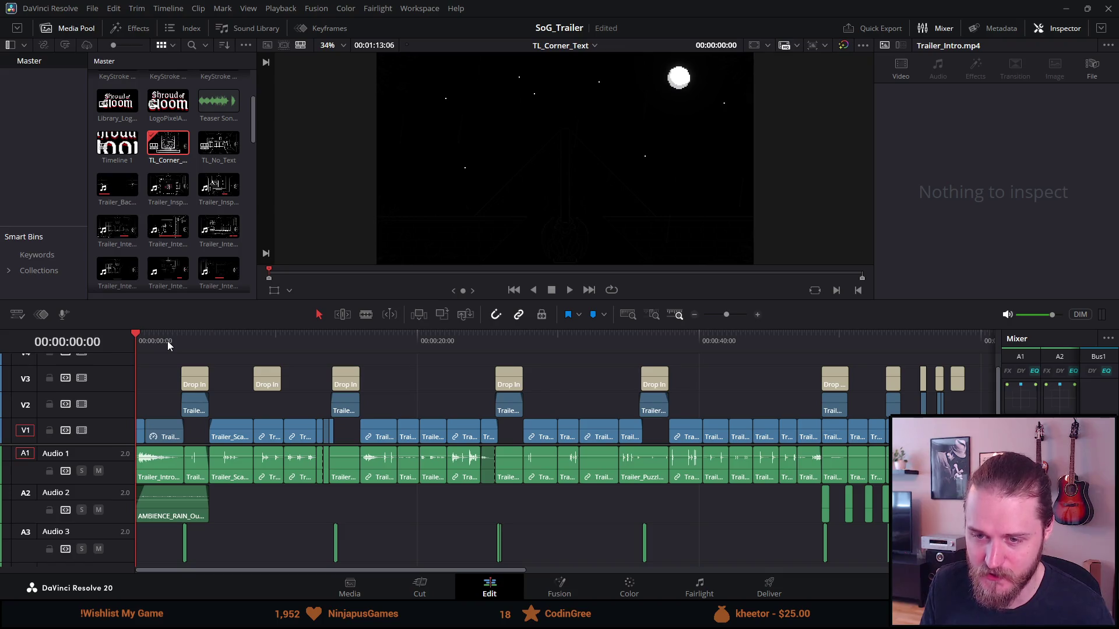
pyautogui.press('space')
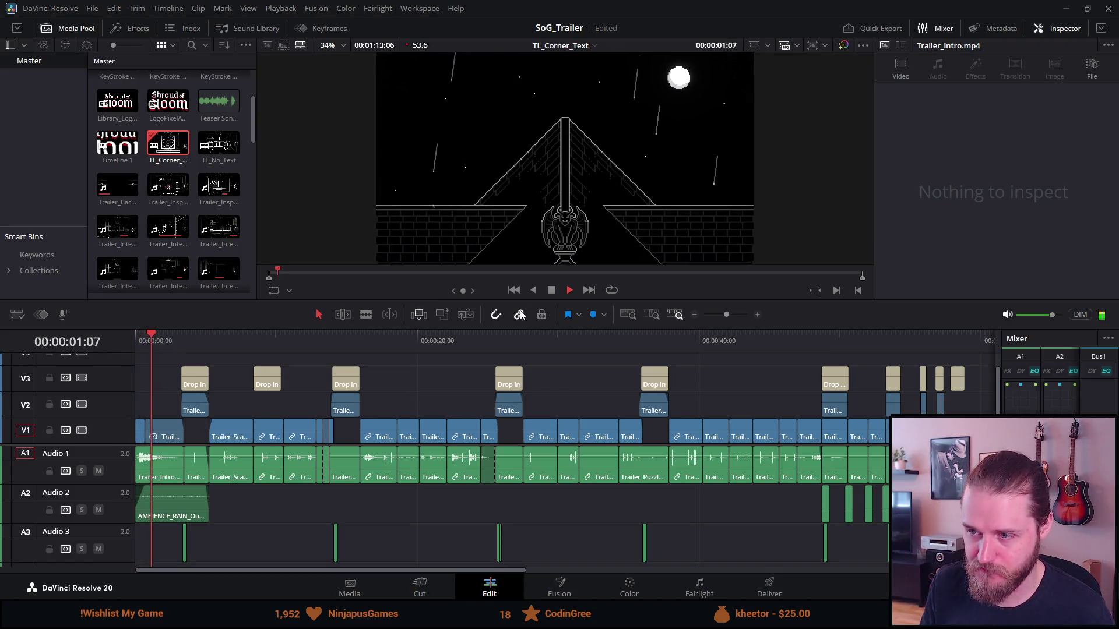
pyautogui.click(554, 292)
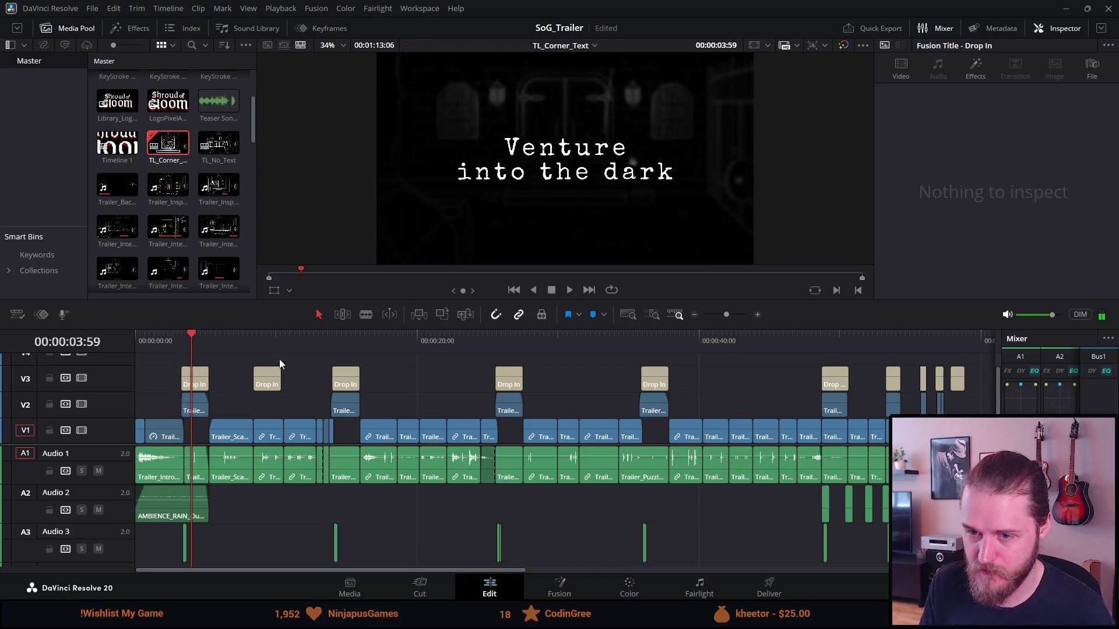
pyautogui.click(190, 411)
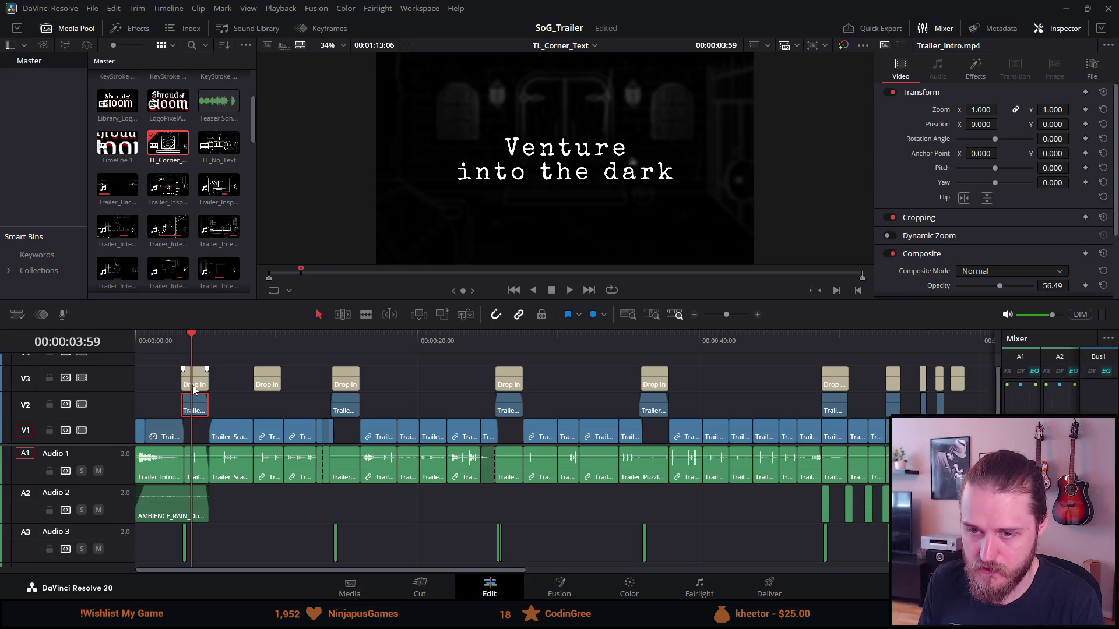
pyautogui.click(194, 389)
pyautogui.moveTo(184, 434); pyautogui.dragTo(208, 434)
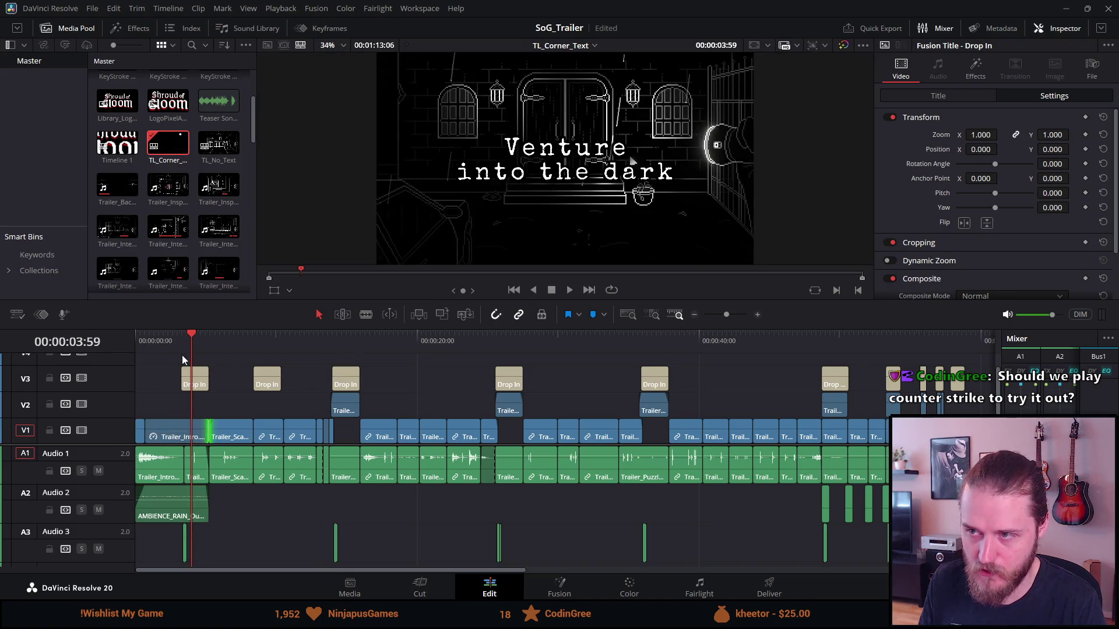
pyautogui.press('space')
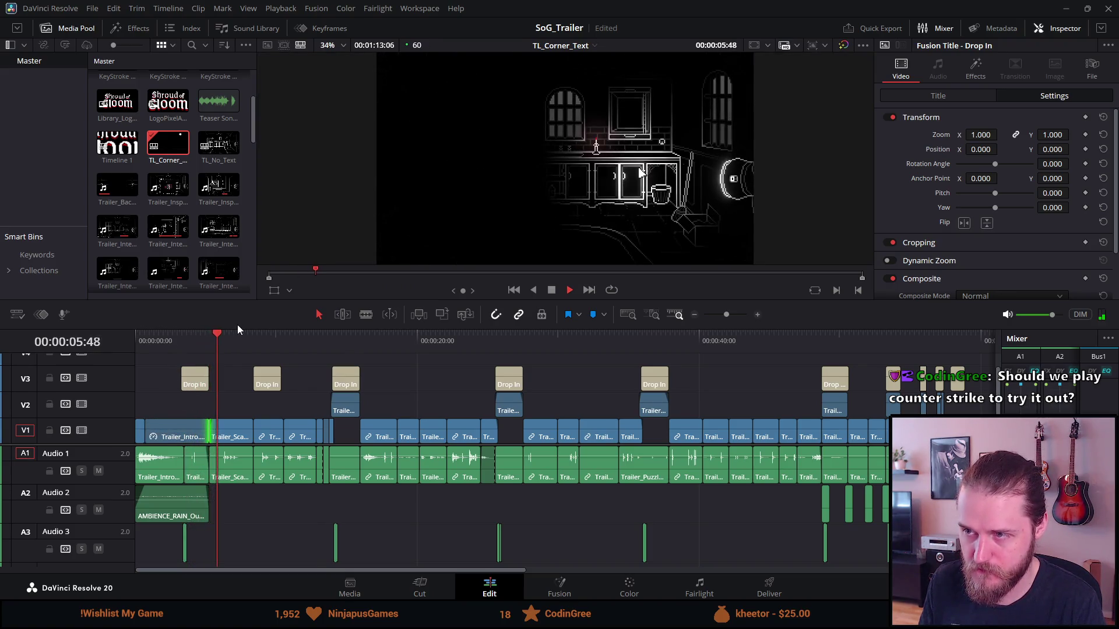
pyautogui.click(197, 337)
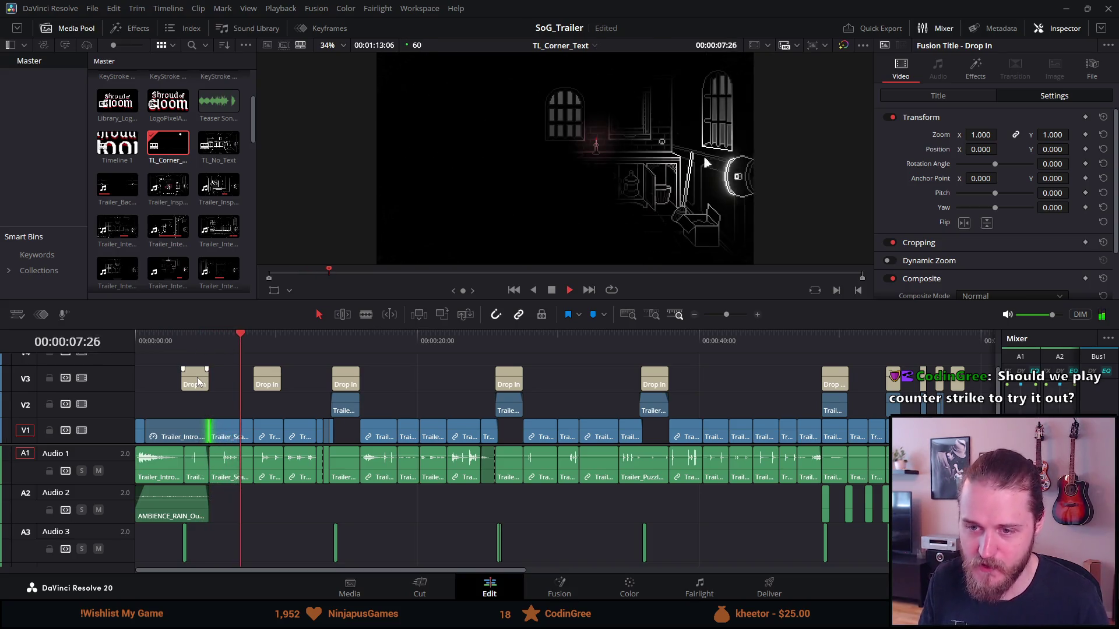
pyautogui.hscroll(3, 197, 376)
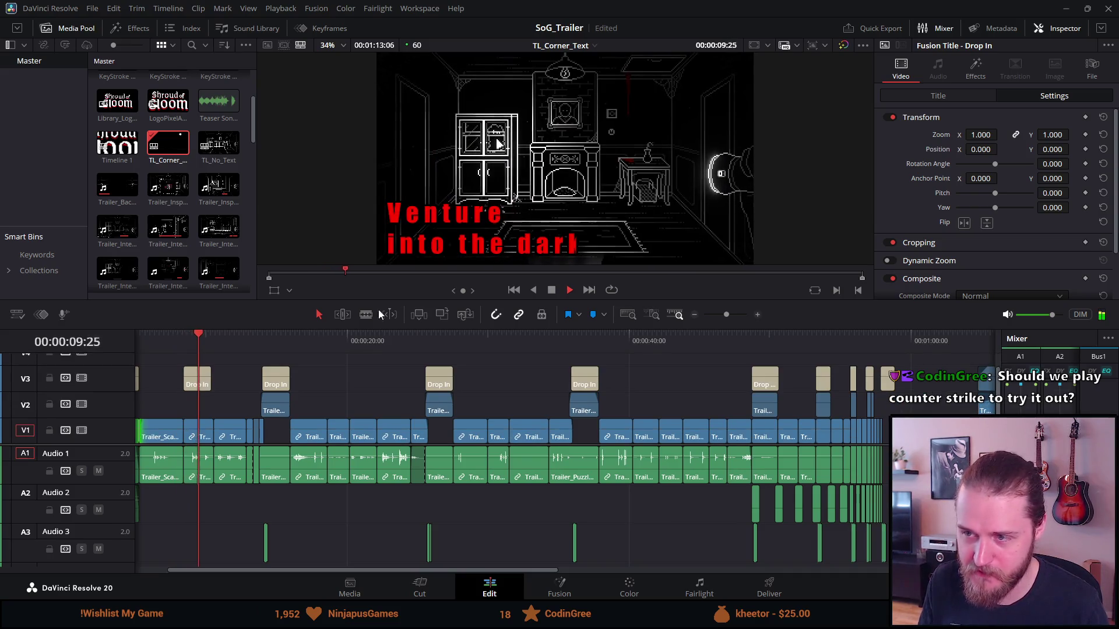
pyautogui.click(547, 293)
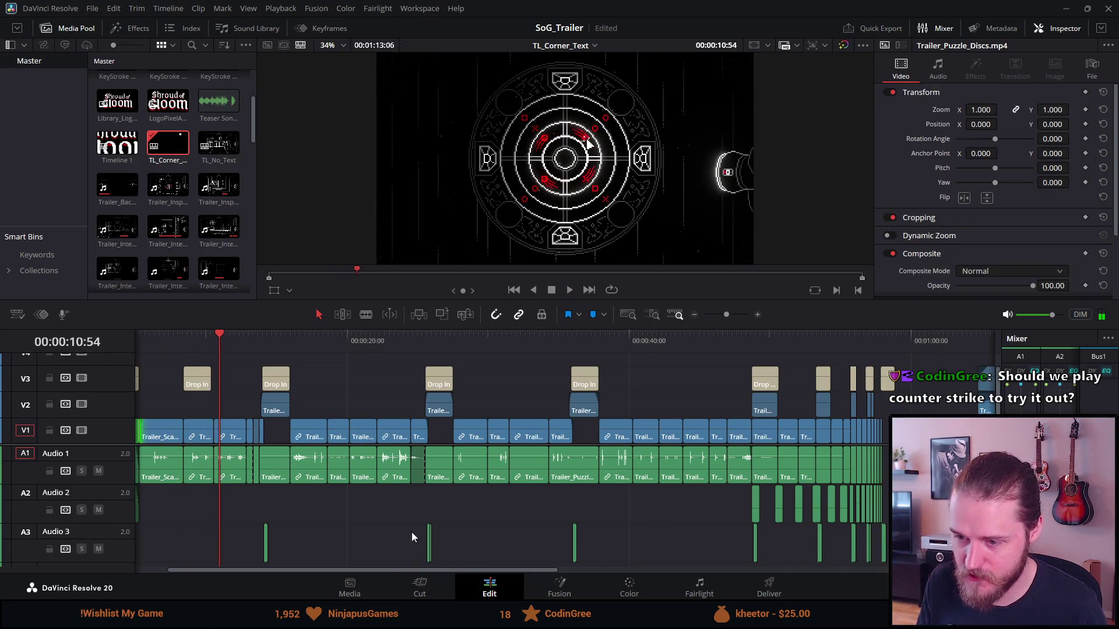
pyautogui.moveTo(386, 571); pyautogui.dragTo(312, 564)
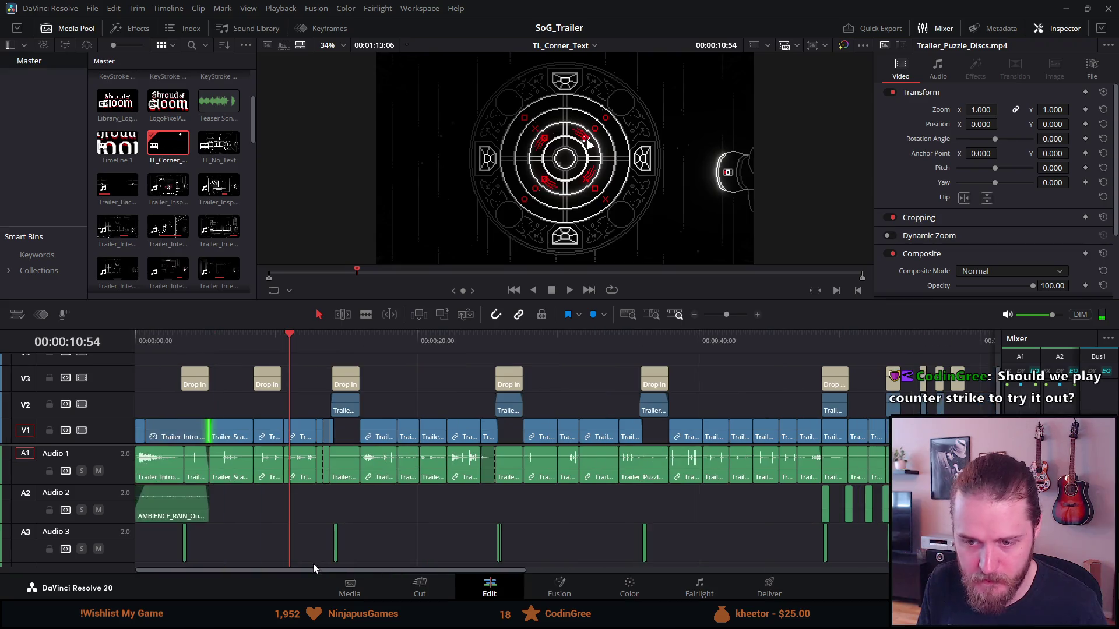
pyautogui.click(190, 337)
pyautogui.scroll(2, 268, 373)
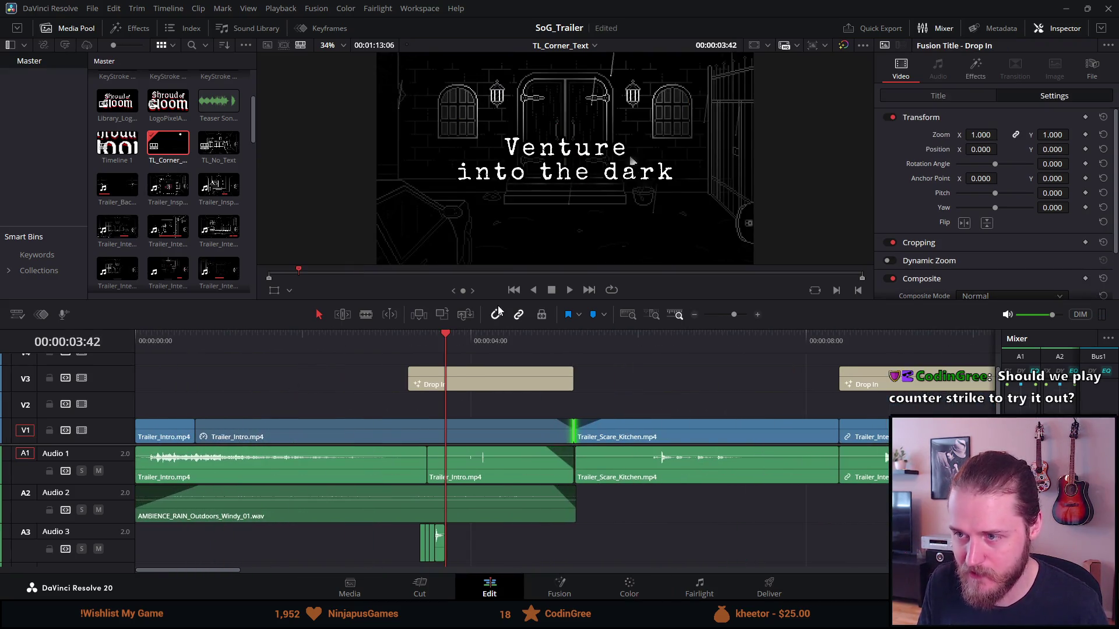
pyautogui.click(569, 289)
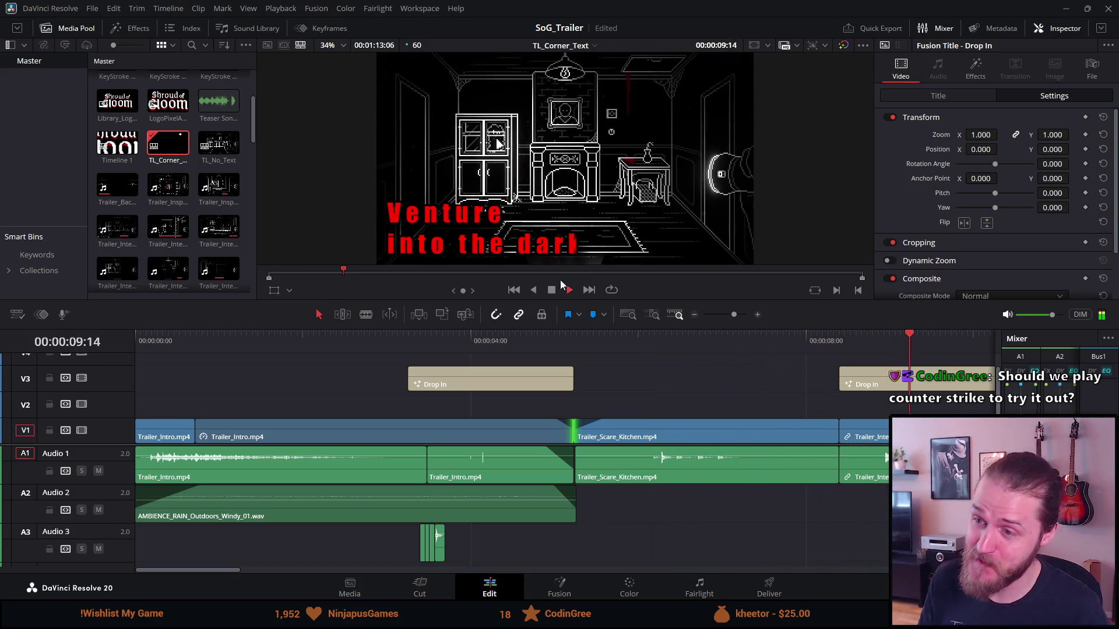
pyautogui.press('space')
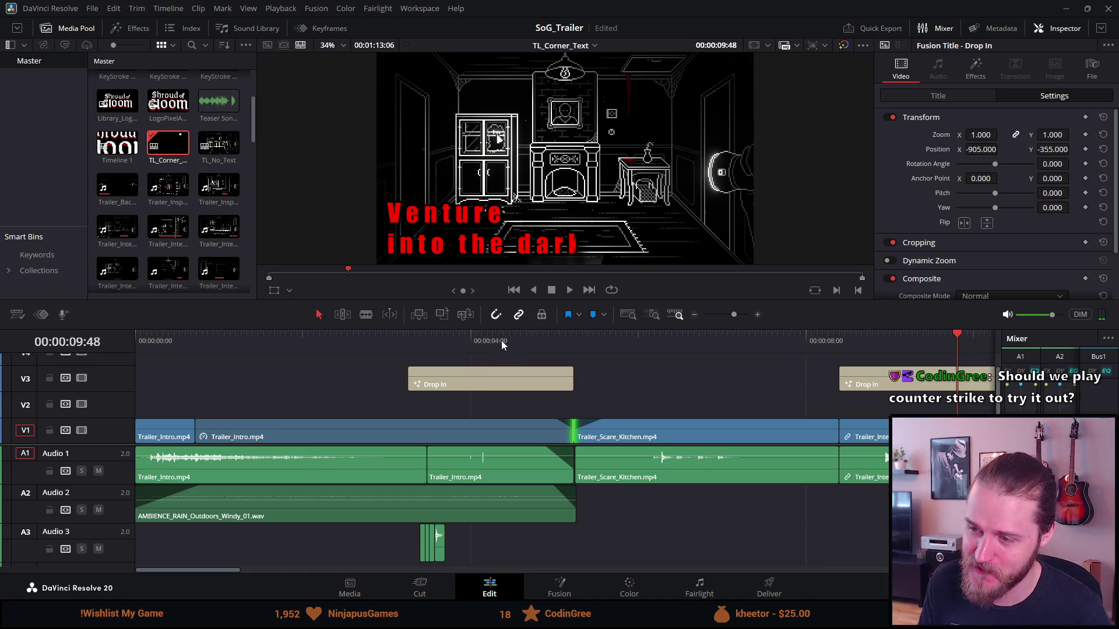
pyautogui.click(506, 344)
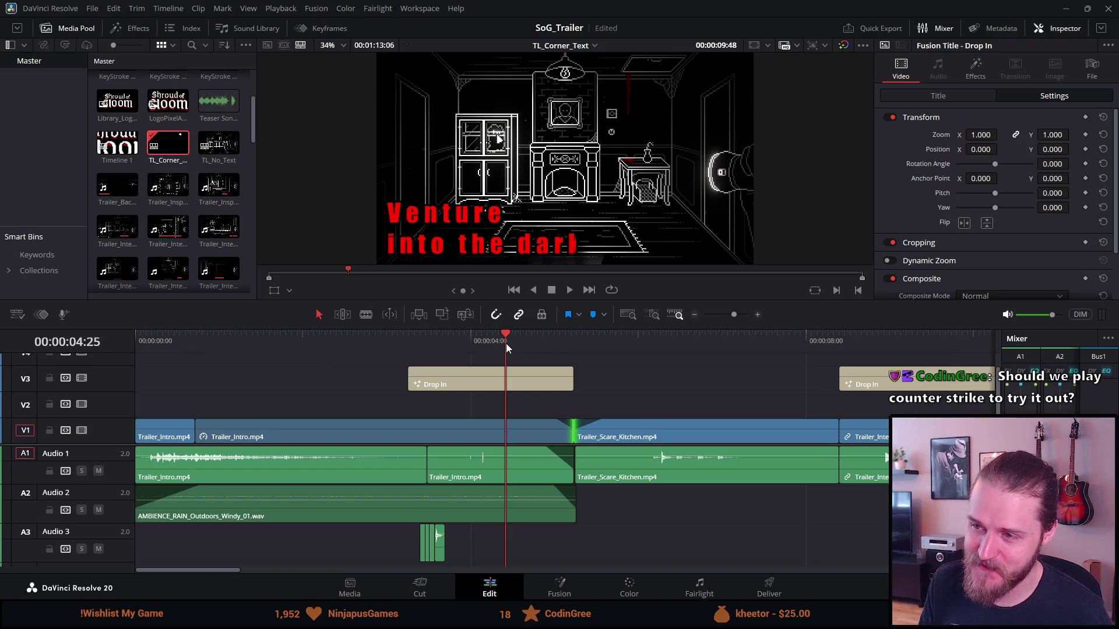
pyautogui.press('space')
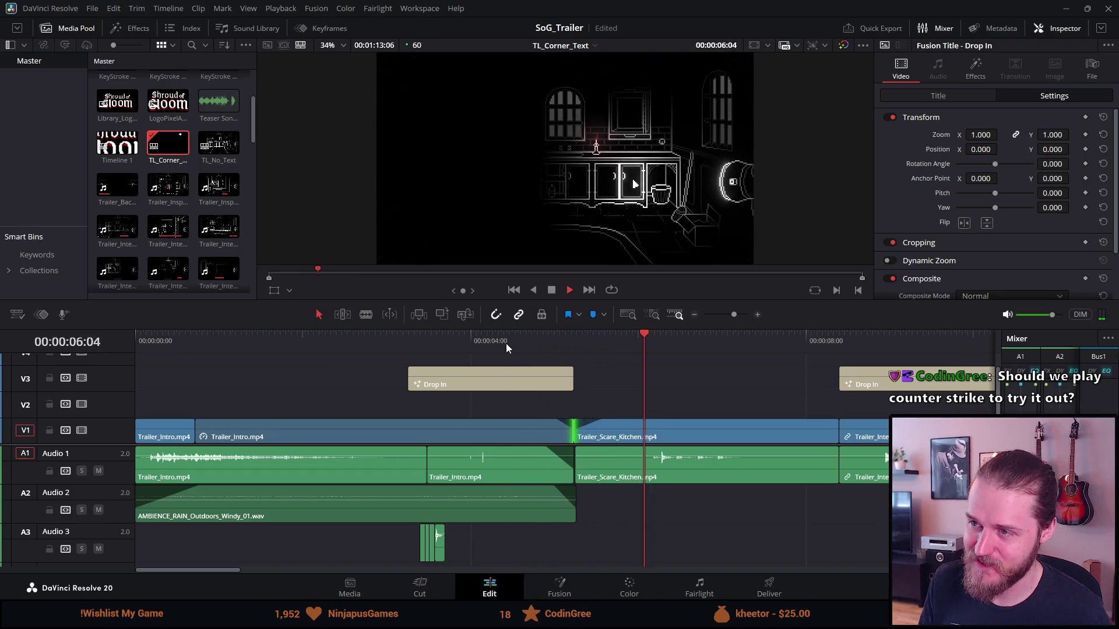
pyautogui.click(506, 344)
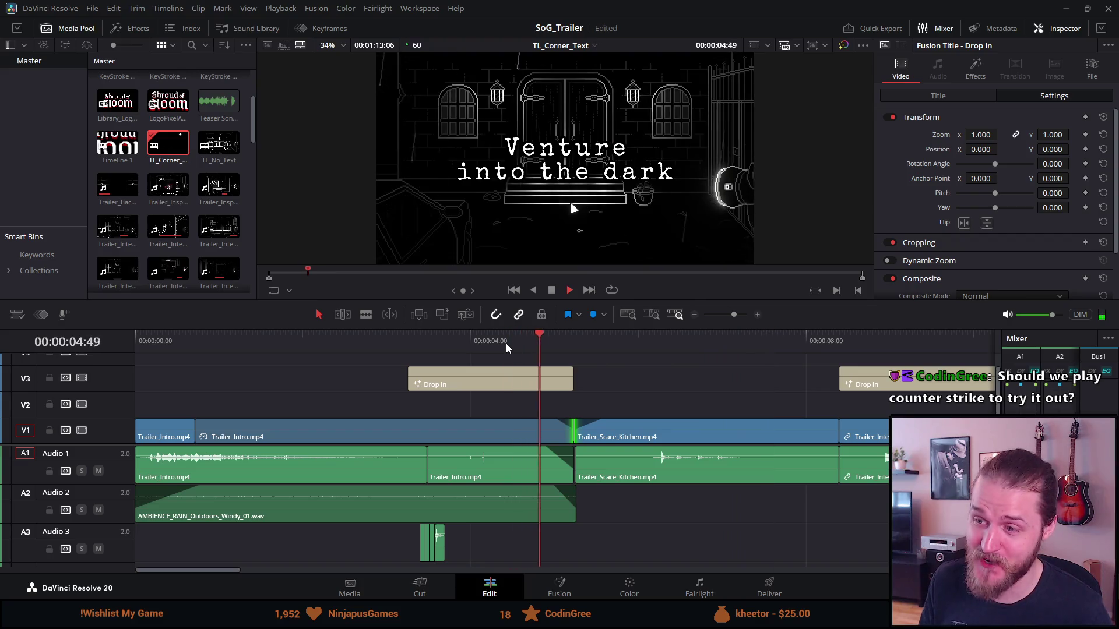
pyautogui.click(506, 344)
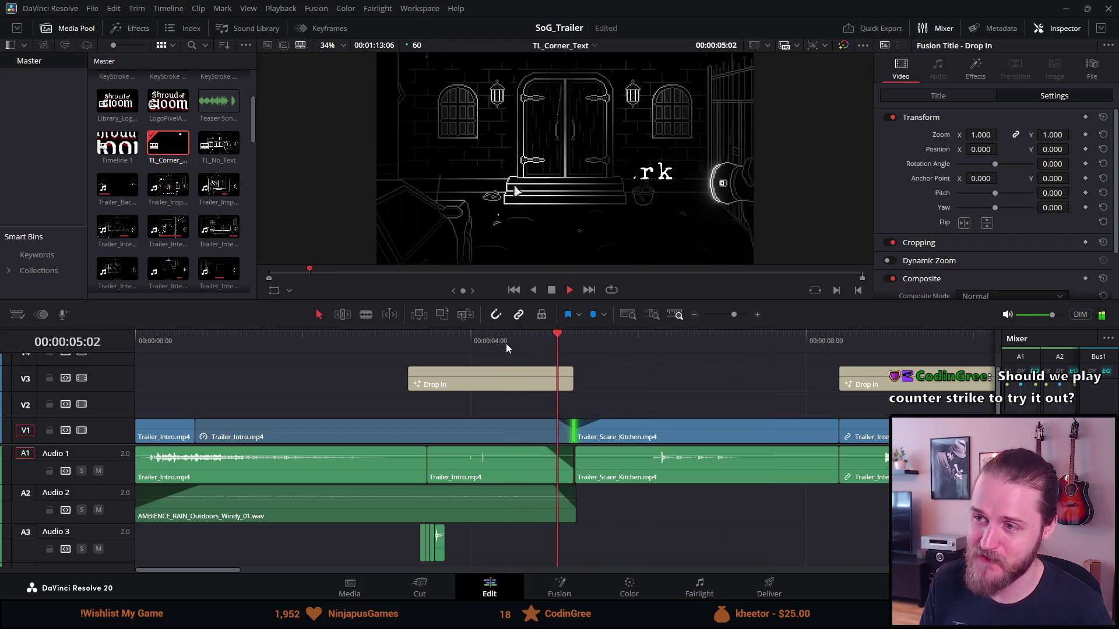
pyautogui.click(506, 344)
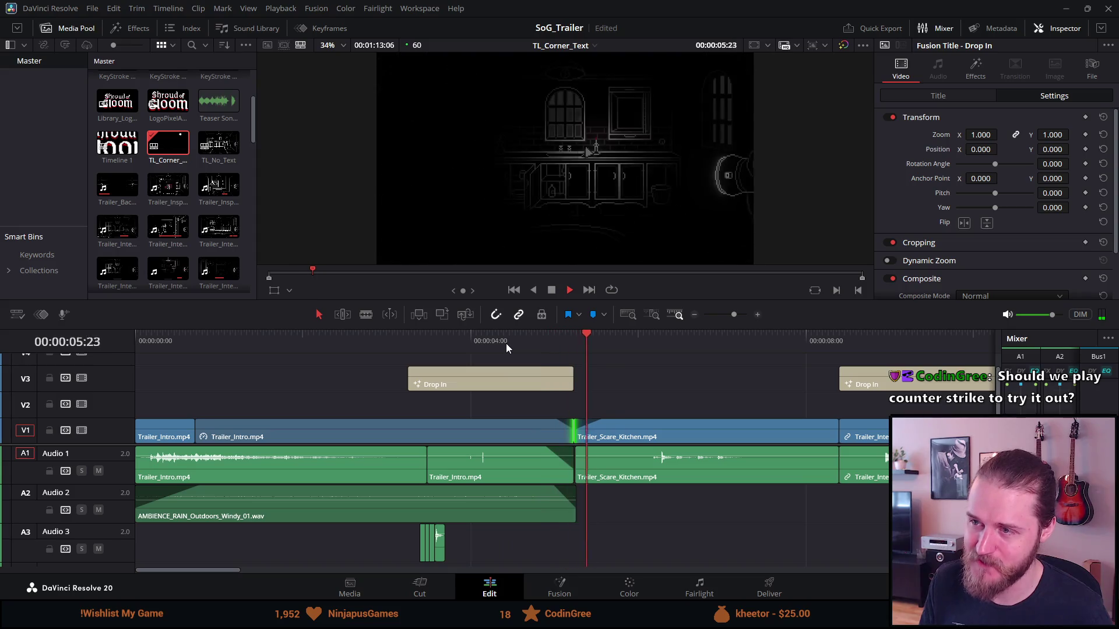
pyautogui.click(551, 290)
pyautogui.click(365, 336)
pyautogui.press('space')
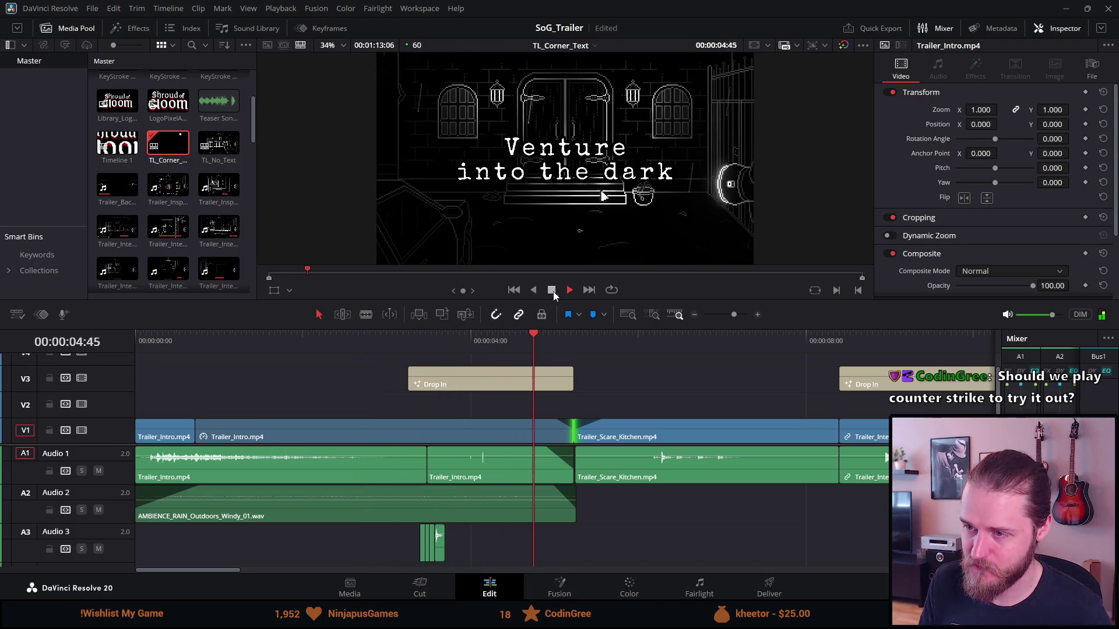
pyautogui.press('space')
pyautogui.click(495, 366)
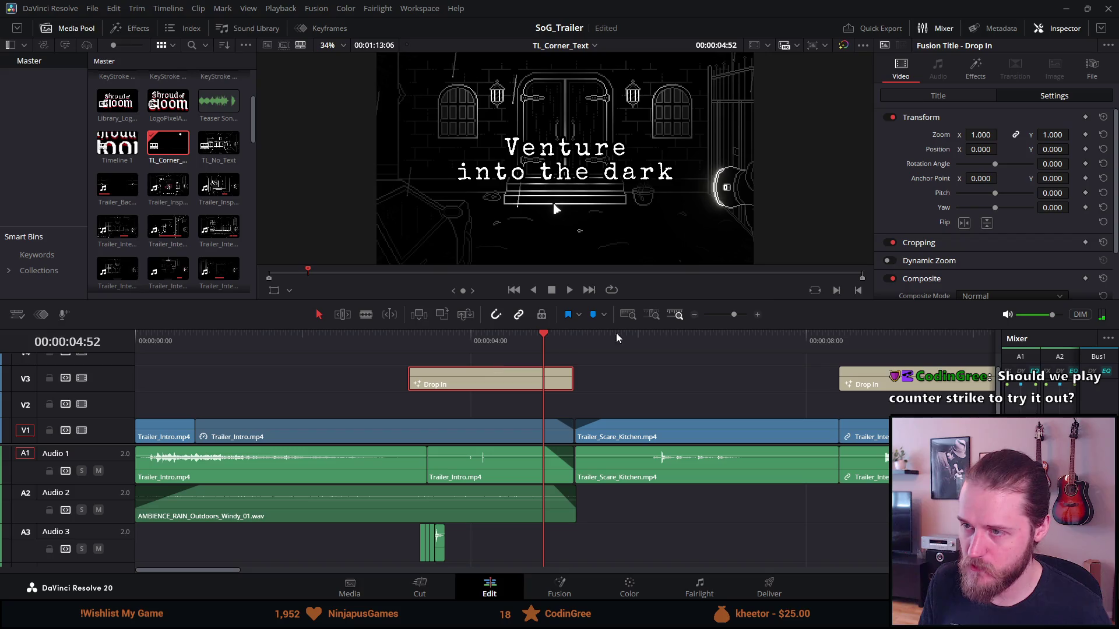
# Step: Set the Drop In title's H Anchor to -1.0, then scroll back to its text entry
pyautogui.scroll(-3, 931, 226)
pyautogui.scroll(3, 942, 234)
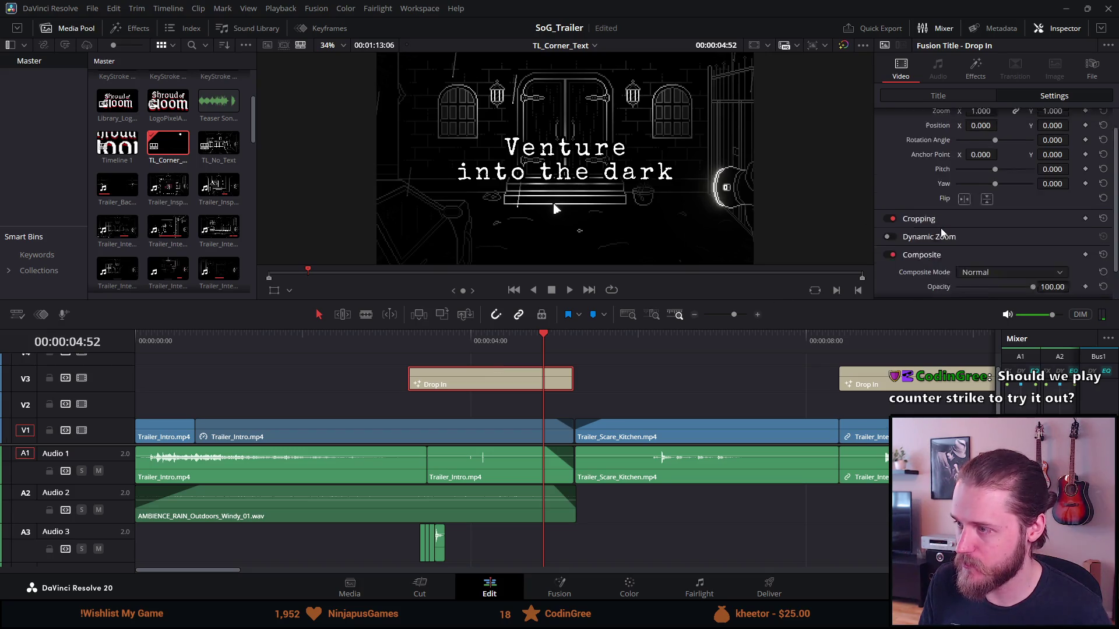
pyautogui.click(950, 97)
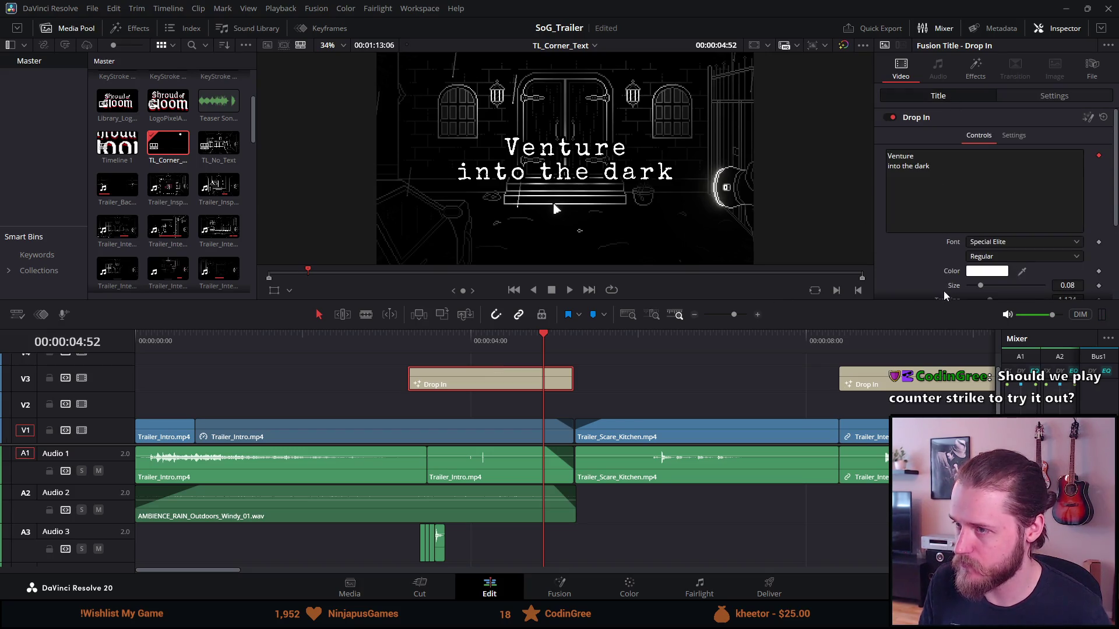
pyautogui.scroll(-3, 917, 253)
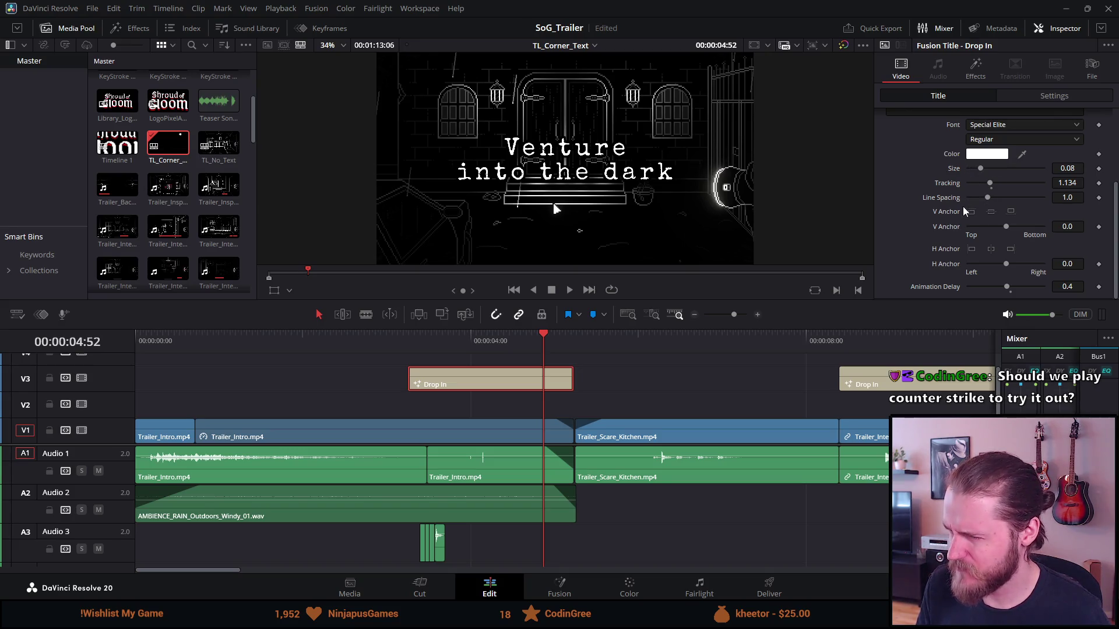
pyautogui.click(970, 251)
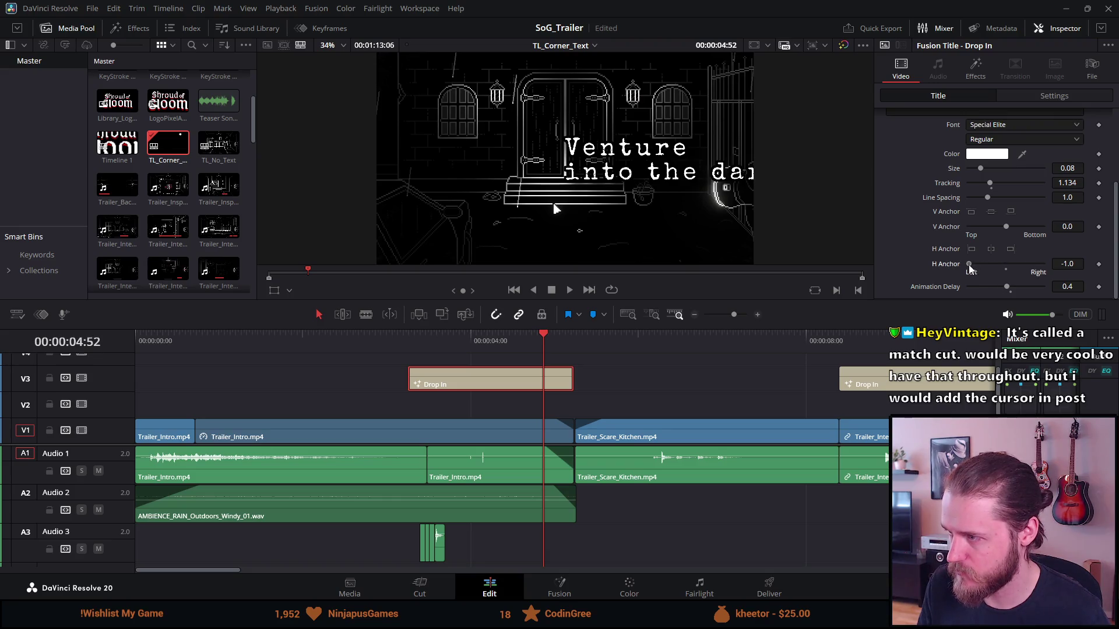
pyautogui.click(971, 267)
pyautogui.scroll(2, 919, 199)
pyautogui.scroll(-2, 935, 226)
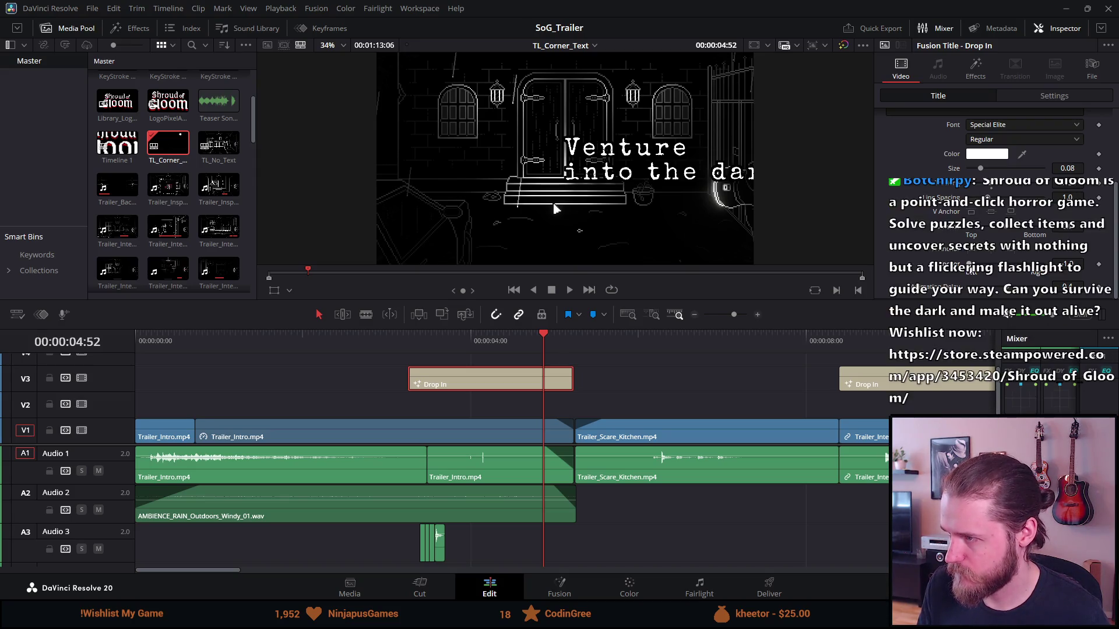
pyautogui.scroll(2, 971, 268)
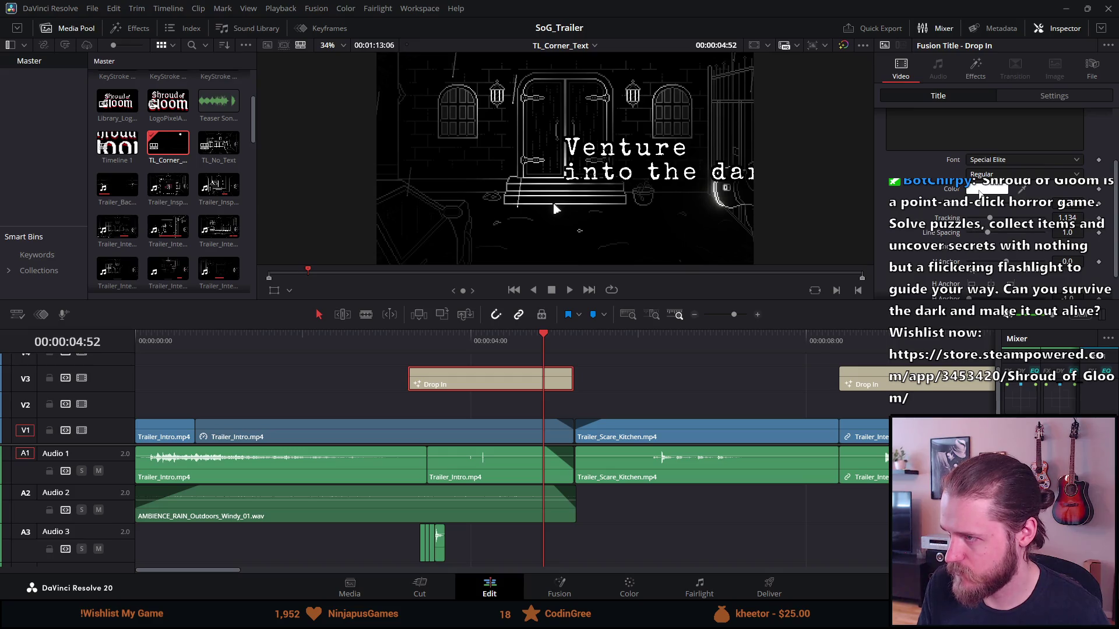
pyautogui.scroll(2, 918, 220)
pyautogui.scroll(2, 917, 220)
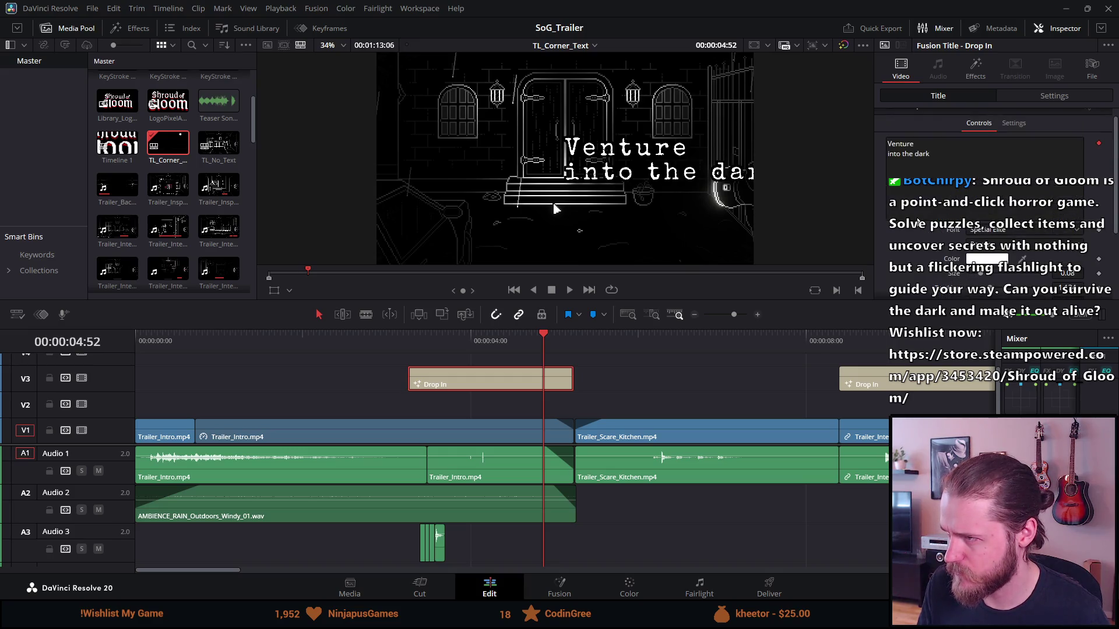
# Step: Drag the title's Position X left, reset it to zero, and save the project
pyautogui.click(1054, 96)
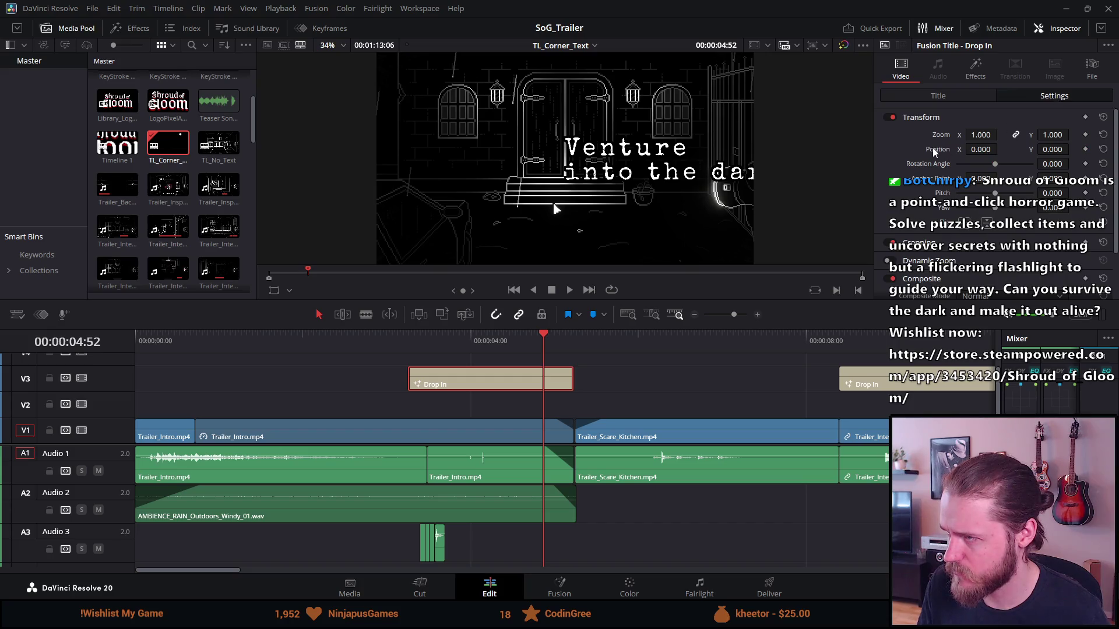
pyautogui.moveTo(968, 150); pyautogui.dragTo(651, 179)
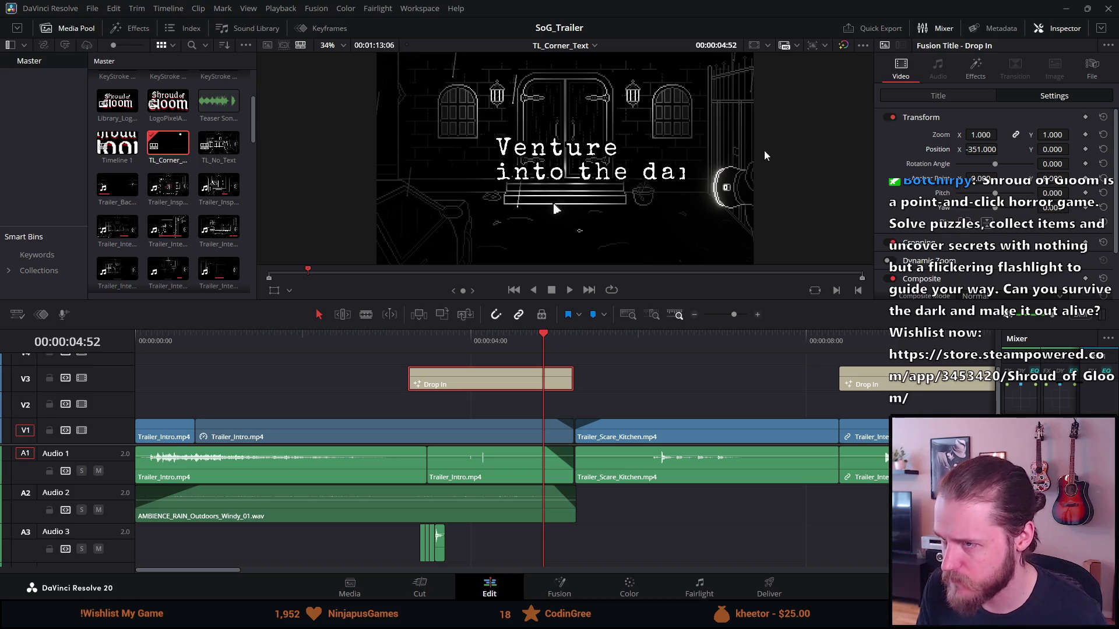
pyautogui.doubleClick(934, 118)
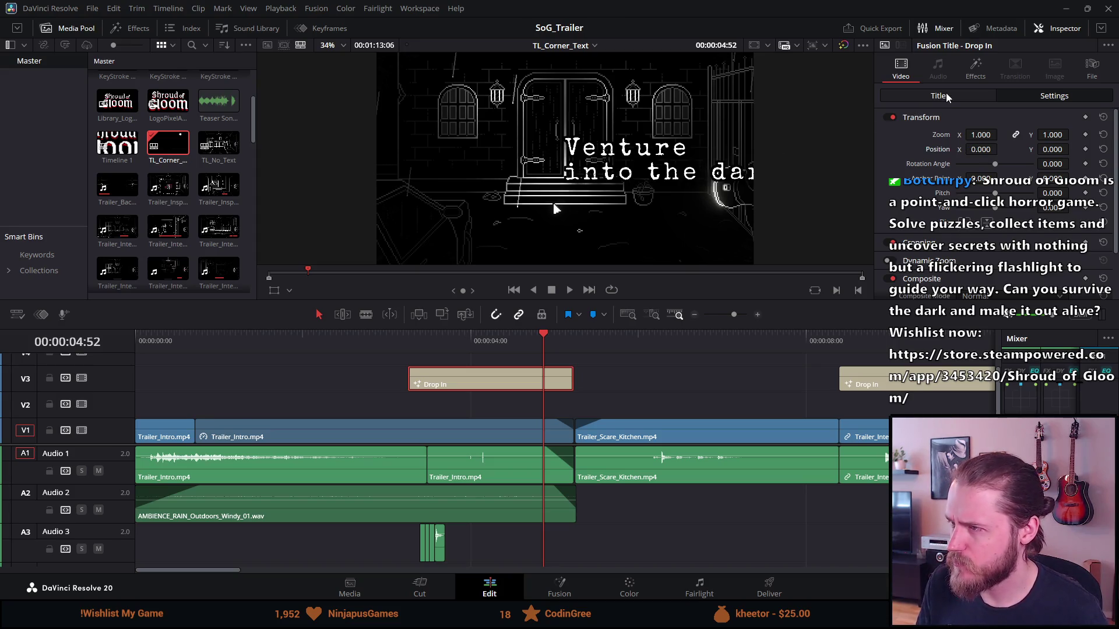
pyautogui.click(945, 97)
pyautogui.hotkey('ctrl', 's')
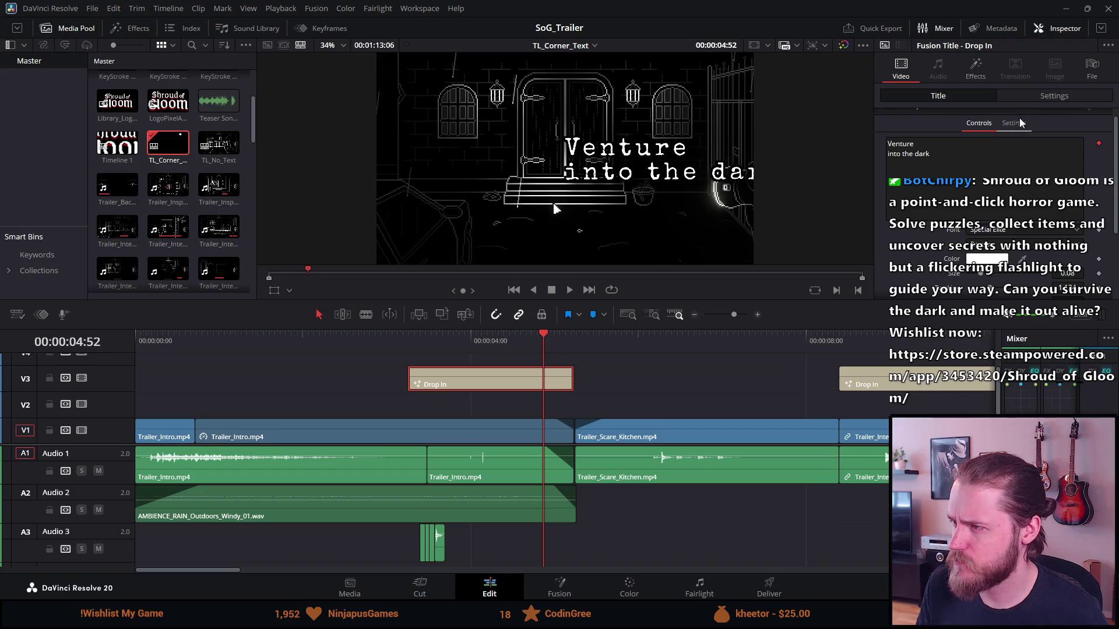
# Step: Review the Drop In controls down to the Special Elite font at size 0.08
pyautogui.click(1013, 123)
pyautogui.click(1013, 99)
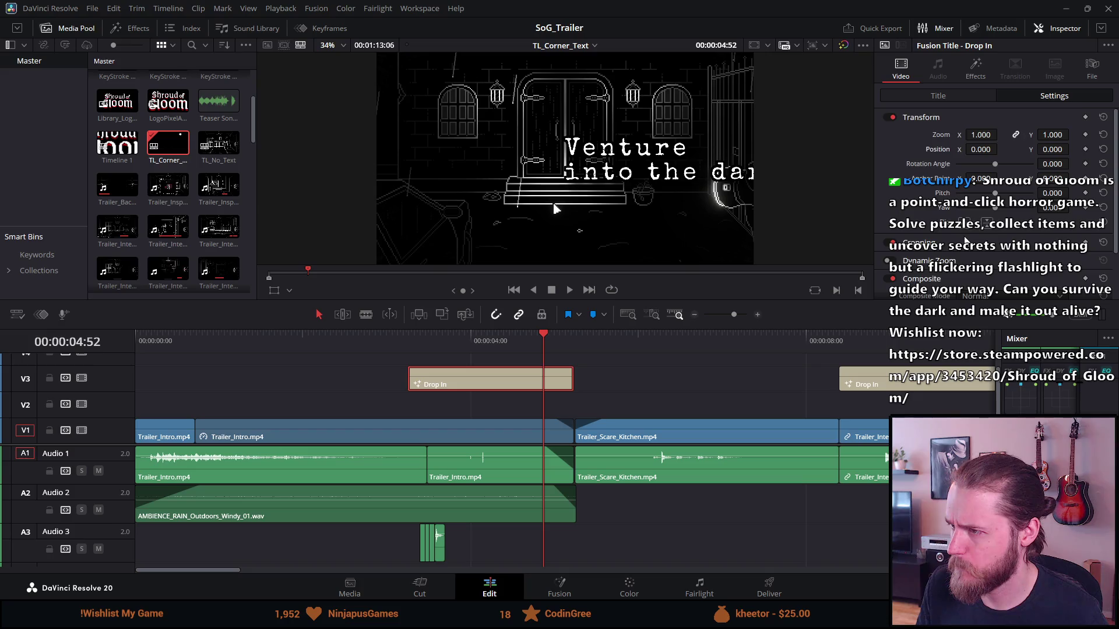
pyautogui.scroll(-2, 965, 239)
pyautogui.click(946, 95)
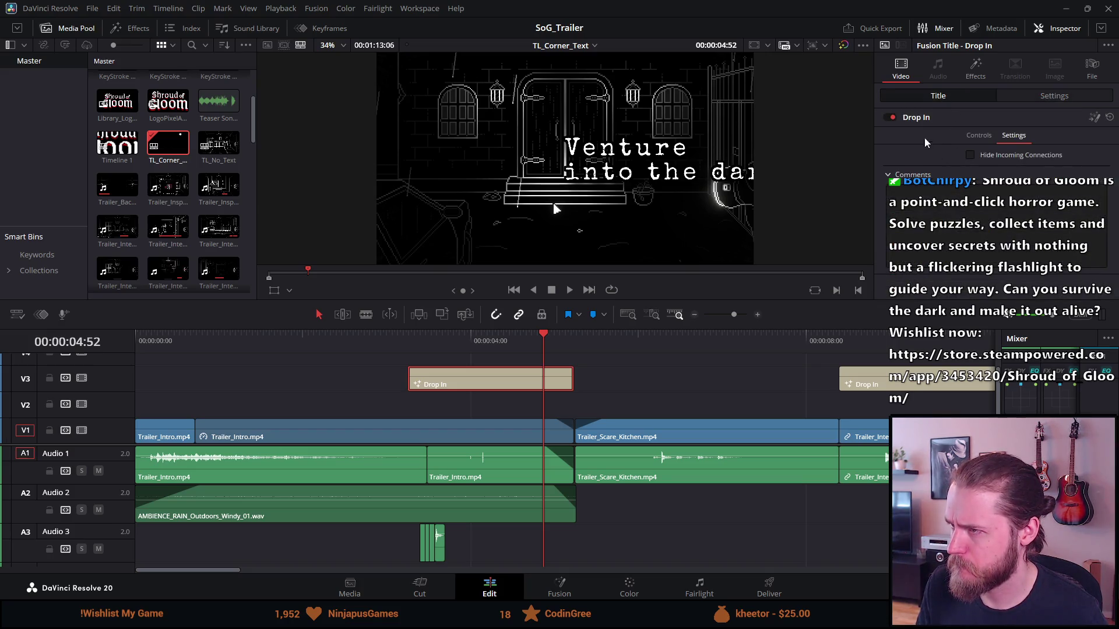
pyautogui.click(972, 138)
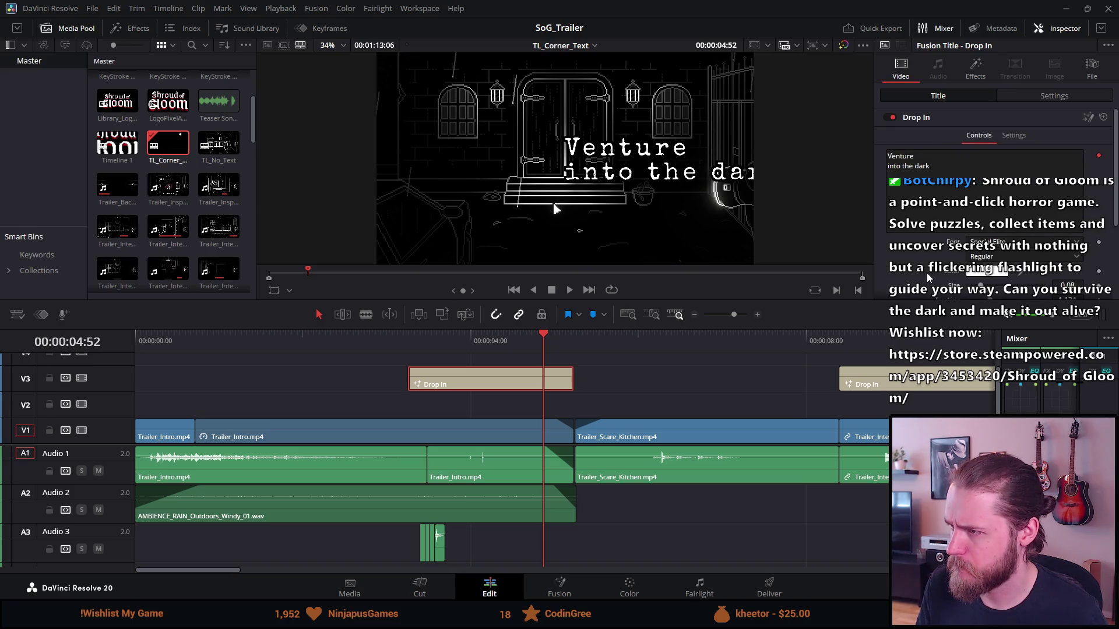
pyautogui.scroll(-2, 926, 273)
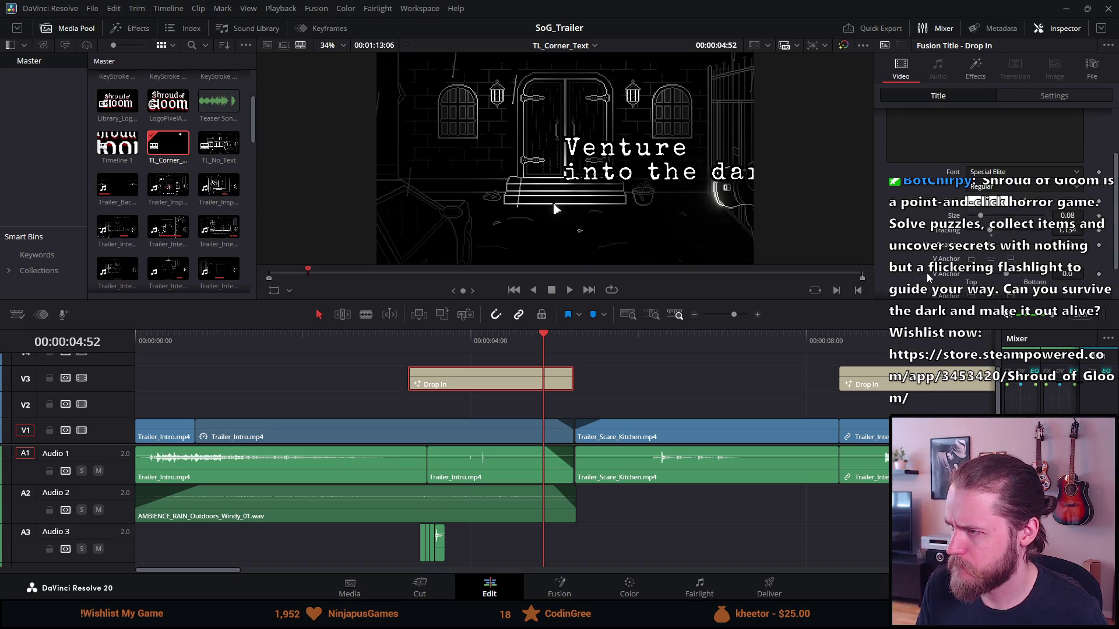
pyautogui.scroll(-1, 927, 275)
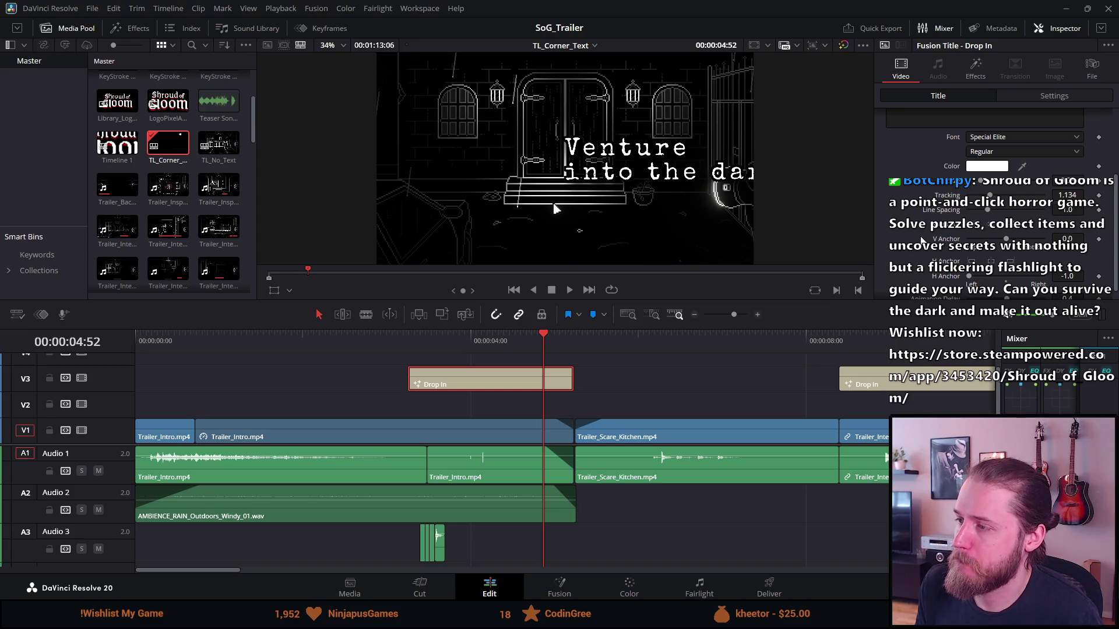
pyautogui.scroll(-1, 921, 239)
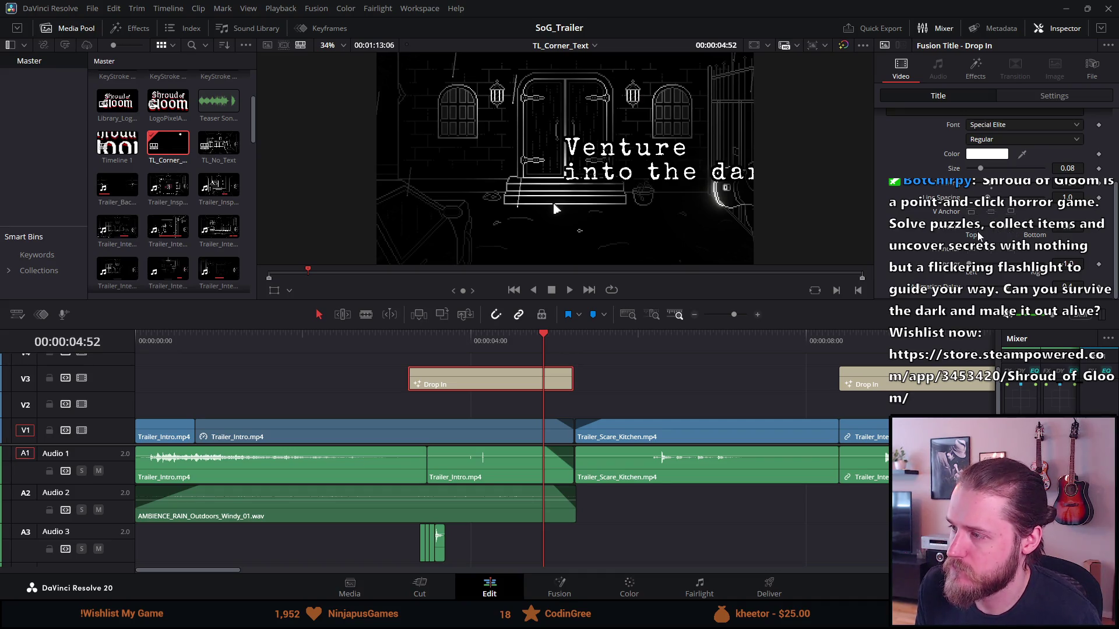
pyautogui.click(997, 257)
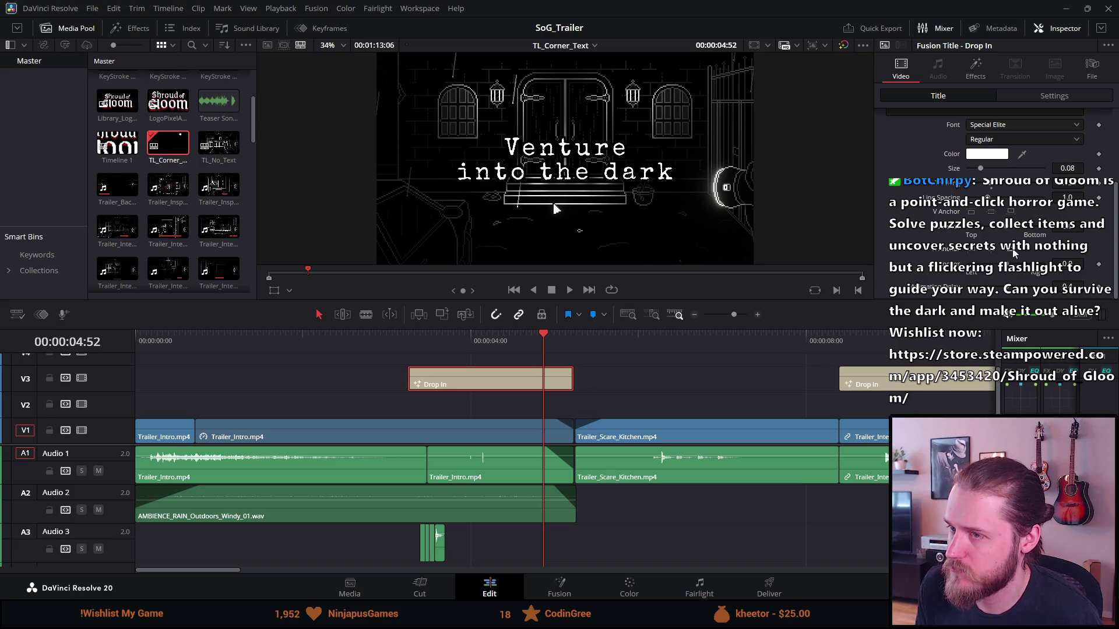
pyautogui.click(1013, 252)
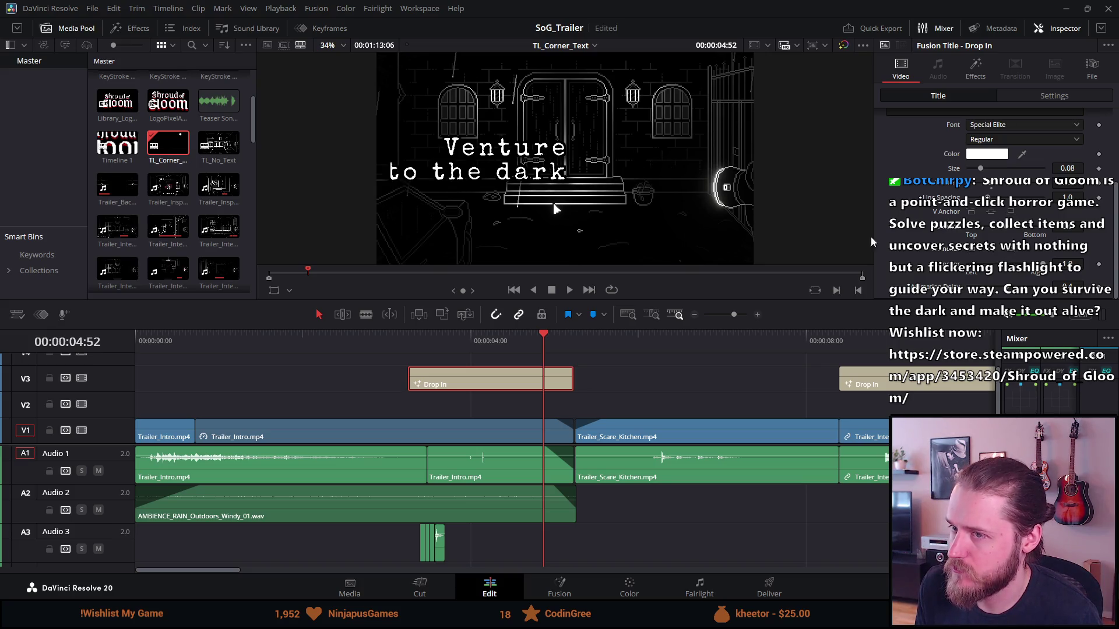
pyautogui.click(971, 243)
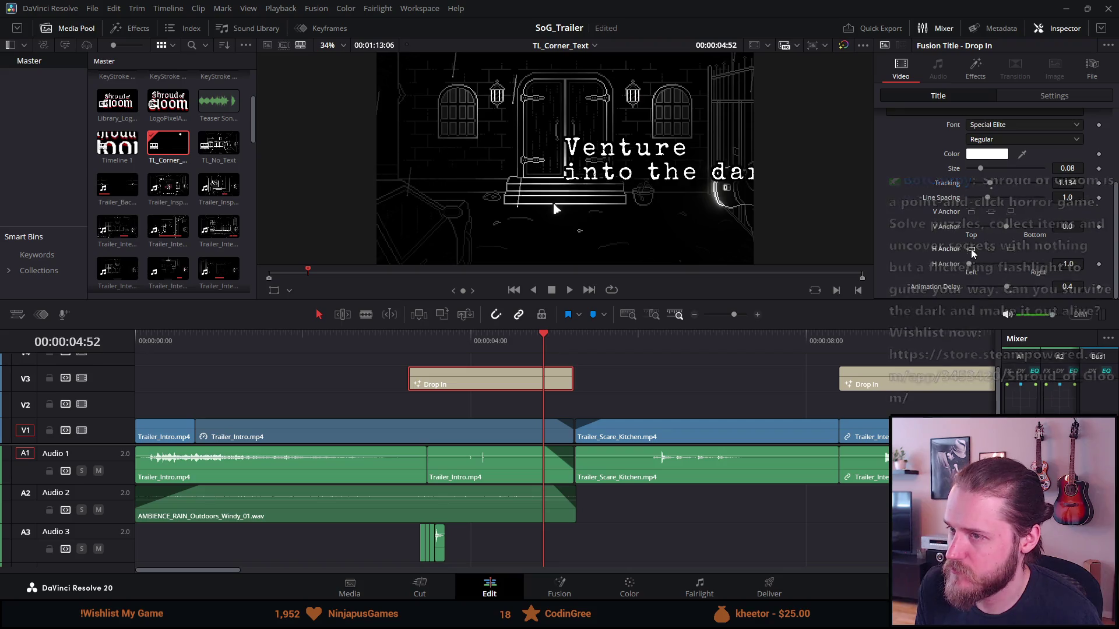
pyautogui.scroll(3, 946, 166)
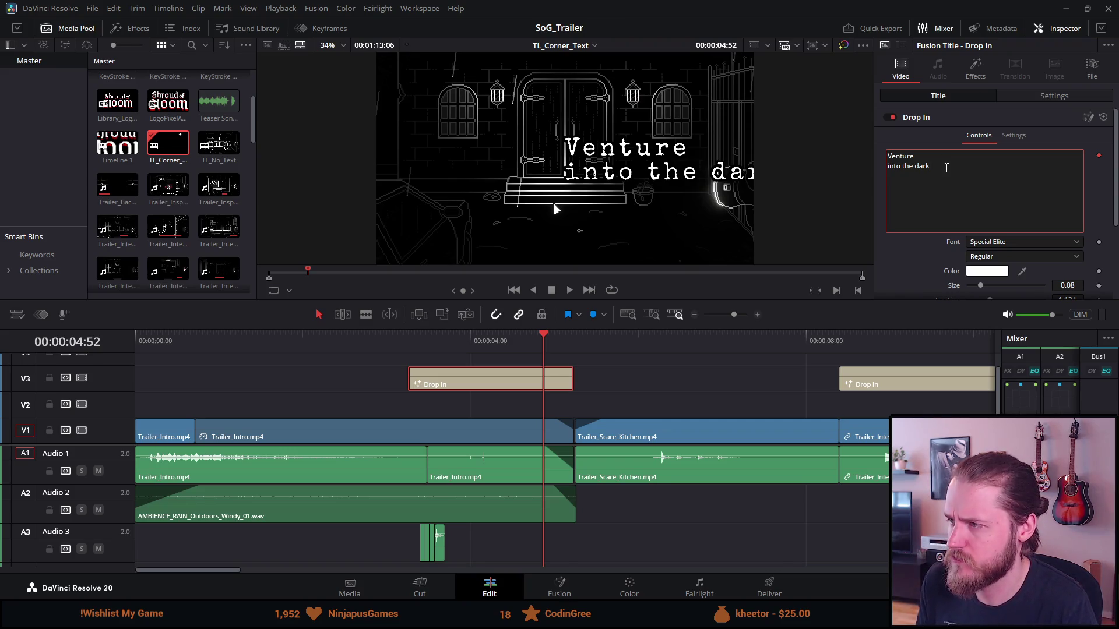
pyautogui.scroll(-4, 926, 251)
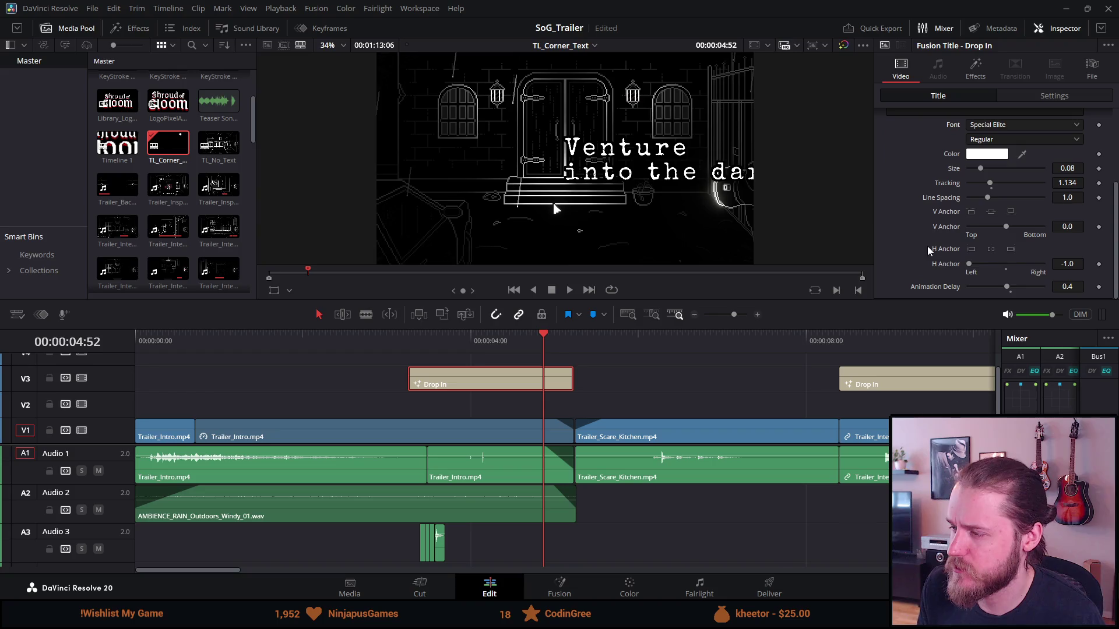
pyautogui.moveTo(969, 265)
pyautogui.mouseDown()
pyautogui.moveTo(992, 269)
pyautogui.moveTo(965, 264)
pyautogui.mouseUp()
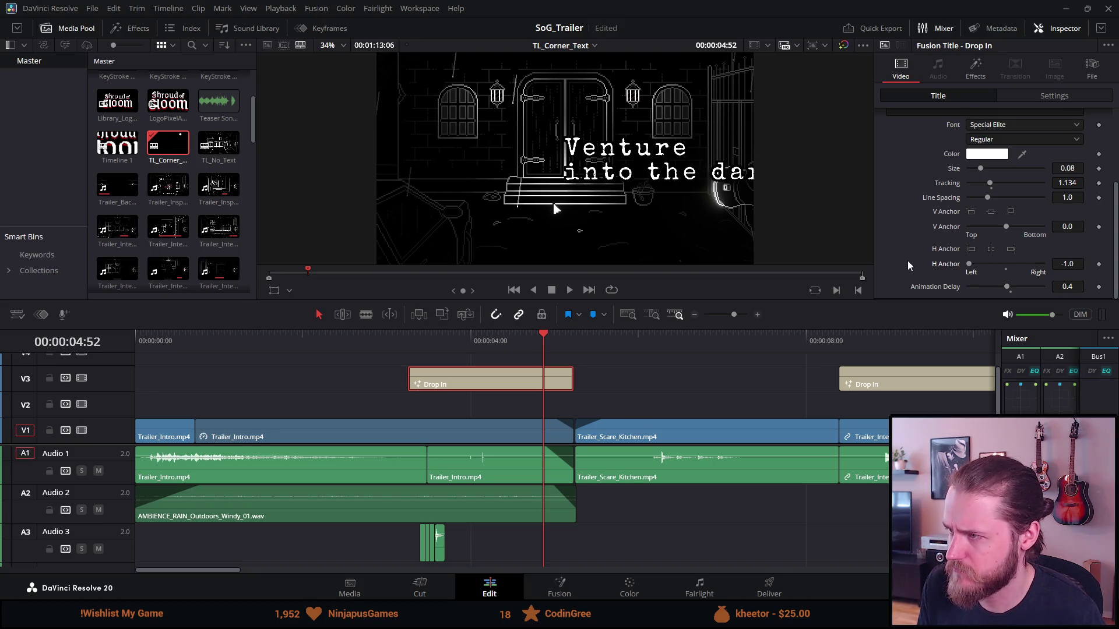
pyautogui.scroll(1, 908, 260)
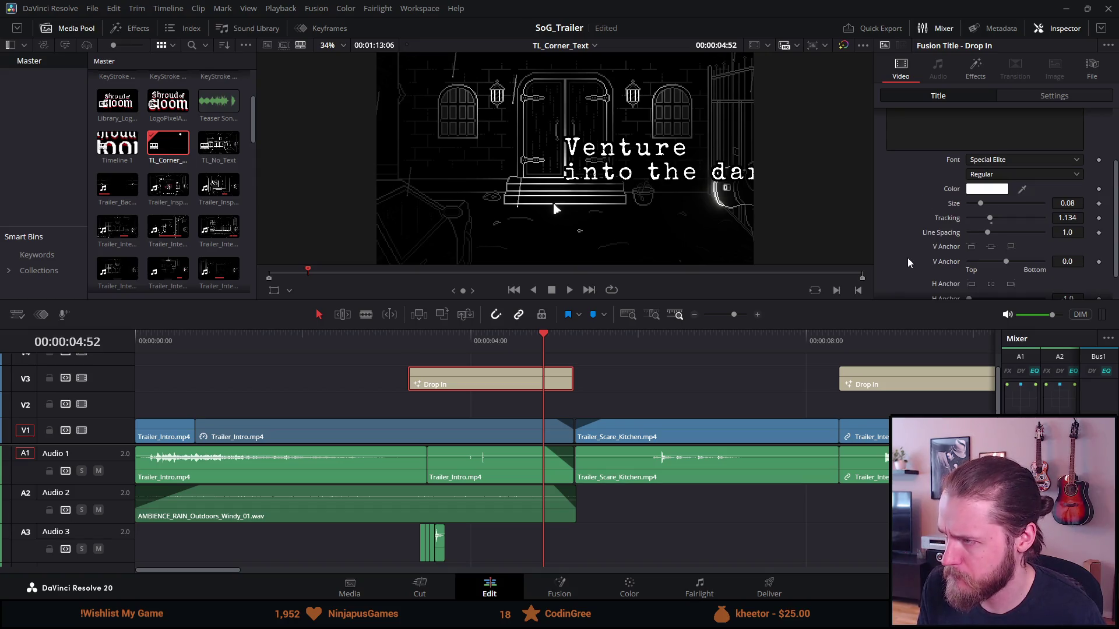
pyautogui.moveTo(979, 203); pyautogui.dragTo(977, 204)
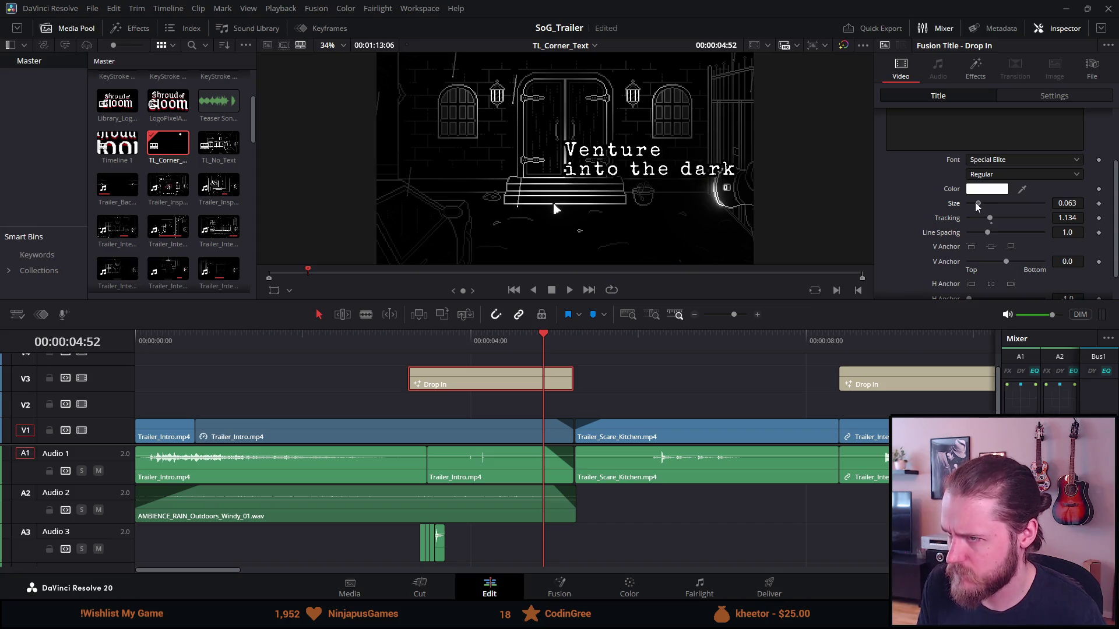
pyautogui.doubleClick(978, 205)
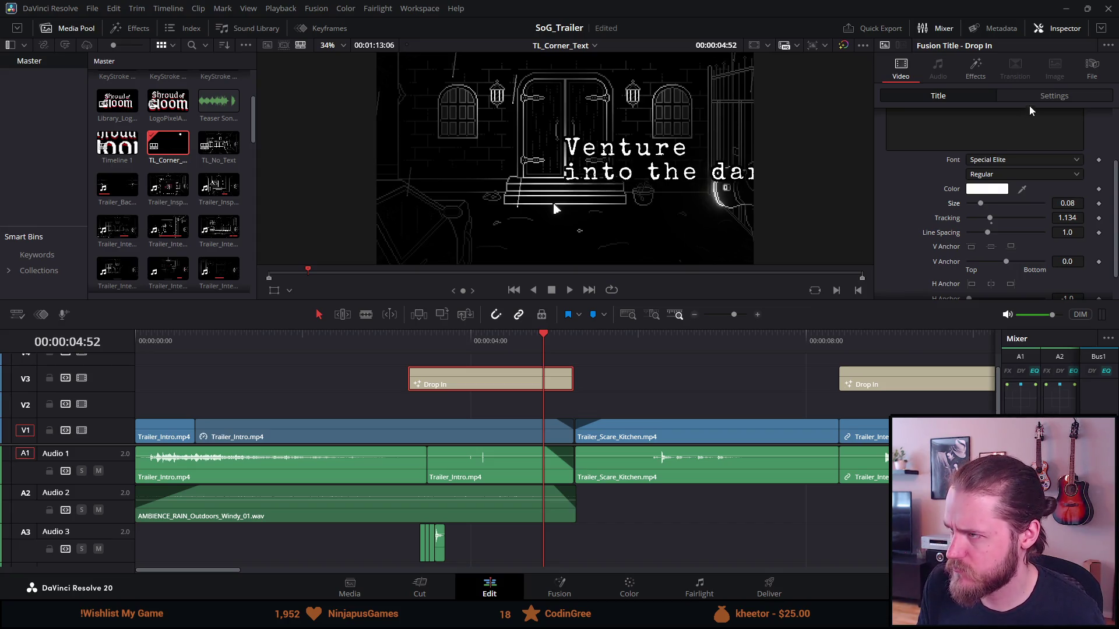
# Step: Review the title's stroke and shadow effects, including the Outer Stroke settings
pyautogui.click(979, 70)
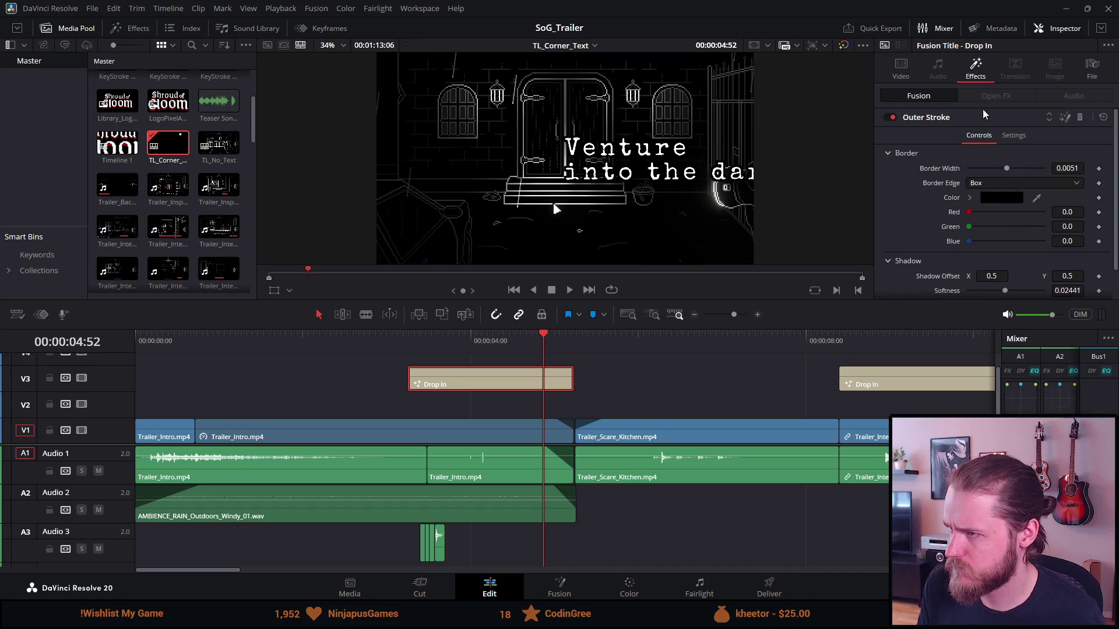
pyautogui.scroll(-2, 928, 211)
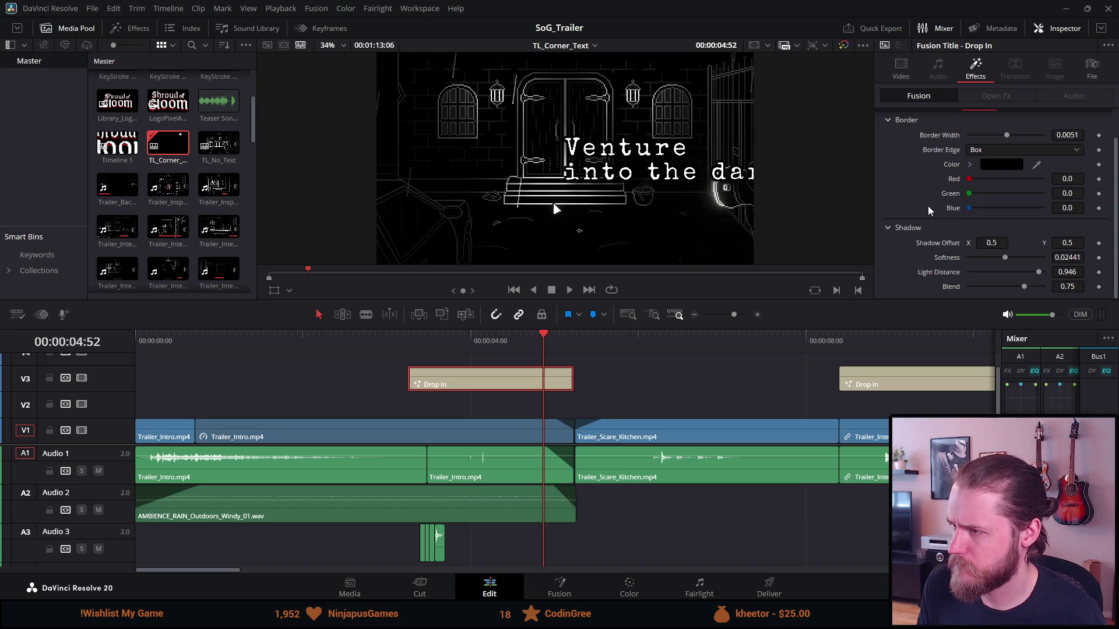
pyautogui.scroll(2, 928, 210)
pyautogui.click(1012, 135)
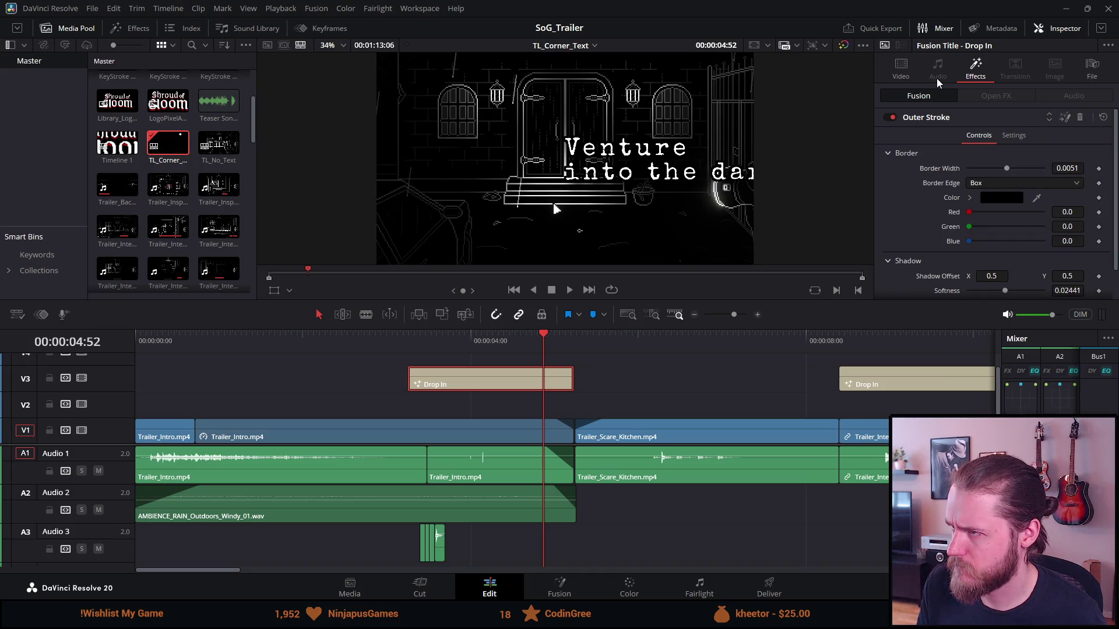
pyautogui.click(912, 78)
# Step: Drag the title's Position X left in its transform settings, then undo to keep it at 0
pyautogui.click(1038, 97)
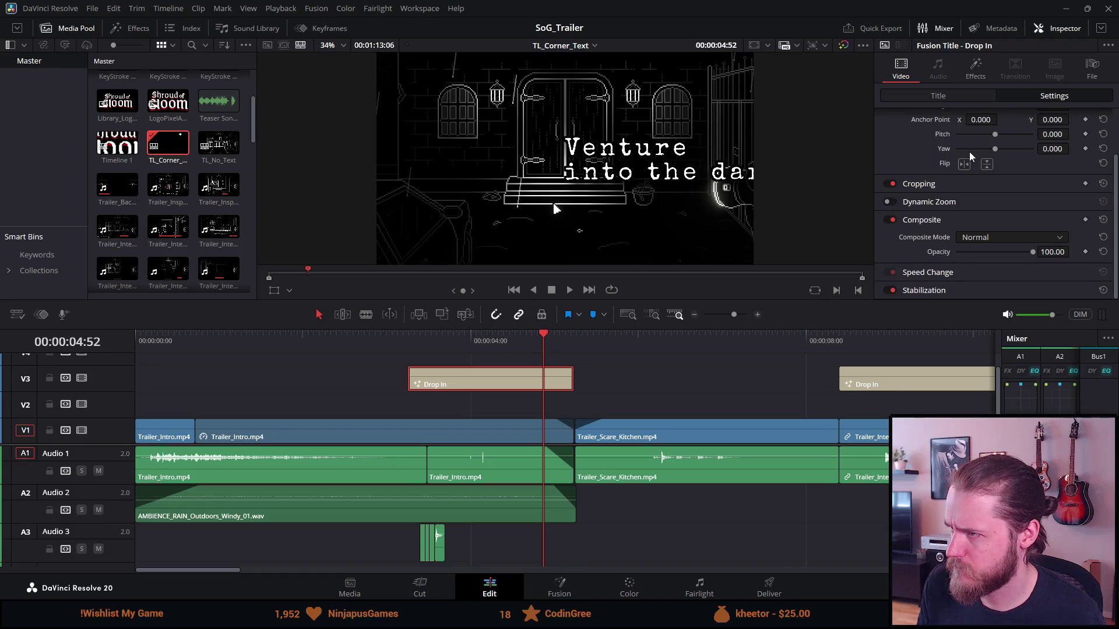
pyautogui.scroll(2, 970, 152)
pyautogui.moveTo(972, 150); pyautogui.dragTo(920, 150)
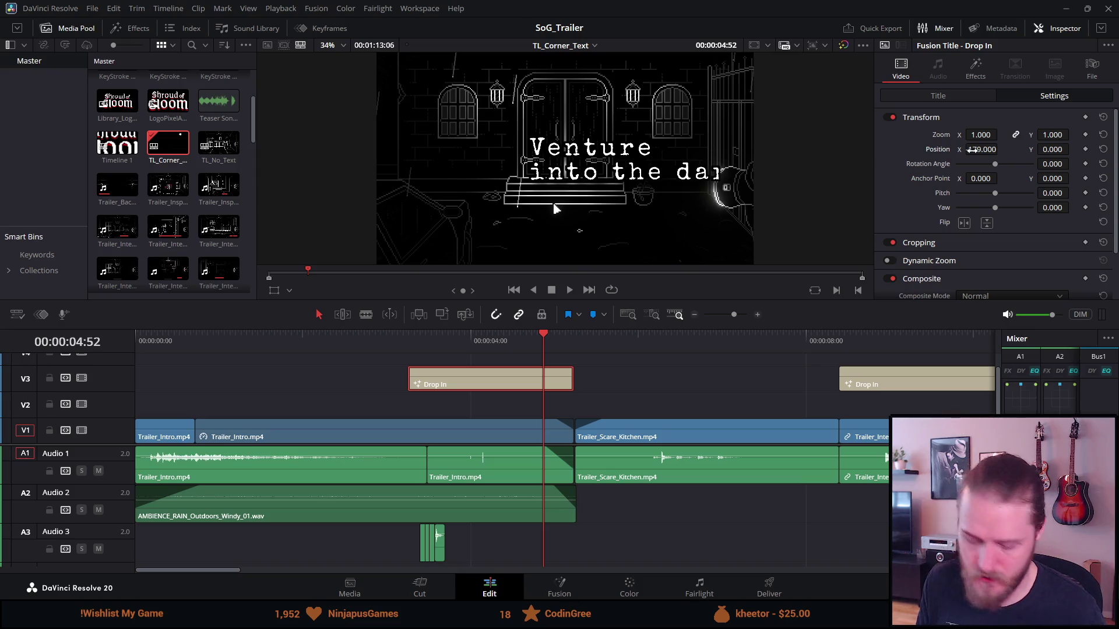
pyautogui.hotkey('ctrl', 'z')
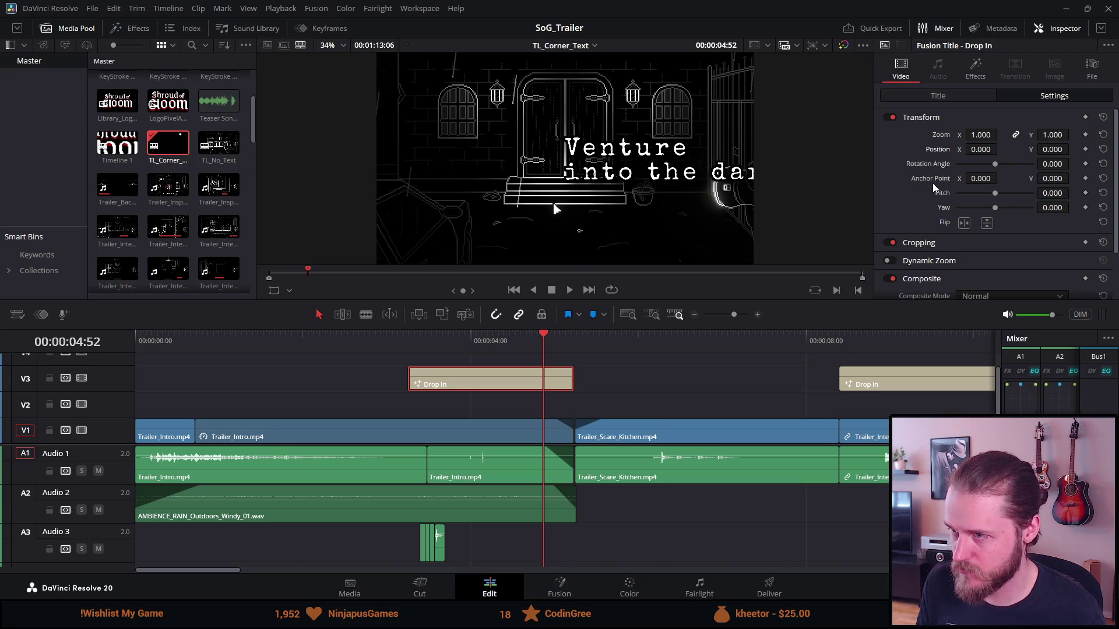
pyautogui.moveTo(979, 149)
pyautogui.mouseDown()
pyautogui.moveTo(1000, 150)
pyautogui.moveTo(979, 149)
pyautogui.mouseUp()
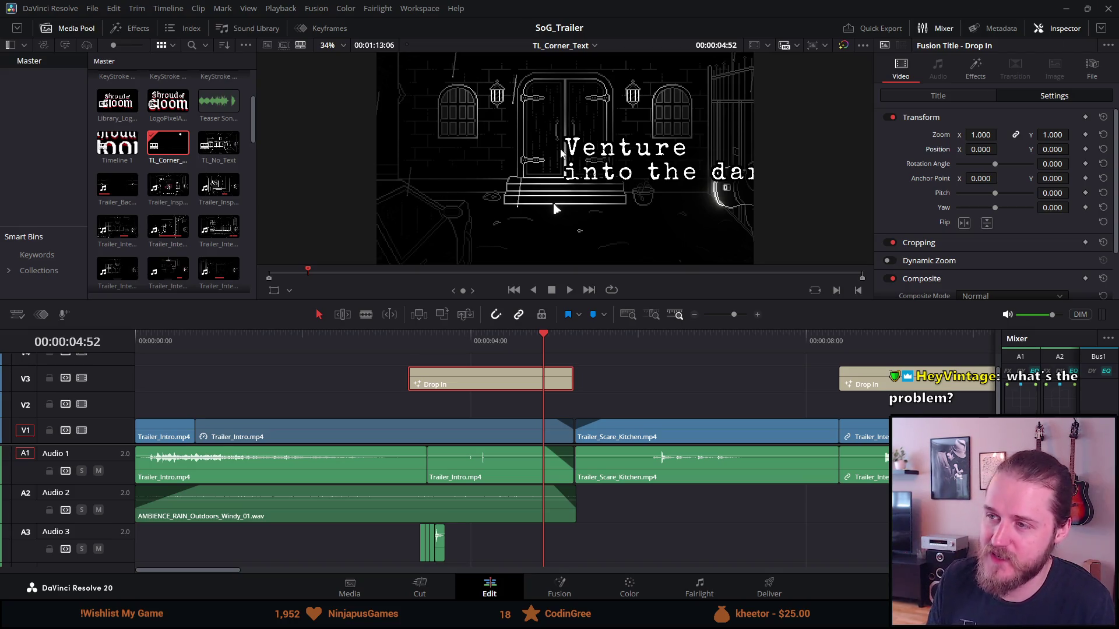
# Step: Set the Venture into the dark title's horizontal anchor to Left
pyautogui.scroll(-2, 988, 242)
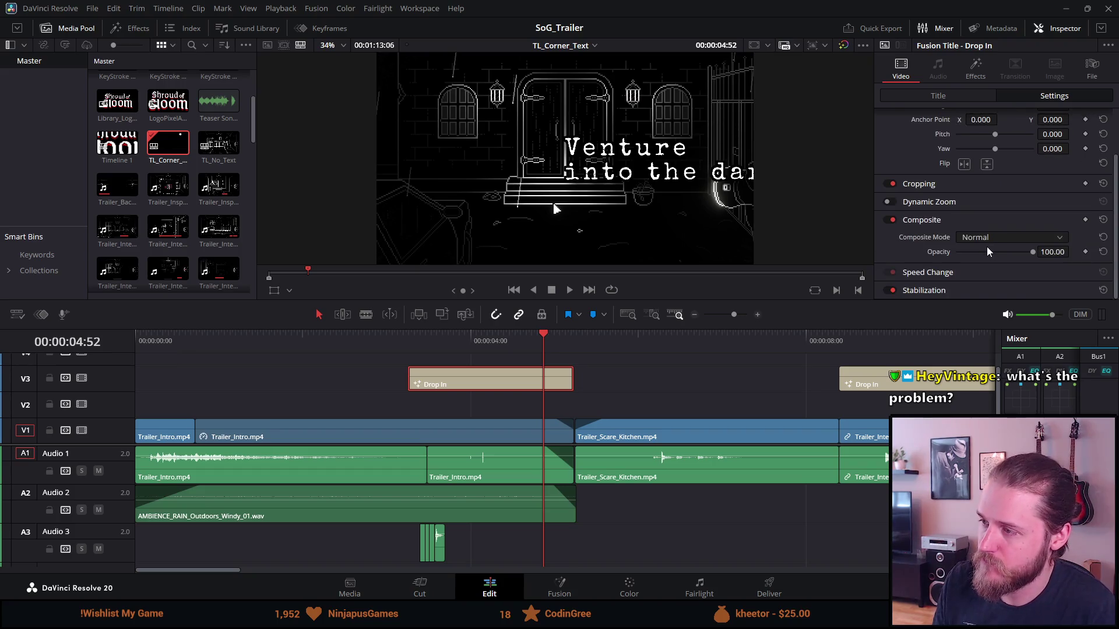
pyautogui.click(954, 100)
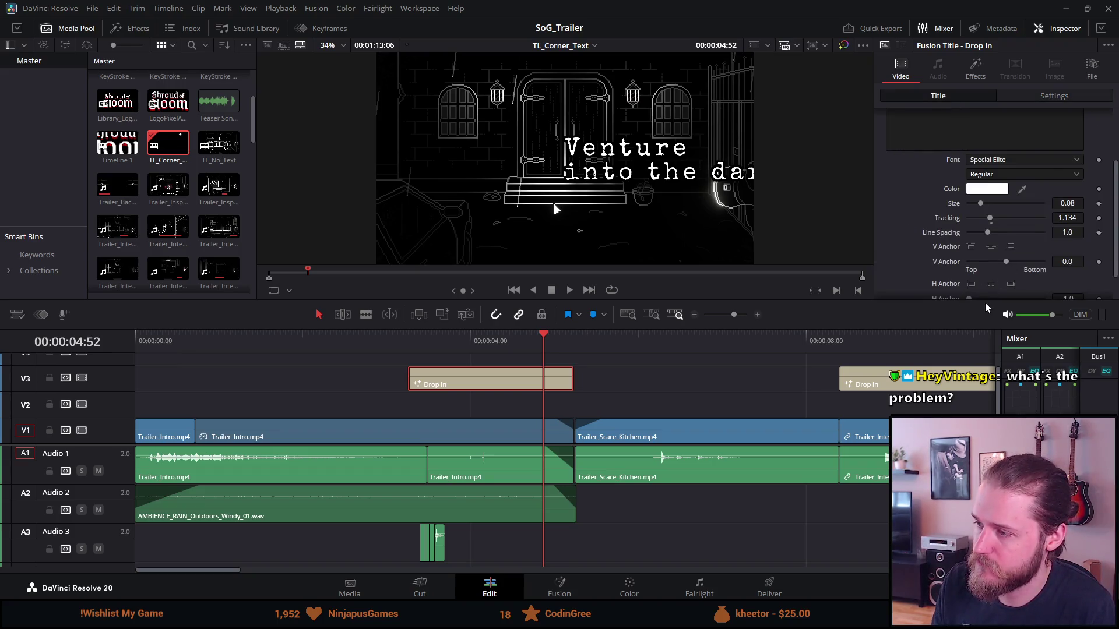
pyautogui.click(991, 284)
pyautogui.scroll(-1, 985, 263)
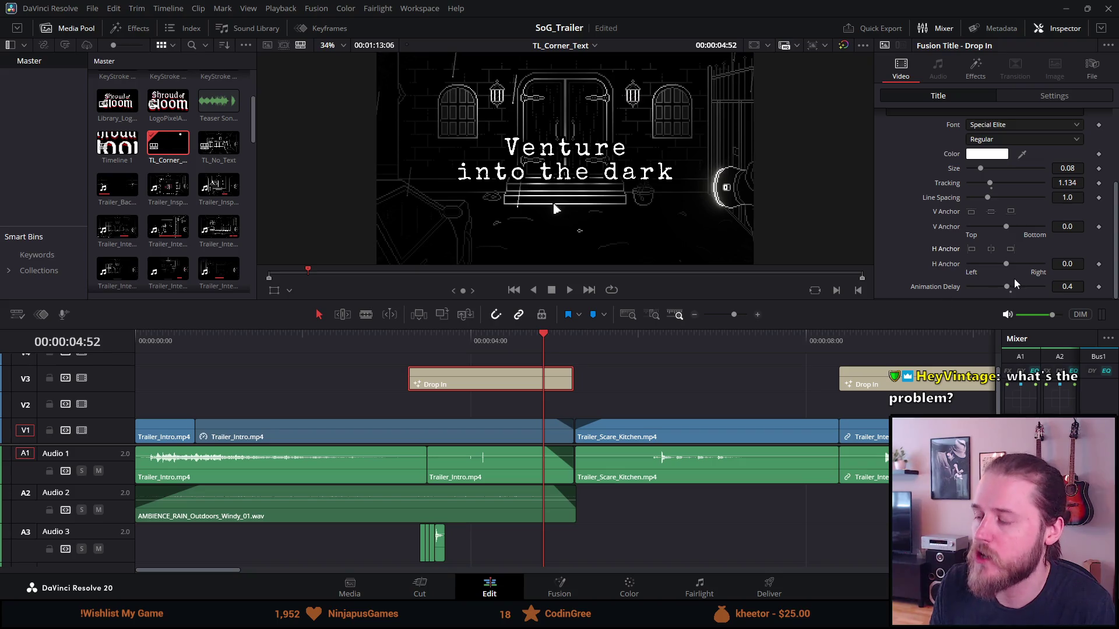
pyautogui.moveTo(999, 263); pyautogui.dragTo(914, 256)
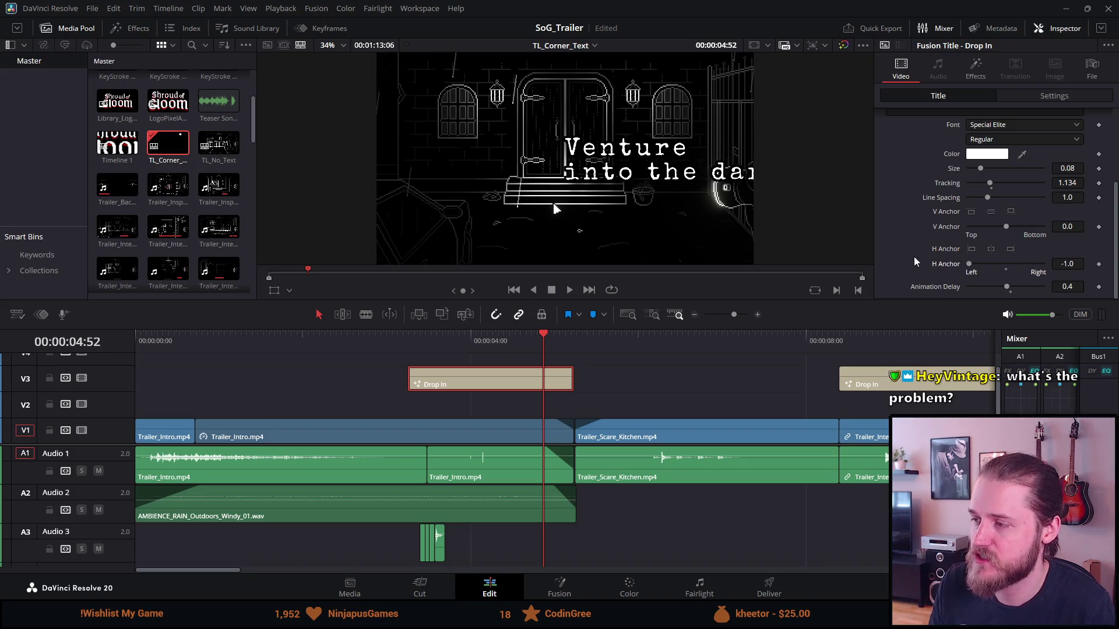
# Step: Move the title to the lower-left corner at Position X -913, Y -387
pyautogui.click(1055, 96)
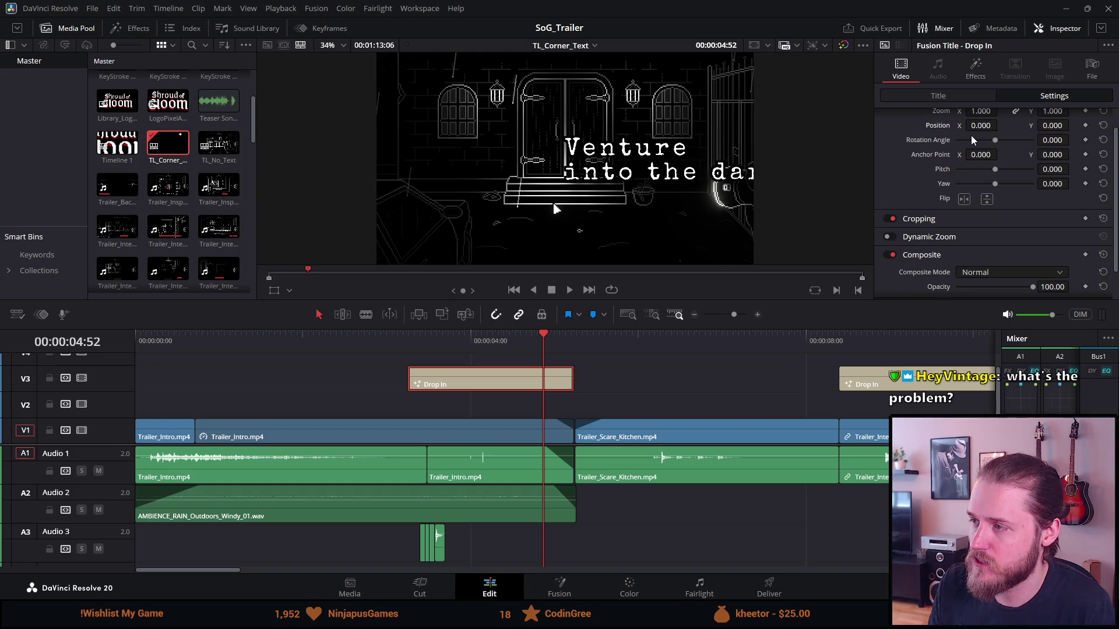
pyautogui.scroll(1, 958, 142)
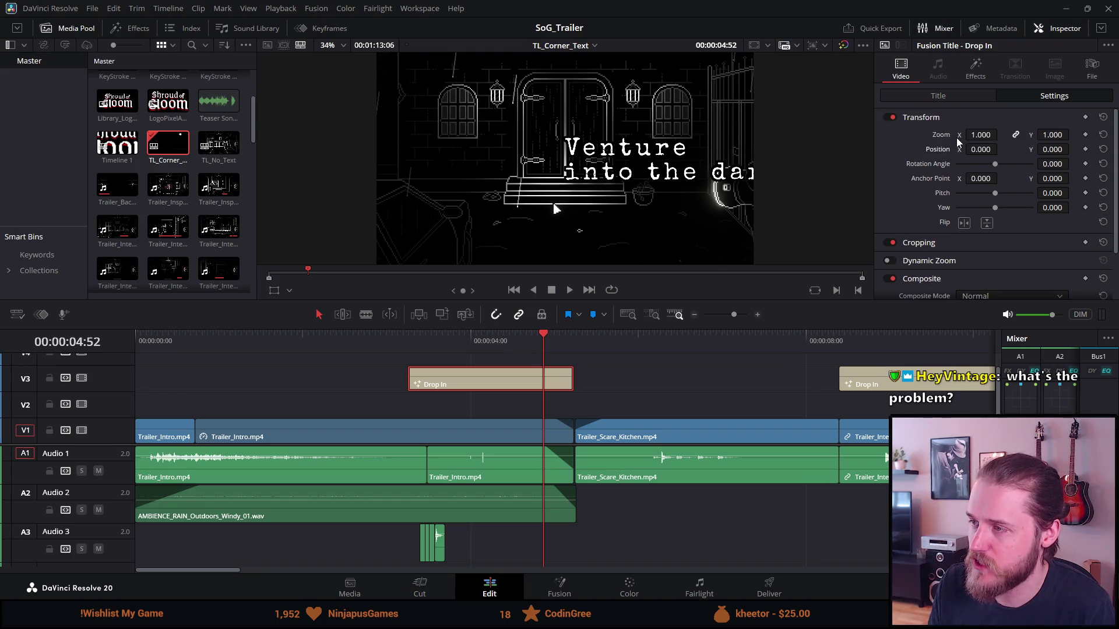
pyautogui.moveTo(972, 149); pyautogui.dragTo(1049, 145)
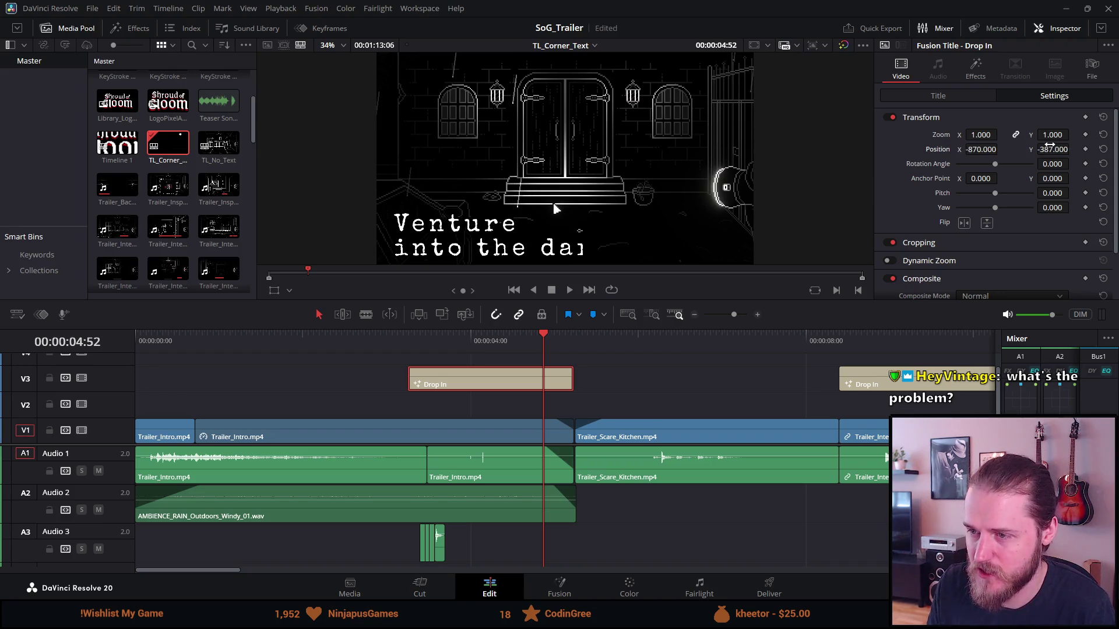
pyautogui.moveTo(987, 145); pyautogui.dragTo(998, 149)
pyautogui.click(390, 340)
pyautogui.press('space')
pyautogui.click(386, 340)
pyautogui.press('space')
pyautogui.click(386, 340)
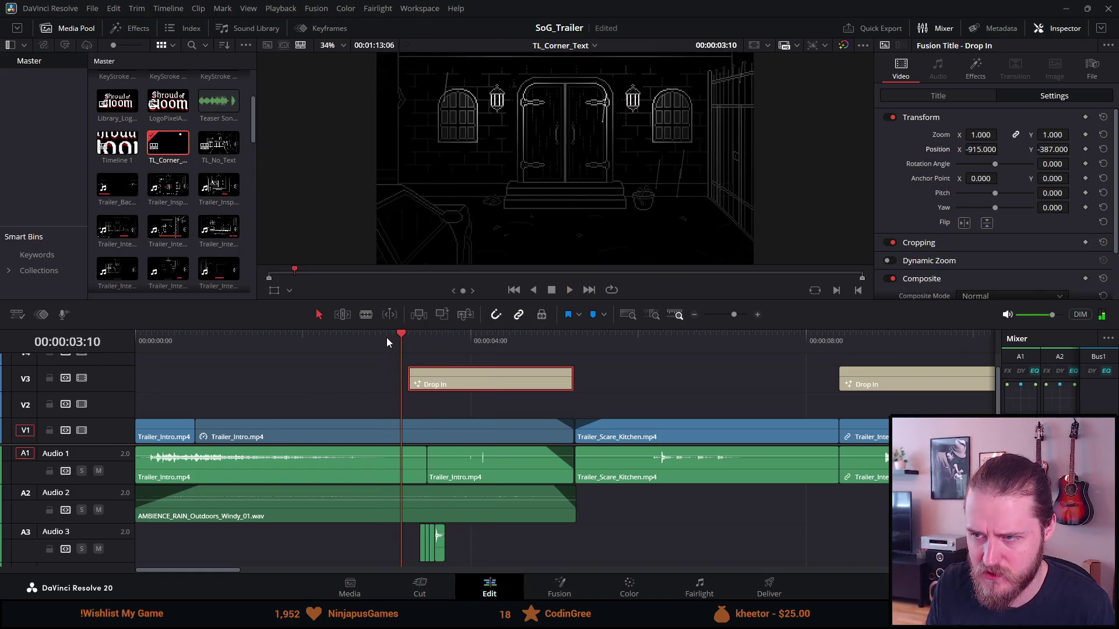
pyautogui.press('space')
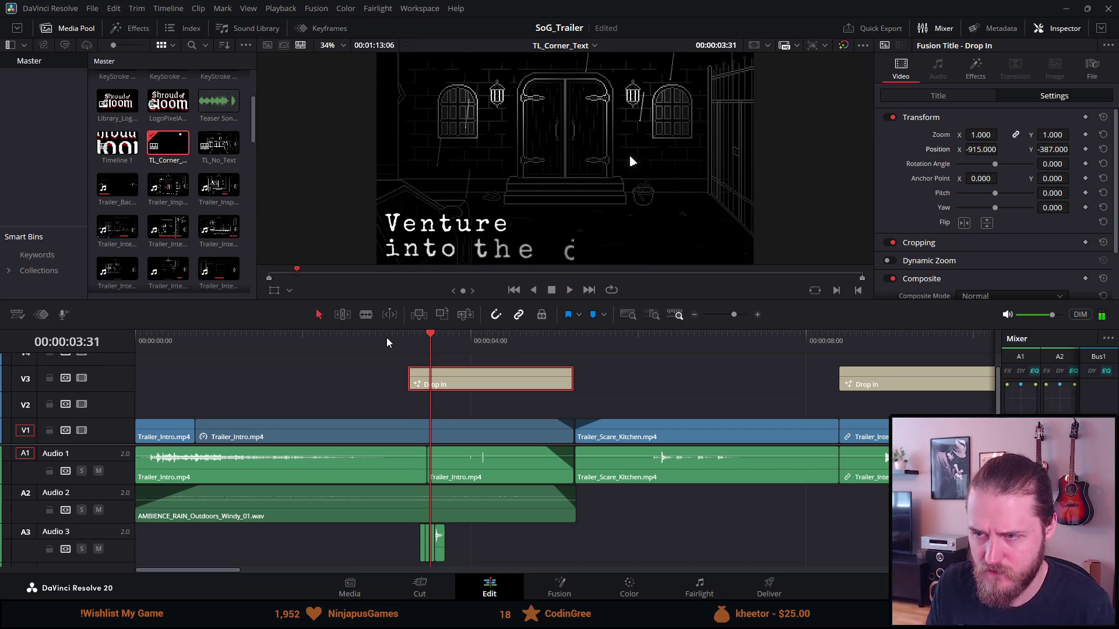
pyautogui.hotkey('ctrl', 's')
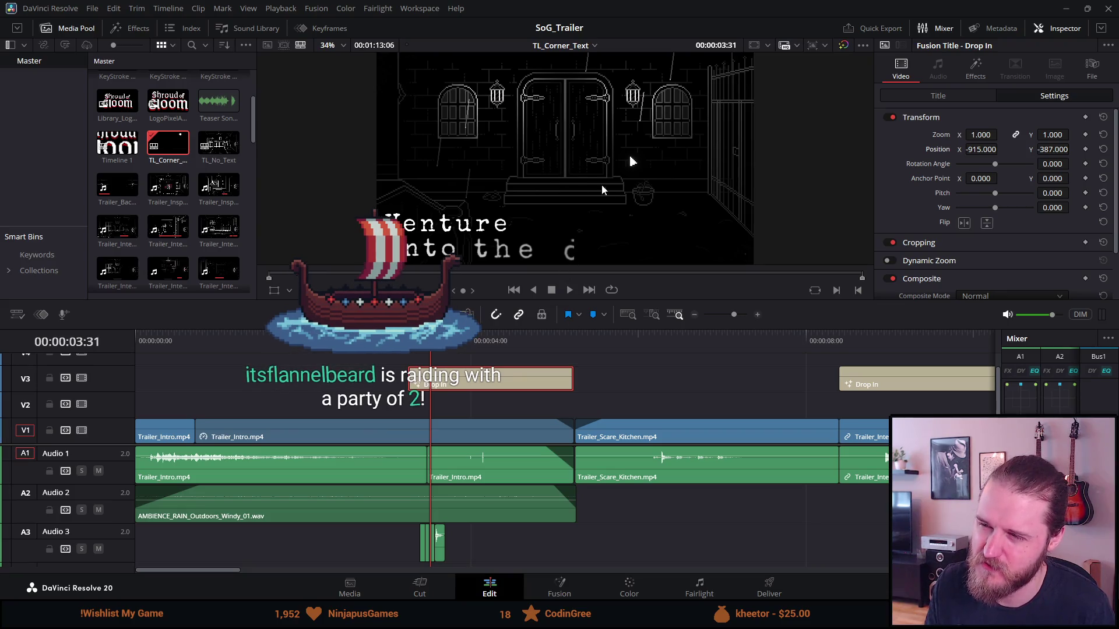
pyautogui.press('space')
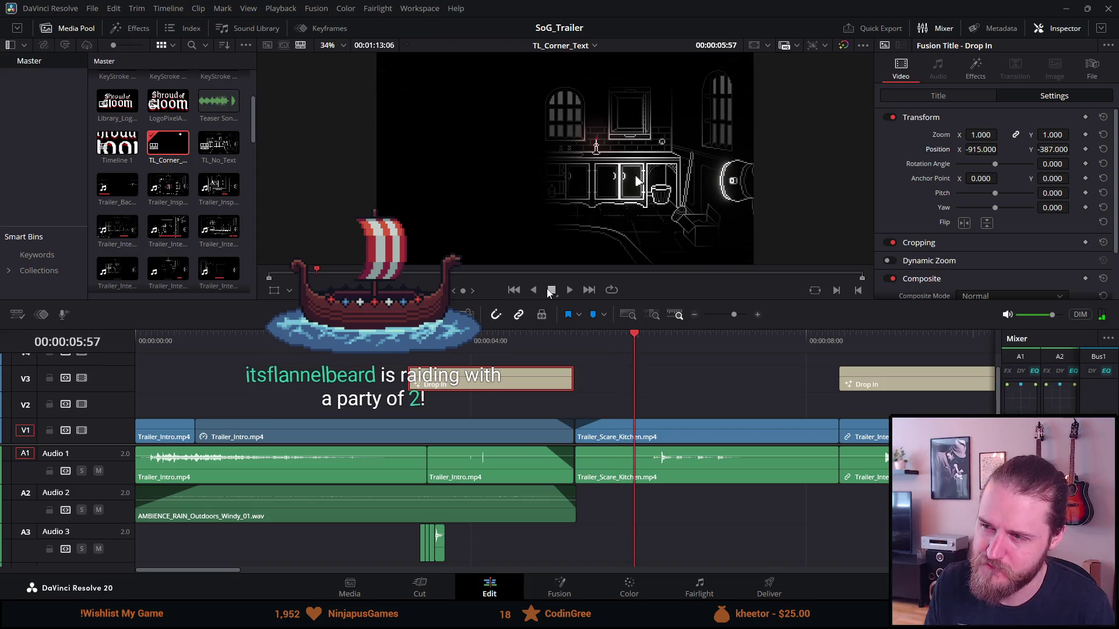
pyautogui.click(551, 289)
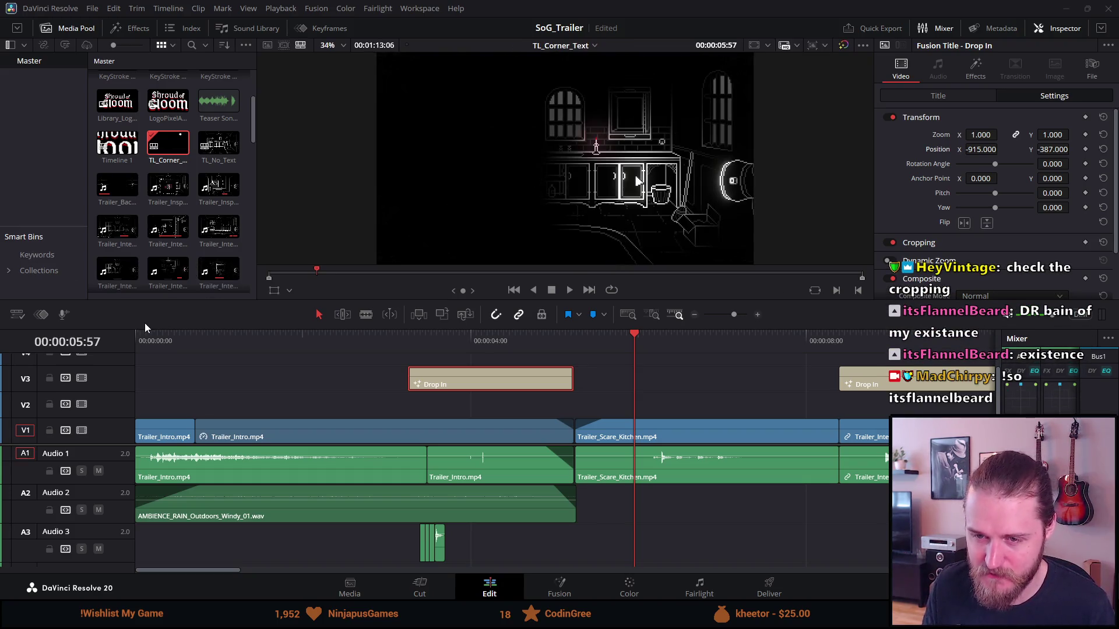
pyautogui.moveTo(168, 344); pyautogui.dragTo(136, 344)
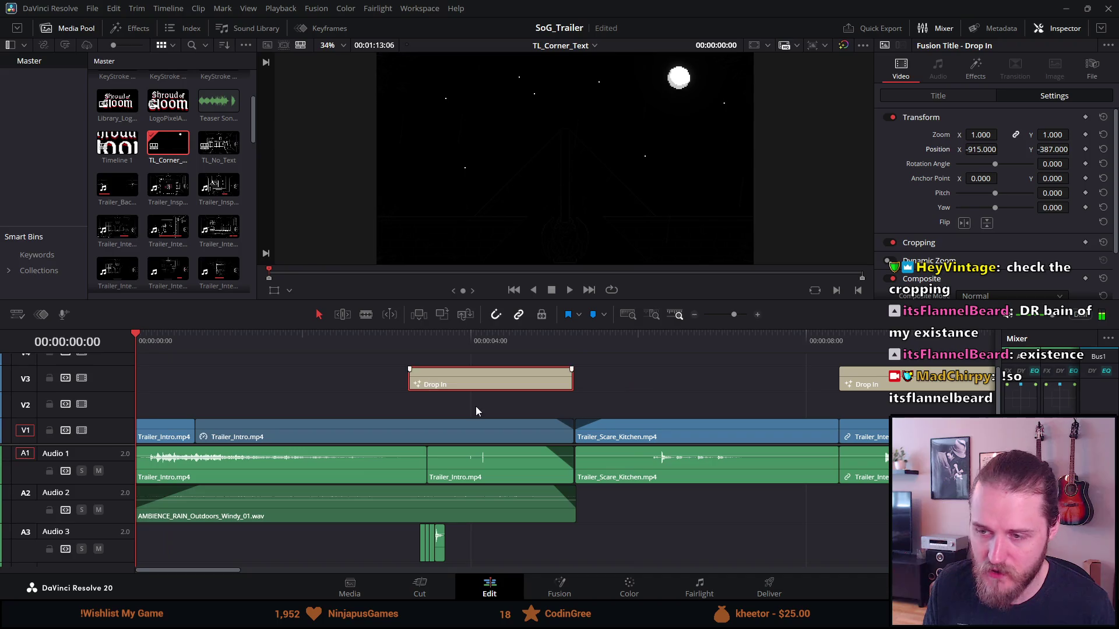
pyautogui.click(569, 289)
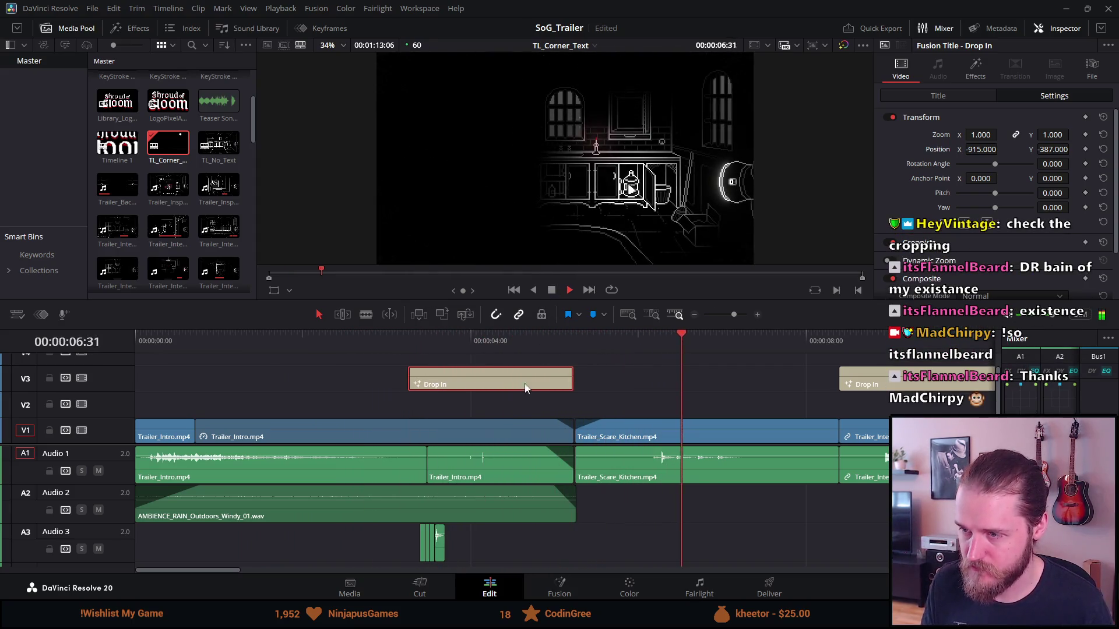
pyautogui.click(552, 290)
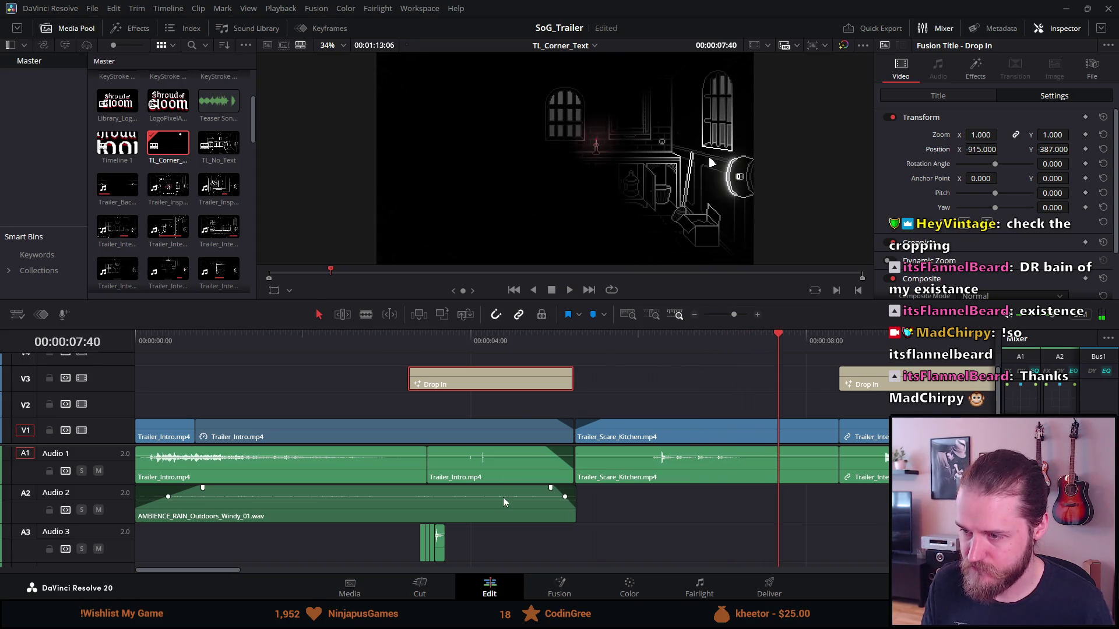
pyautogui.scroll(5, 502, 498)
pyautogui.scroll(-2, 509, 505)
pyautogui.scroll(-6, 511, 505)
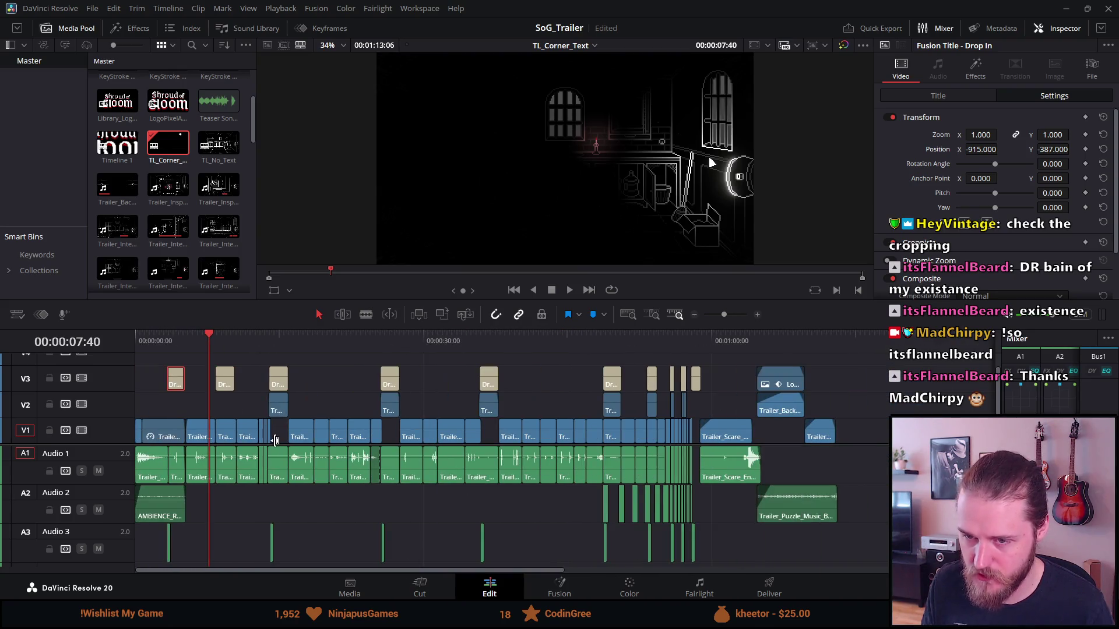
# Step: Shift every clip in the timeline about 15 seconds later
pyautogui.click(149, 377)
pyautogui.hotkey('ctrl', 'a')
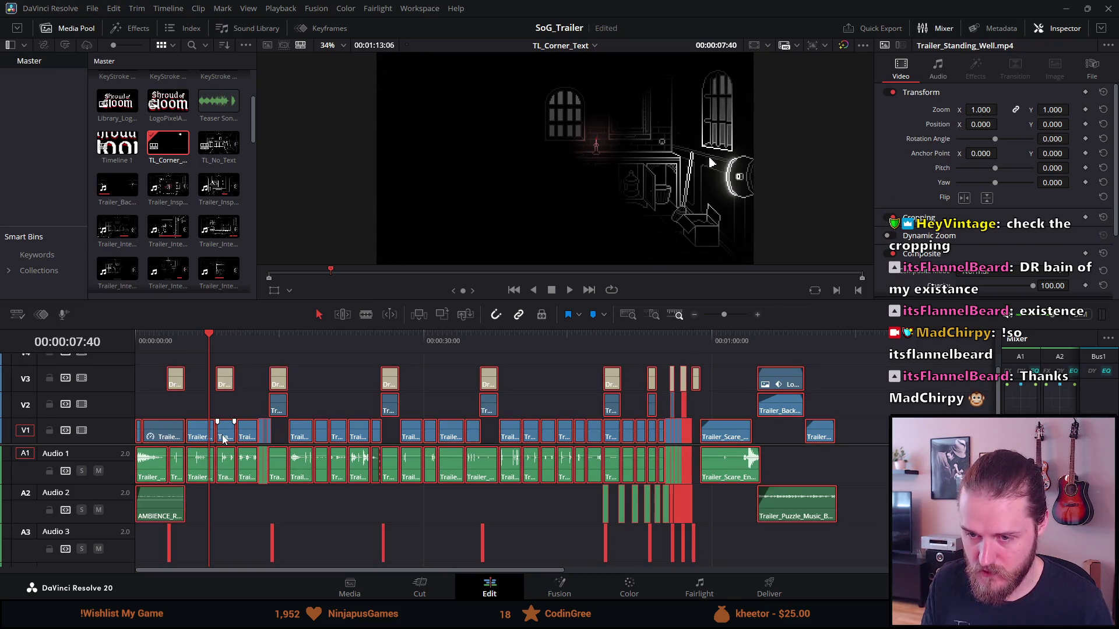
pyautogui.moveTo(219, 428); pyautogui.dragTo(367, 437)
pyautogui.click(271, 336)
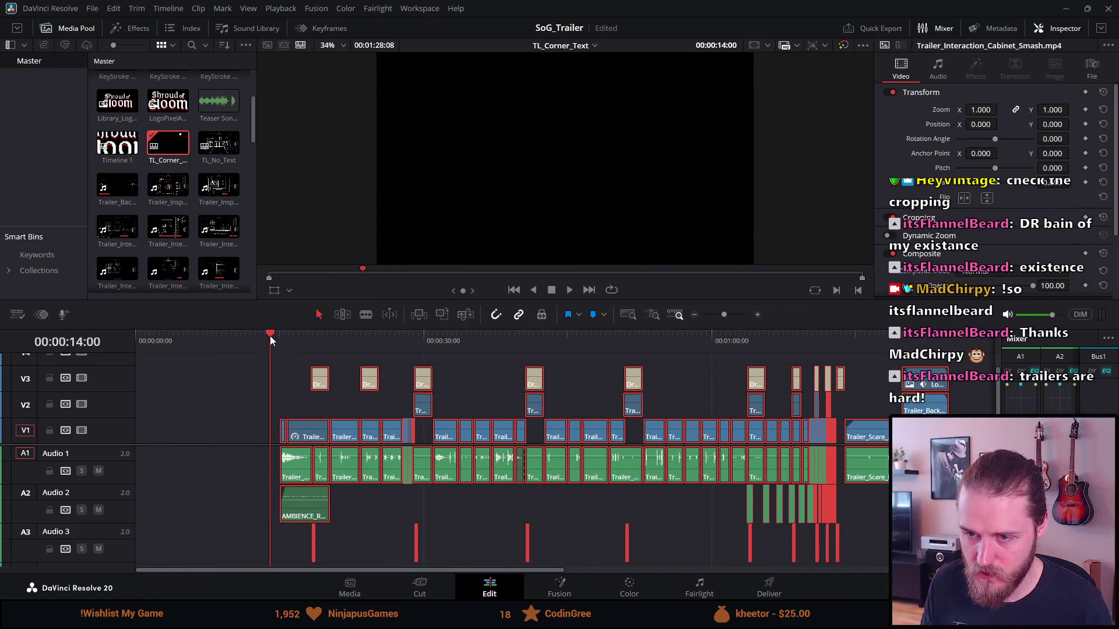
pyautogui.scroll(-3, 277, 398)
pyautogui.scroll(2, 279, 398)
pyautogui.scroll(3, 279, 397)
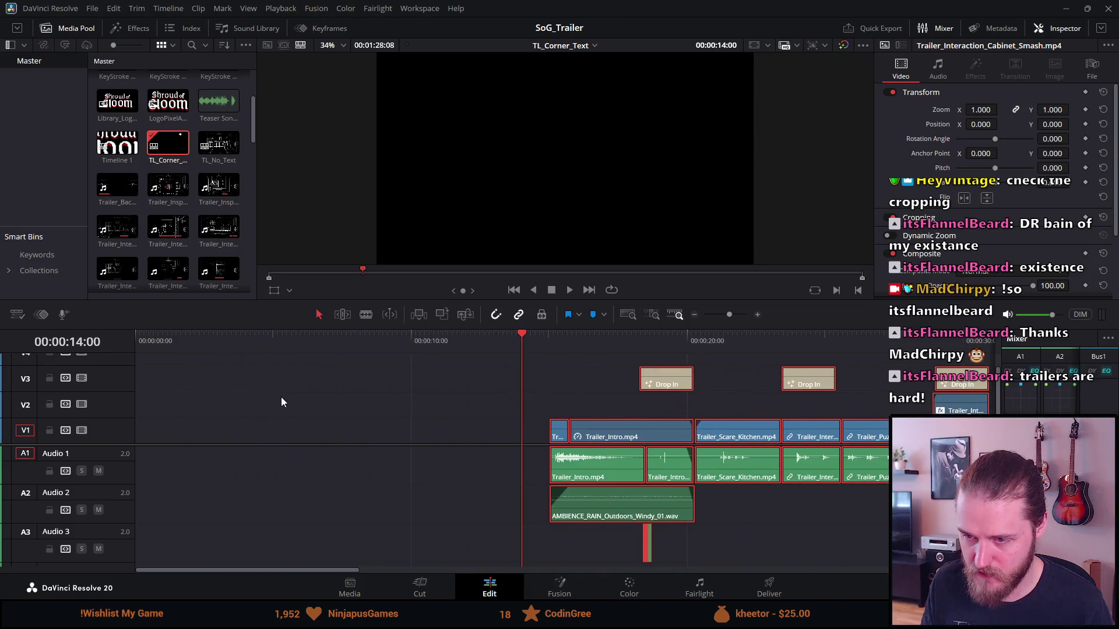
pyautogui.click(550, 349)
pyautogui.scroll(3, 583, 394)
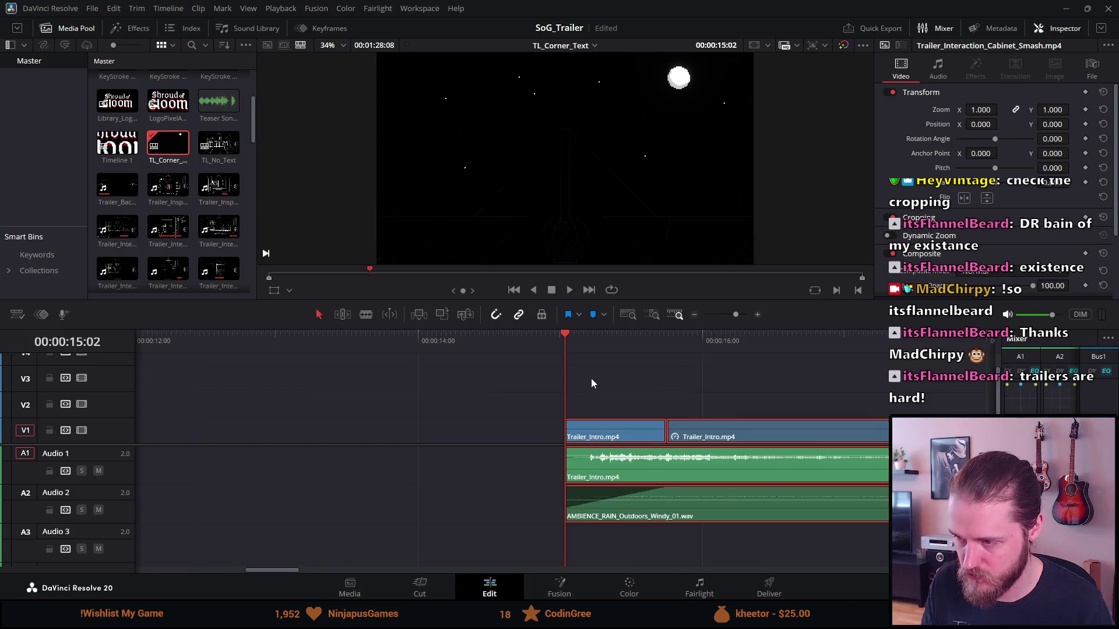
pyautogui.scroll(-3, 591, 379)
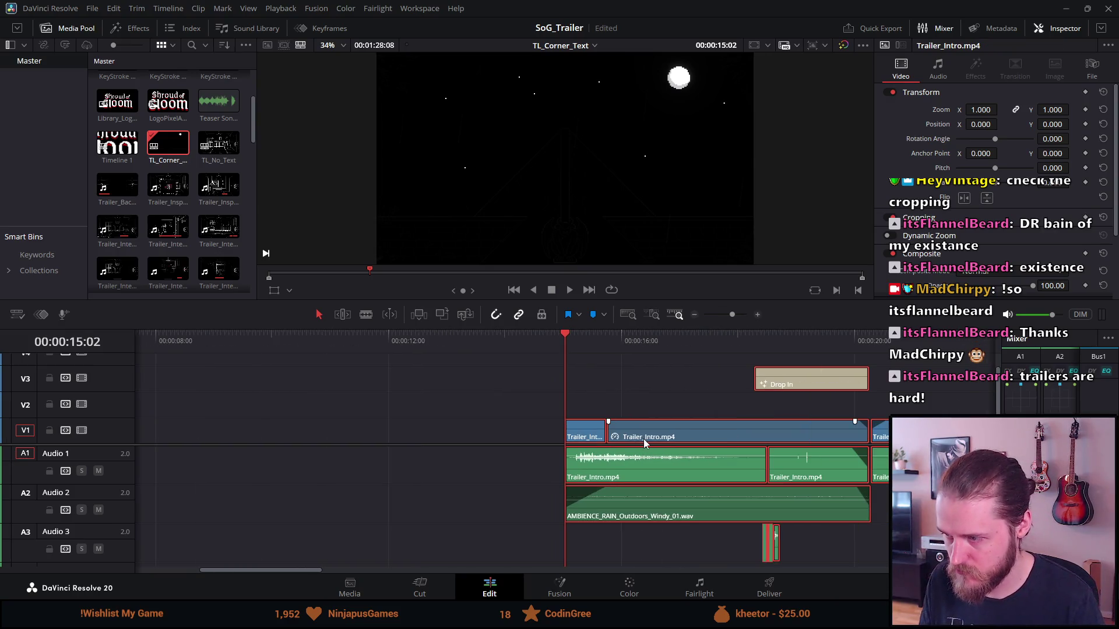
# Step: Delete the speed-changed Trailer_Intro.mp4 video clip and save the project
pyautogui.click(659, 402)
pyautogui.press('BackSpace')
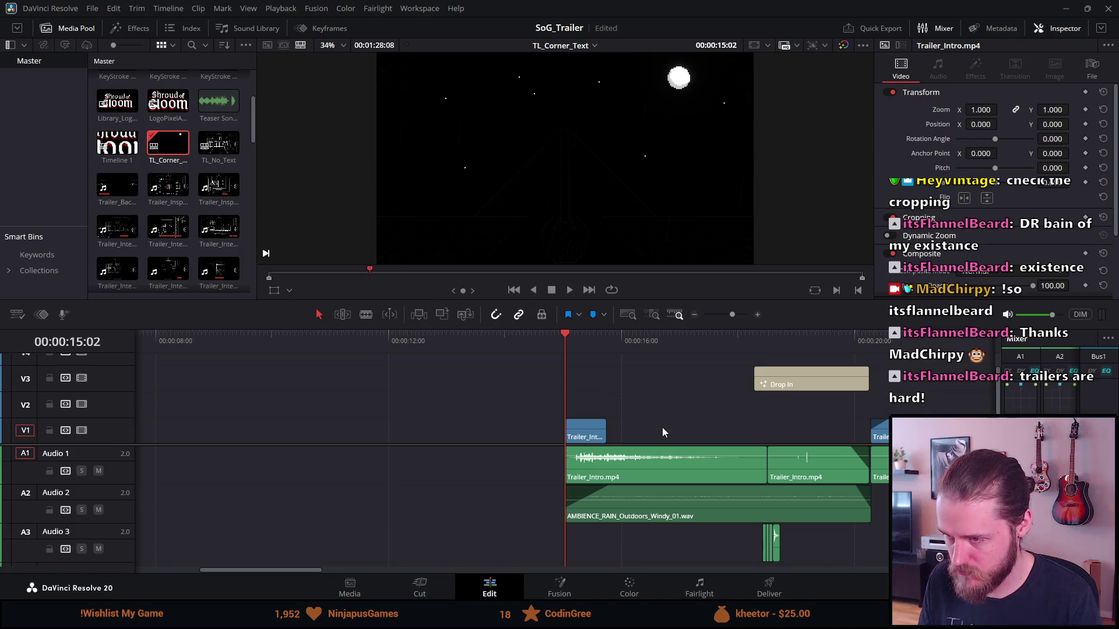
pyautogui.hotkey('ctrl', 's')
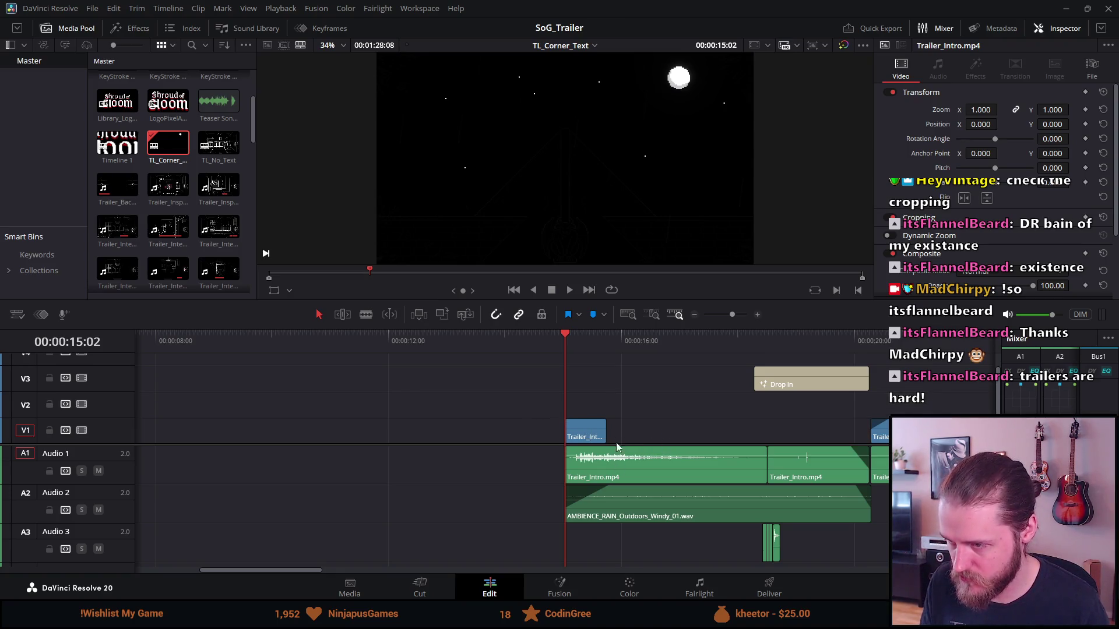
# Step: Shift the remaining intro clips earlier and extend the Trailer_Intro video clip's end
pyautogui.moveTo(528, 412); pyautogui.dragTo(808, 568)
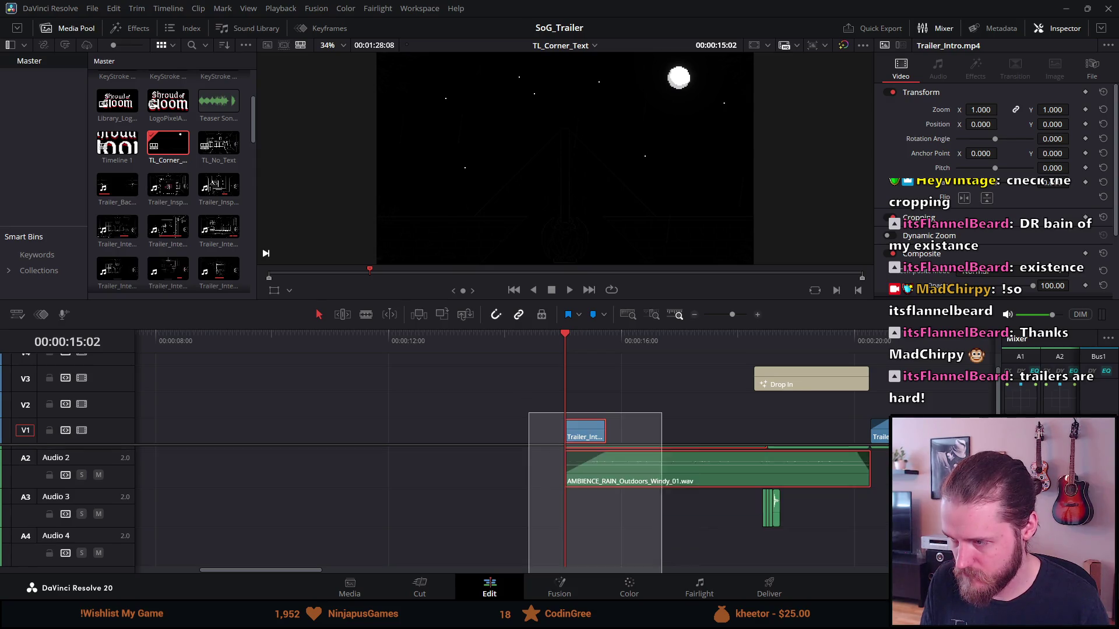
pyautogui.moveTo(806, 481); pyautogui.dragTo(540, 459)
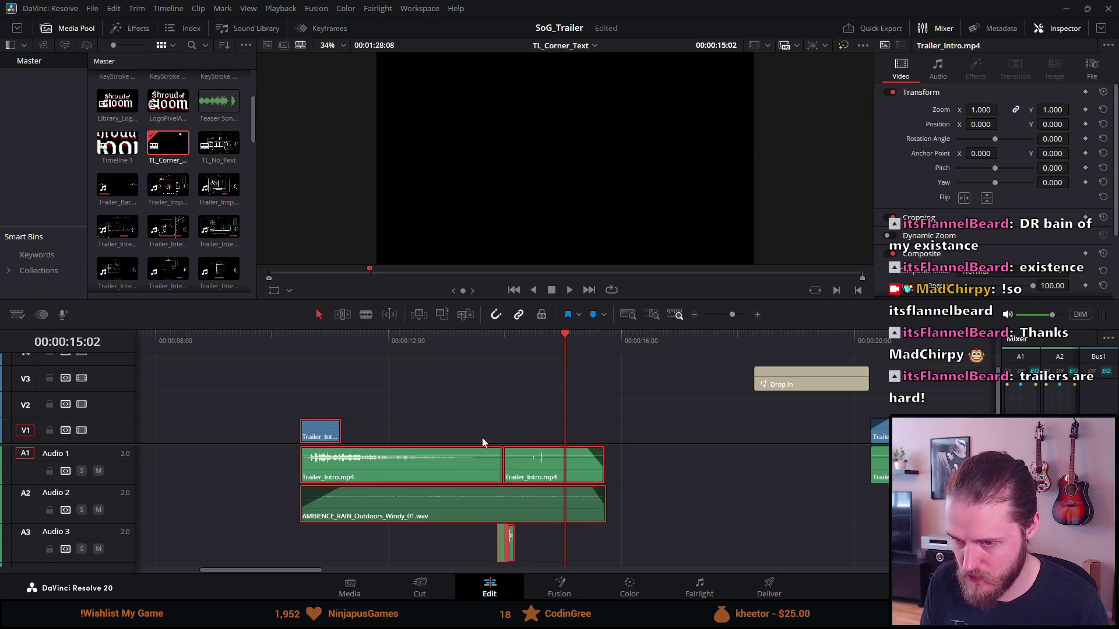
pyautogui.click(380, 404)
pyautogui.moveTo(340, 432)
pyautogui.mouseDown()
pyautogui.moveTo(625, 441)
pyautogui.moveTo(604, 441)
pyautogui.mouseUp()
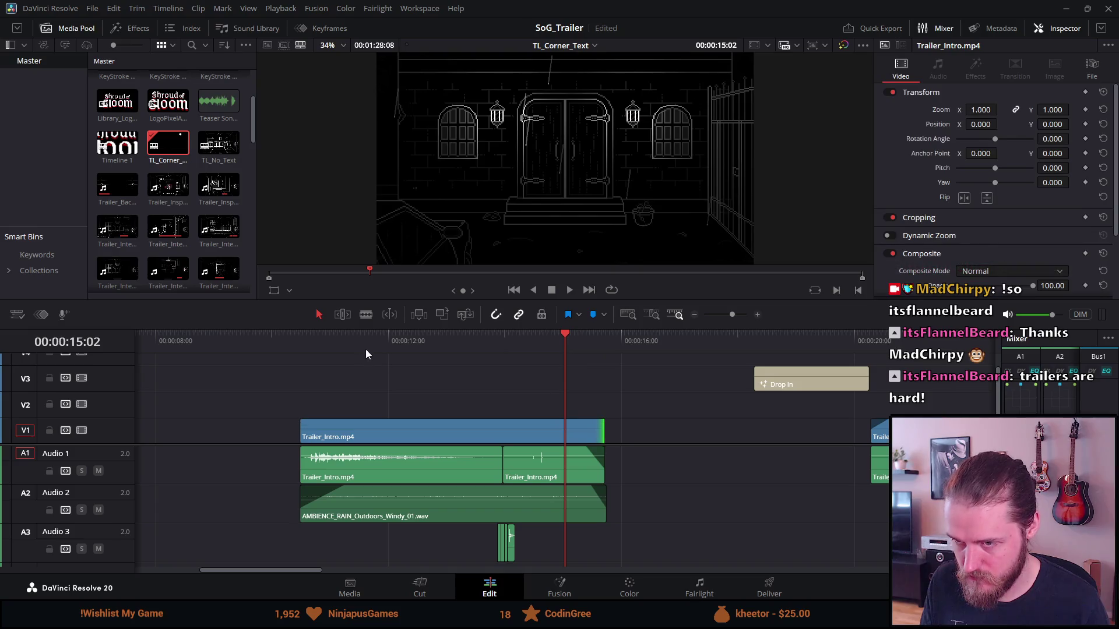
pyautogui.click(364, 336)
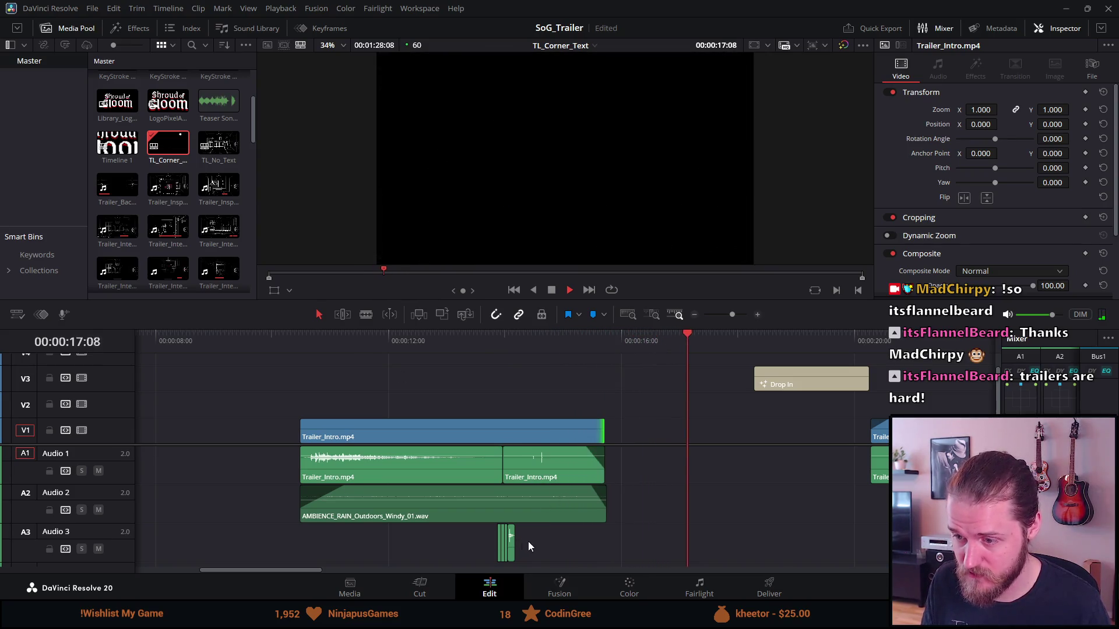
# Step: Reposition the Trailer_Intro video and audio clips and re-lengthen the video clip
pyautogui.click(499, 542)
pyautogui.moveTo(493, 543); pyautogui.dragTo(597, 540)
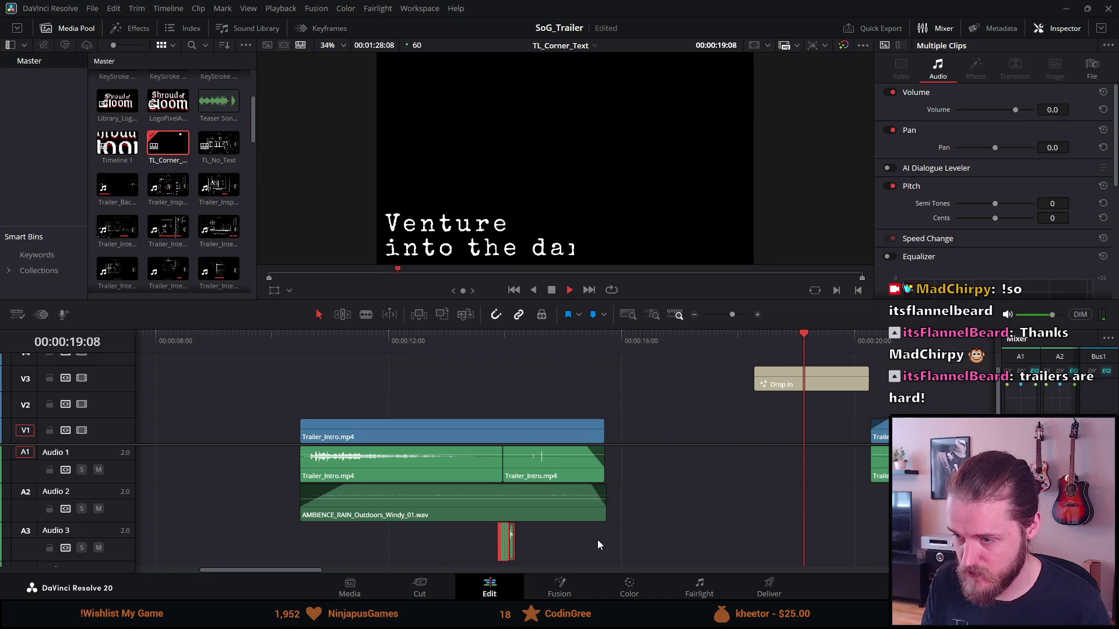
pyautogui.click(730, 426)
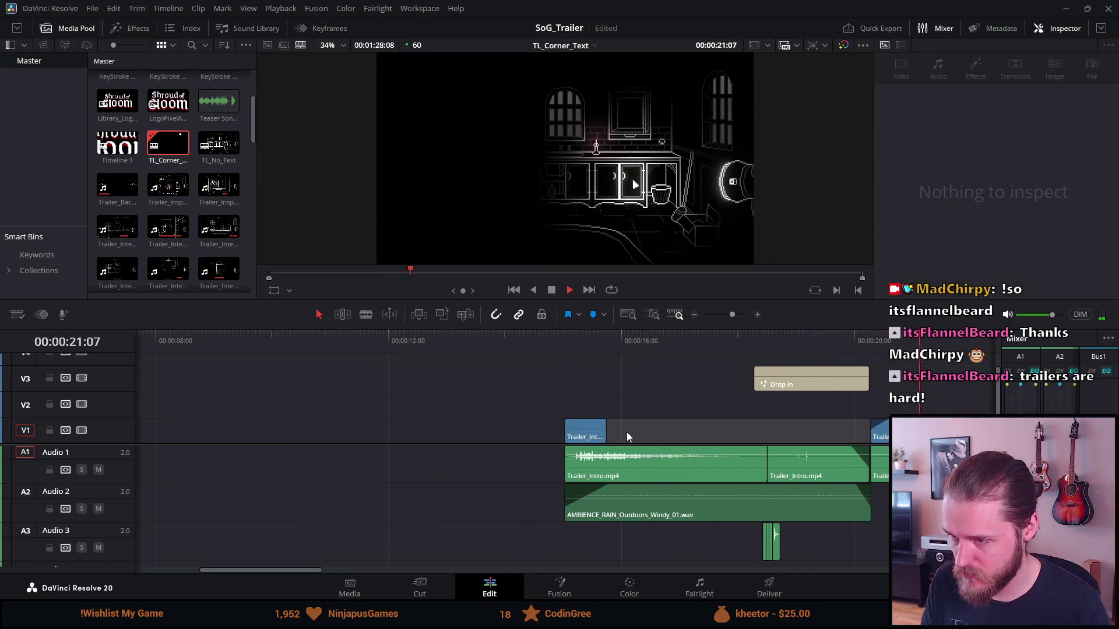
pyautogui.moveTo(523, 416); pyautogui.dragTo(836, 495)
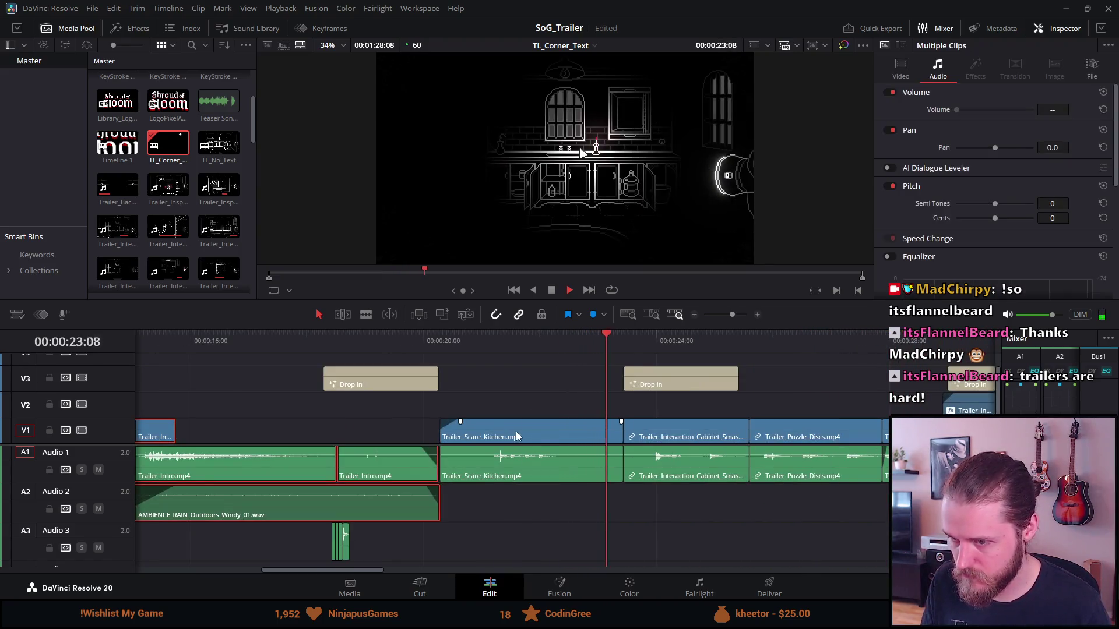
pyautogui.press('space')
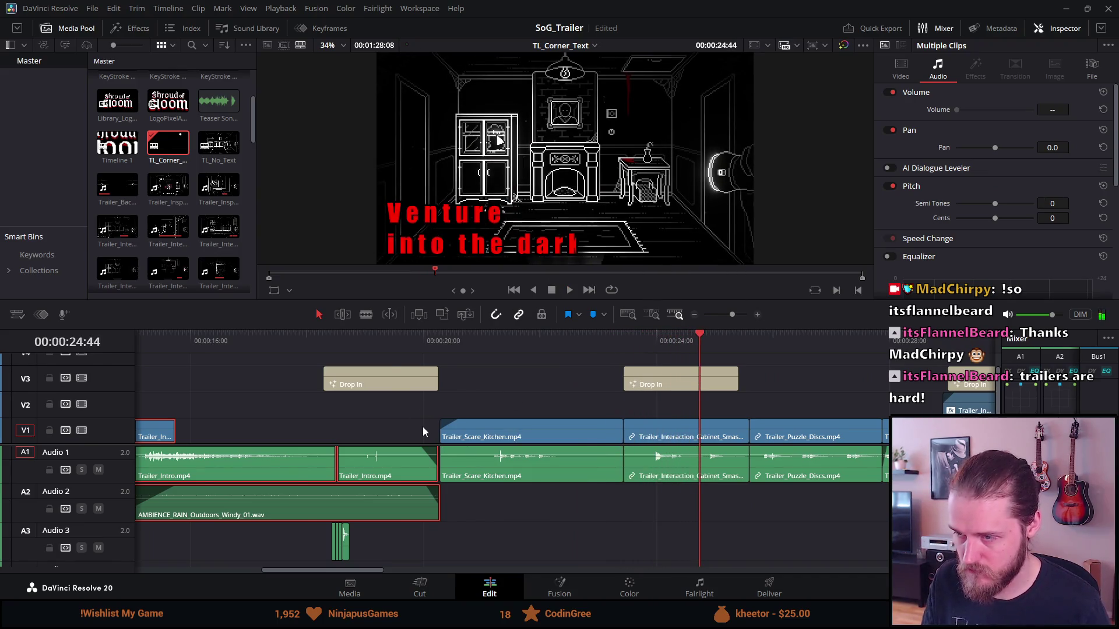
pyautogui.hscroll(-3, 422, 426)
pyautogui.hscroll(-5, 423, 431)
pyautogui.moveTo(652, 474); pyautogui.dragTo(329, 458)
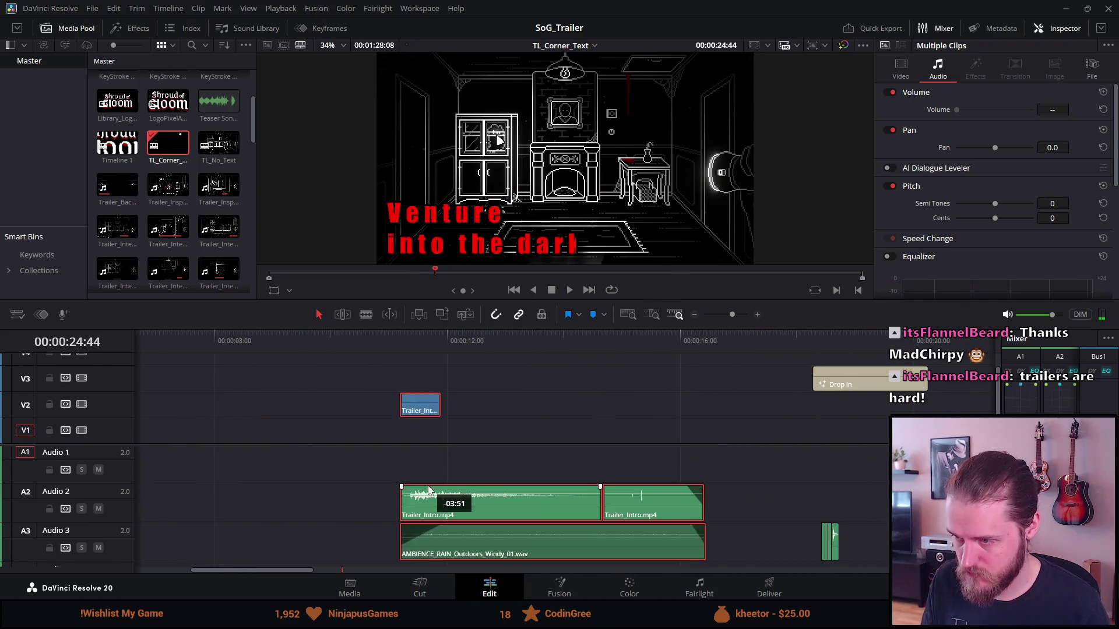
pyautogui.click(365, 407)
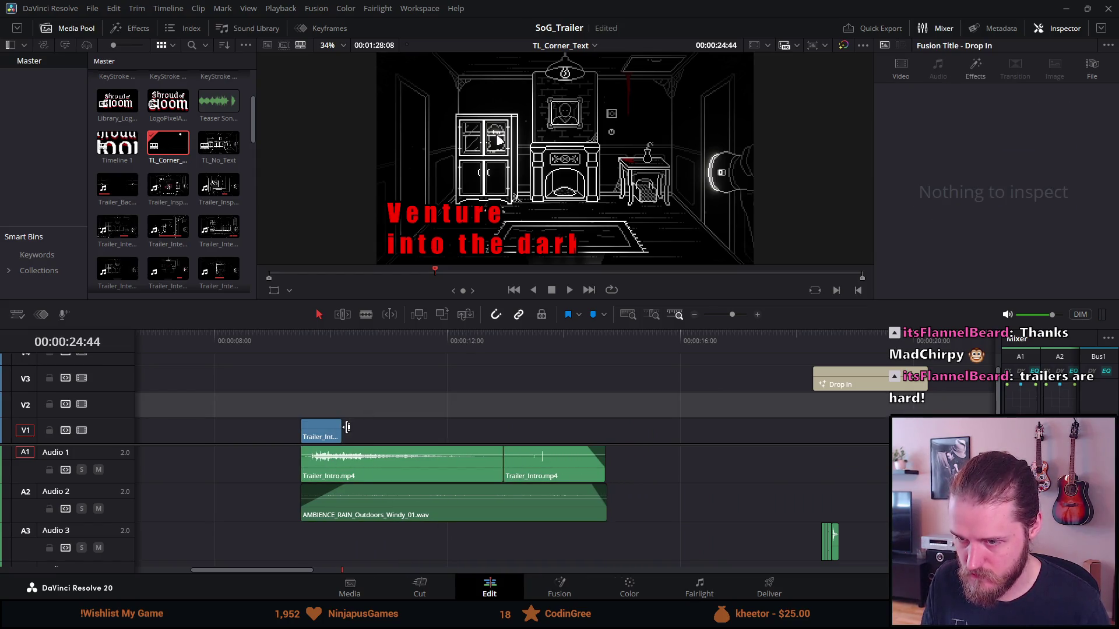
pyautogui.moveTo(340, 430); pyautogui.dragTo(604, 430)
# Step: Delete the extra Trailer_Intro audio piece, save, and extend the remaining audio to fill the gap
pyautogui.click(575, 458)
pyautogui.press('Delete')
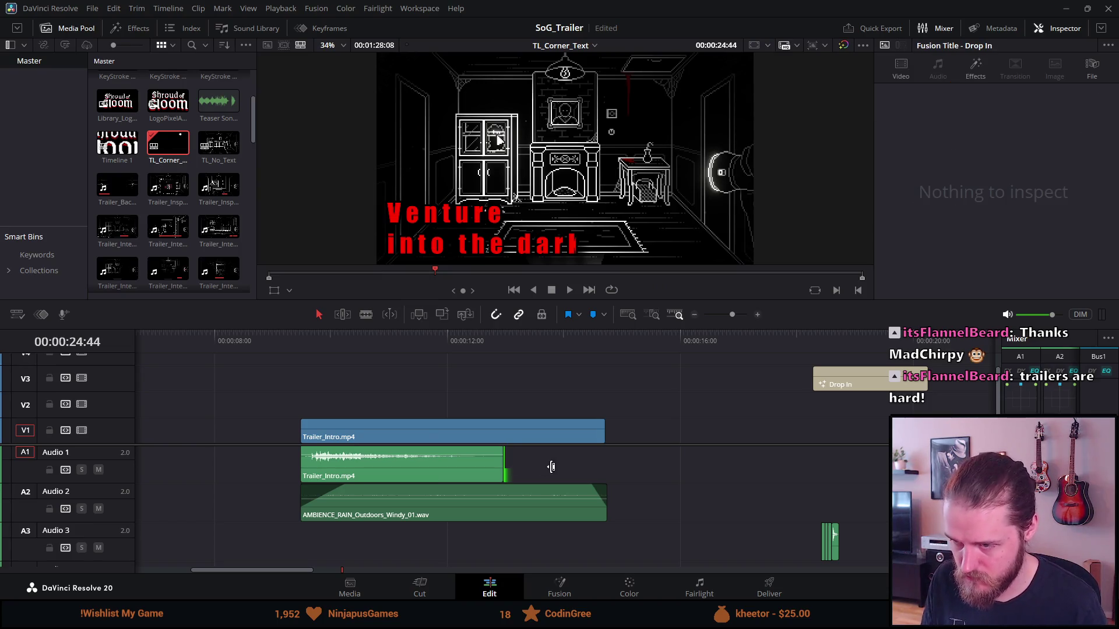
pyautogui.hotkey('ctrl', 's')
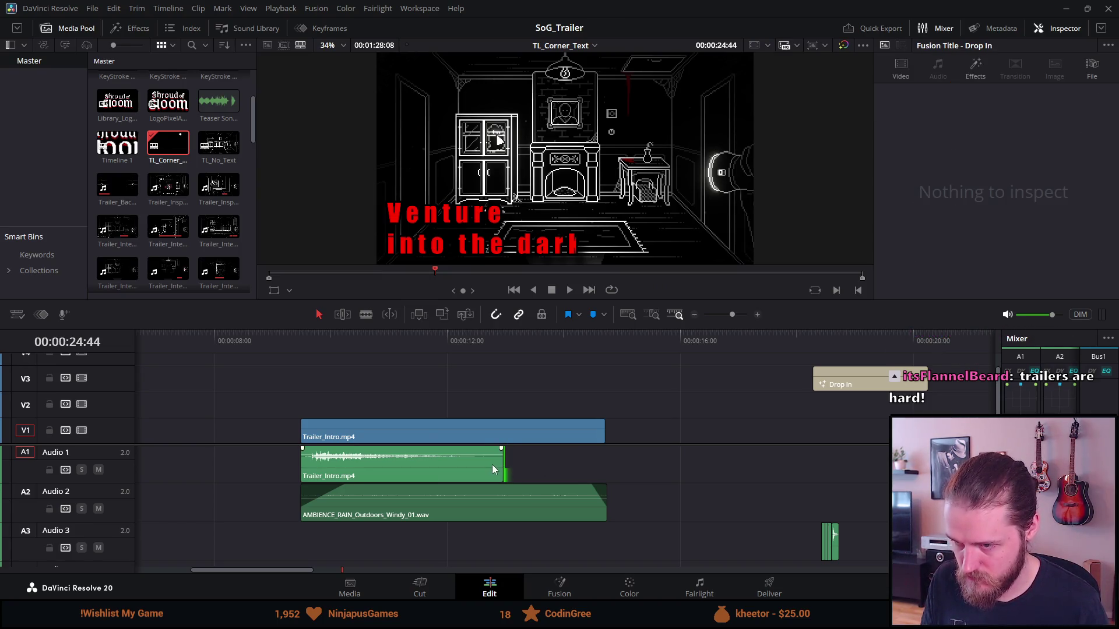
pyautogui.moveTo(497, 463); pyautogui.dragTo(634, 464)
pyautogui.click(479, 345)
pyautogui.press('space')
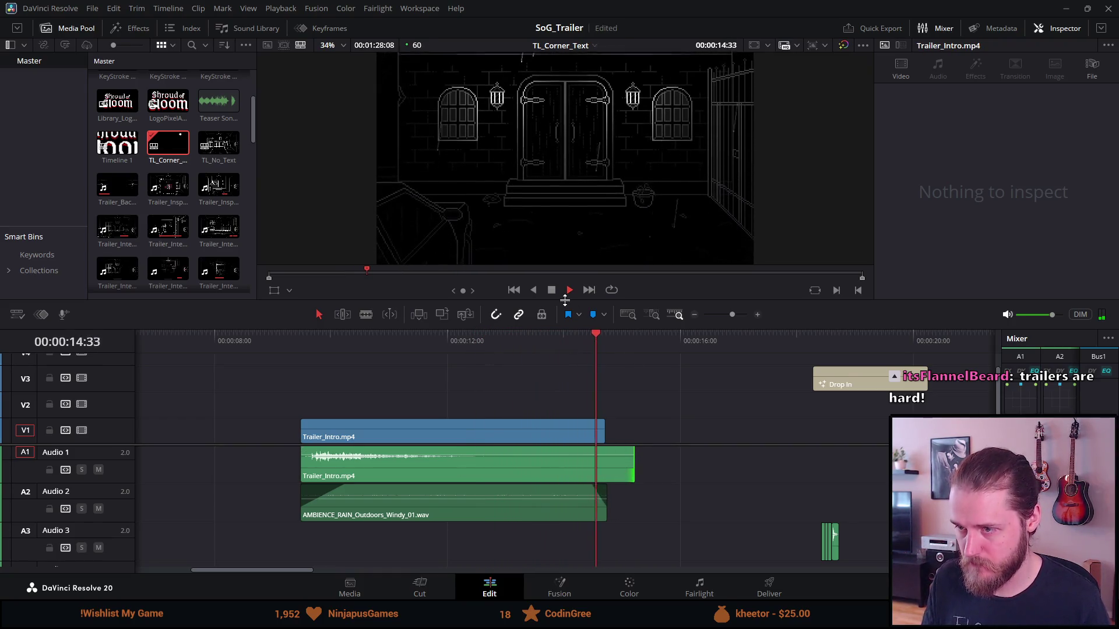
# Step: Extend the Trailer_Intro audio and video out-points later, bringing the video end to 17:52
pyautogui.click(552, 291)
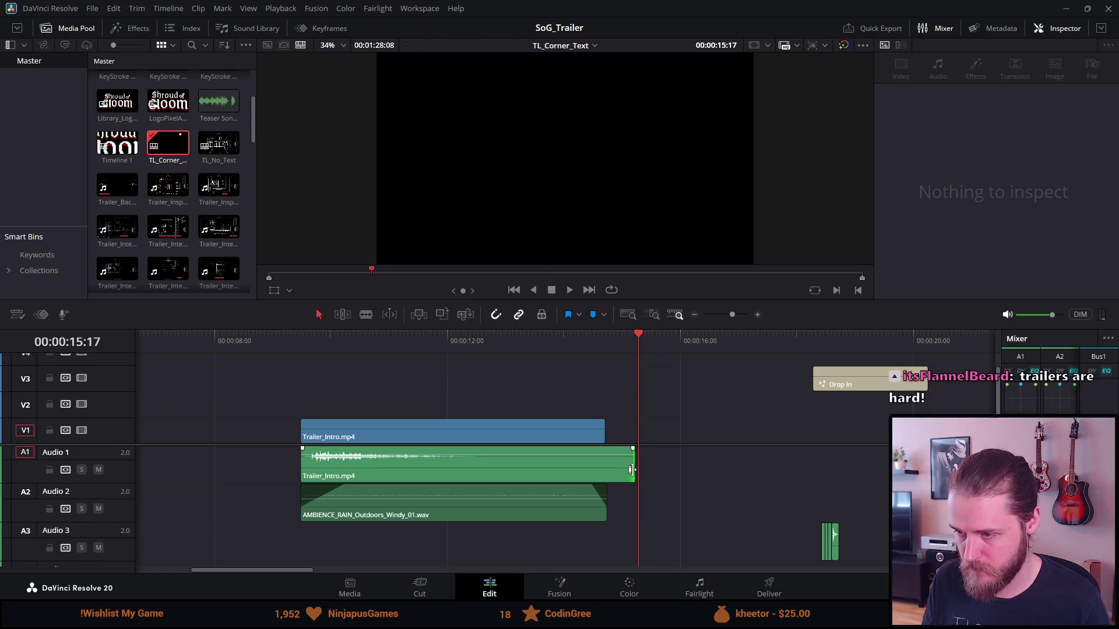
pyautogui.moveTo(631, 469); pyautogui.dragTo(716, 470)
pyautogui.press('space')
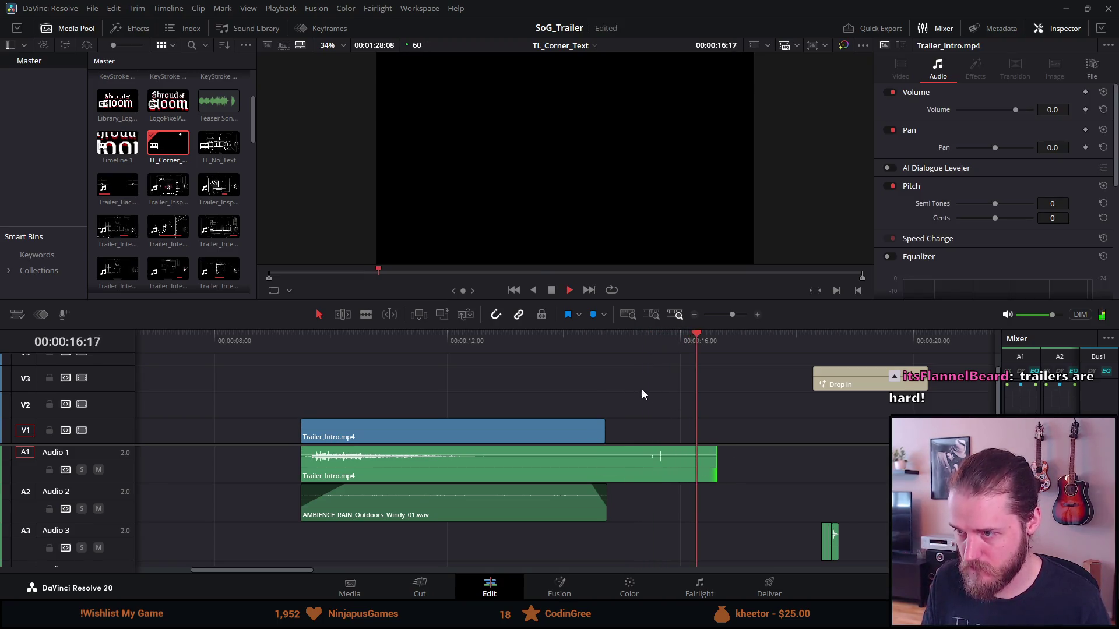
pyautogui.moveTo(604, 431); pyautogui.dragTo(718, 430)
pyautogui.click(632, 341)
pyautogui.press('space')
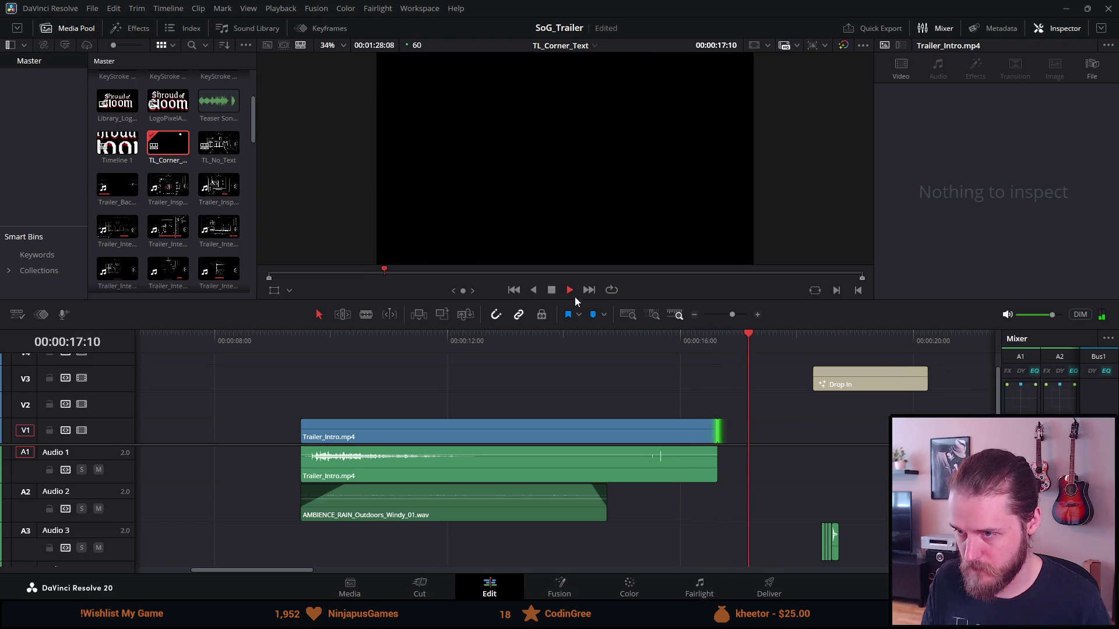
pyautogui.press('space')
pyautogui.press('e')
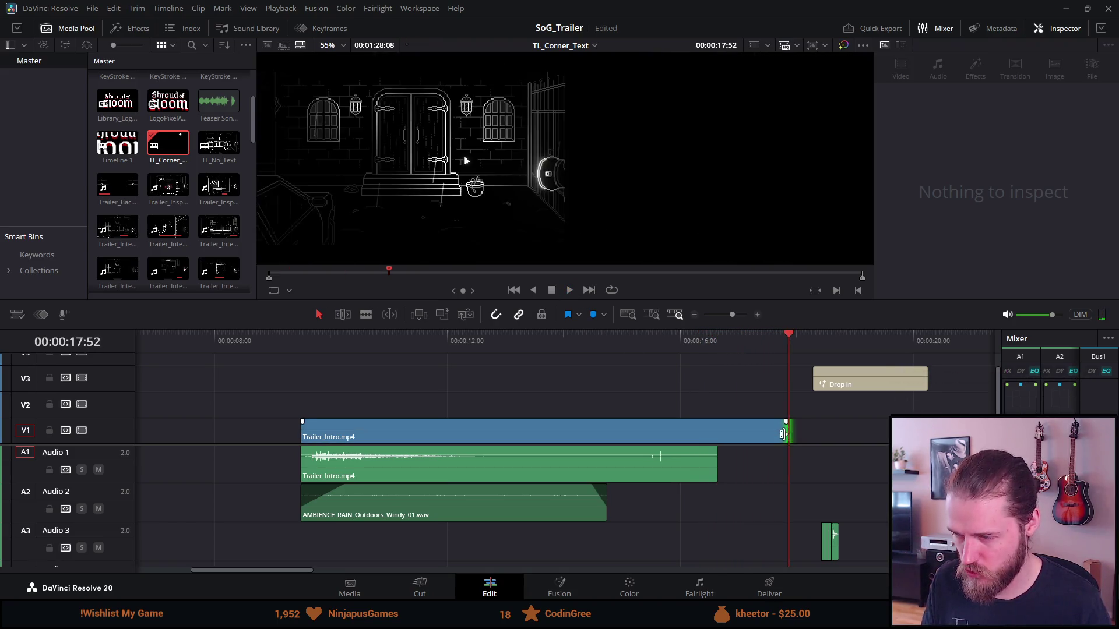
# Step: Match the Trailer_Intro audio end to the video, then shift the intro and rain clips later
pyautogui.moveTo(715, 465); pyautogui.dragTo(788, 464)
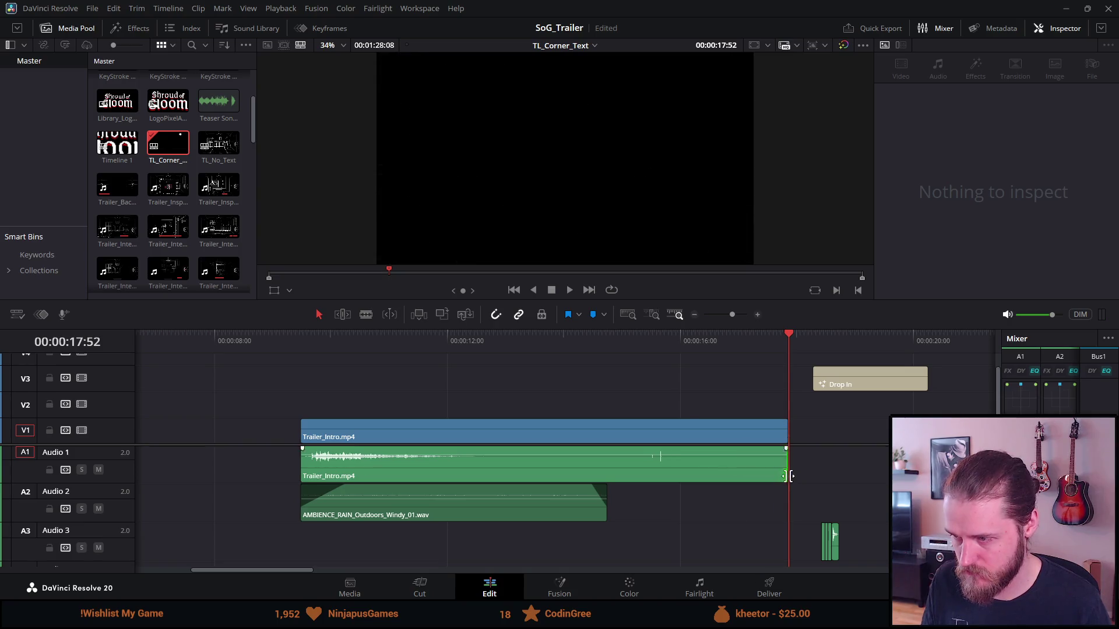
pyautogui.click(624, 334)
pyautogui.press('space')
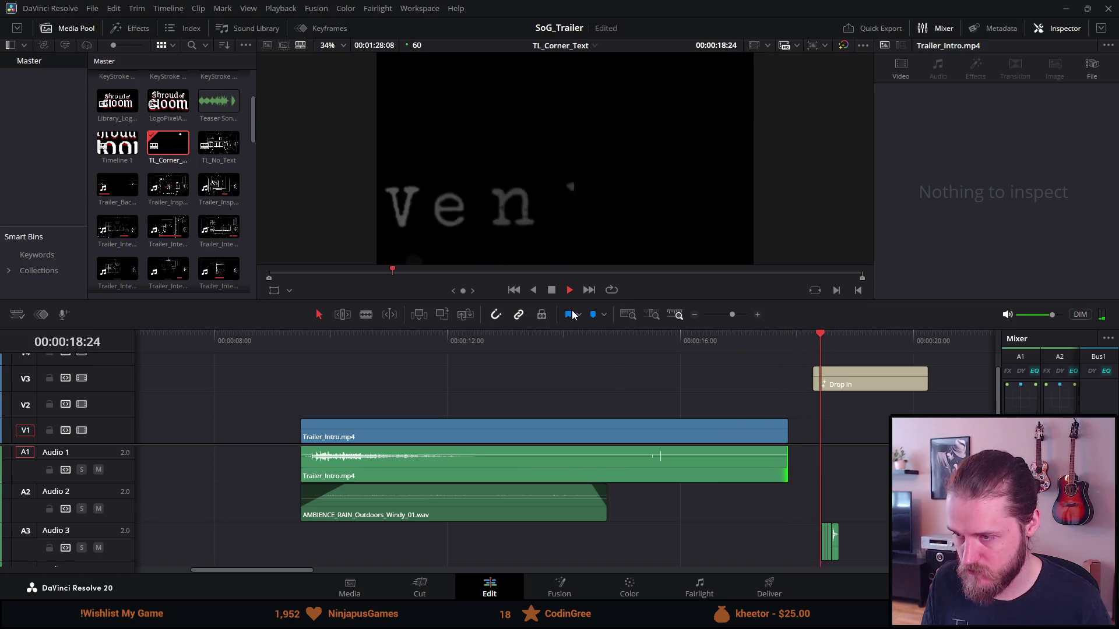
pyautogui.click(550, 291)
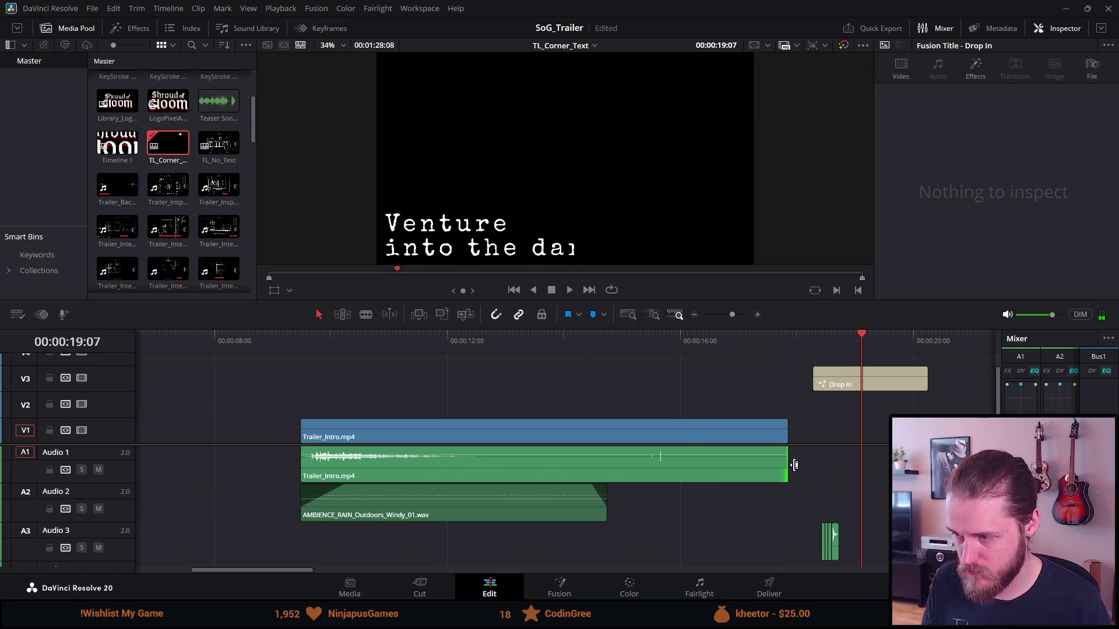
pyautogui.moveTo(788, 467)
pyautogui.mouseDown()
pyautogui.moveTo(803, 465)
pyautogui.moveTo(802, 439)
pyautogui.mouseUp()
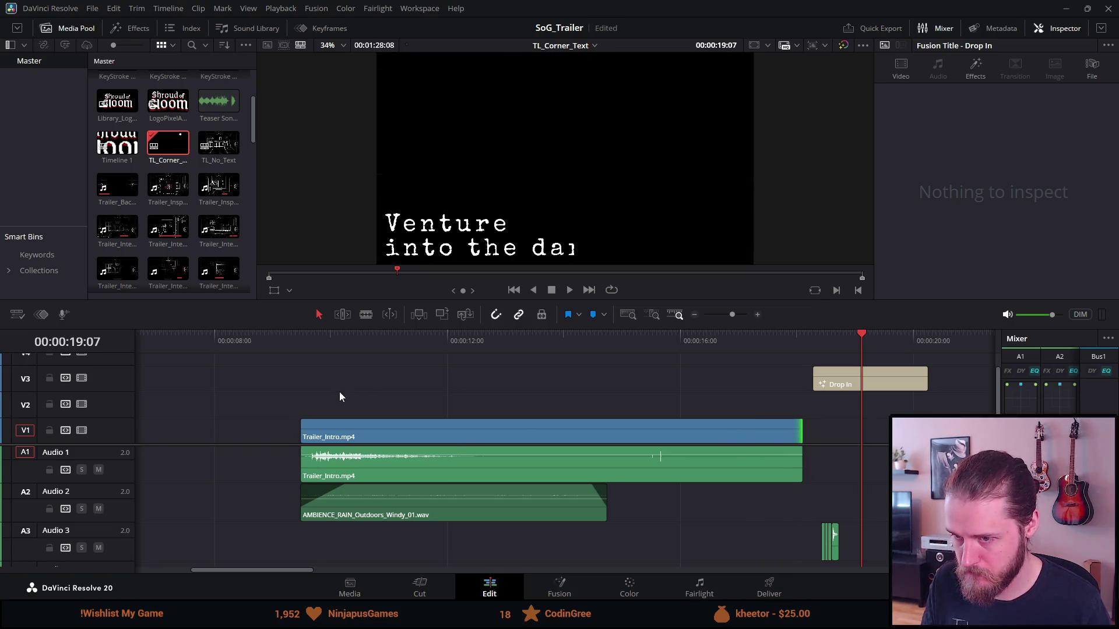
pyautogui.moveTo(341, 397)
pyautogui.mouseDown()
pyautogui.moveTo(631, 502)
pyautogui.moveTo(704, 509)
pyautogui.mouseUp()
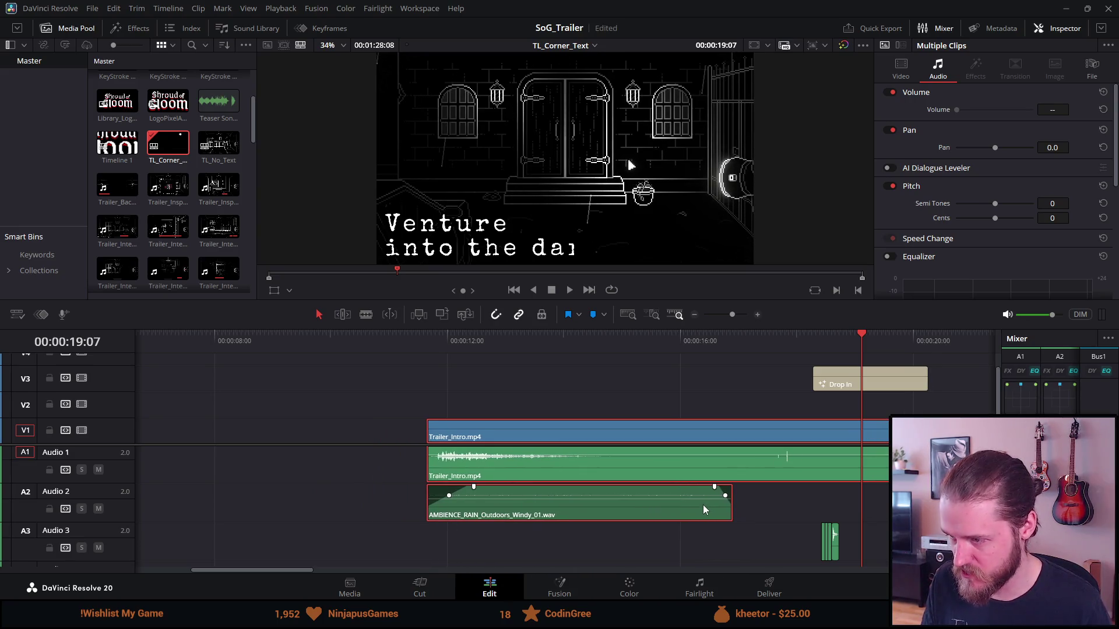
# Step: Lengthen the A2 rain ambience clip and delete the second Drop In title on V3
pyautogui.click(760, 513)
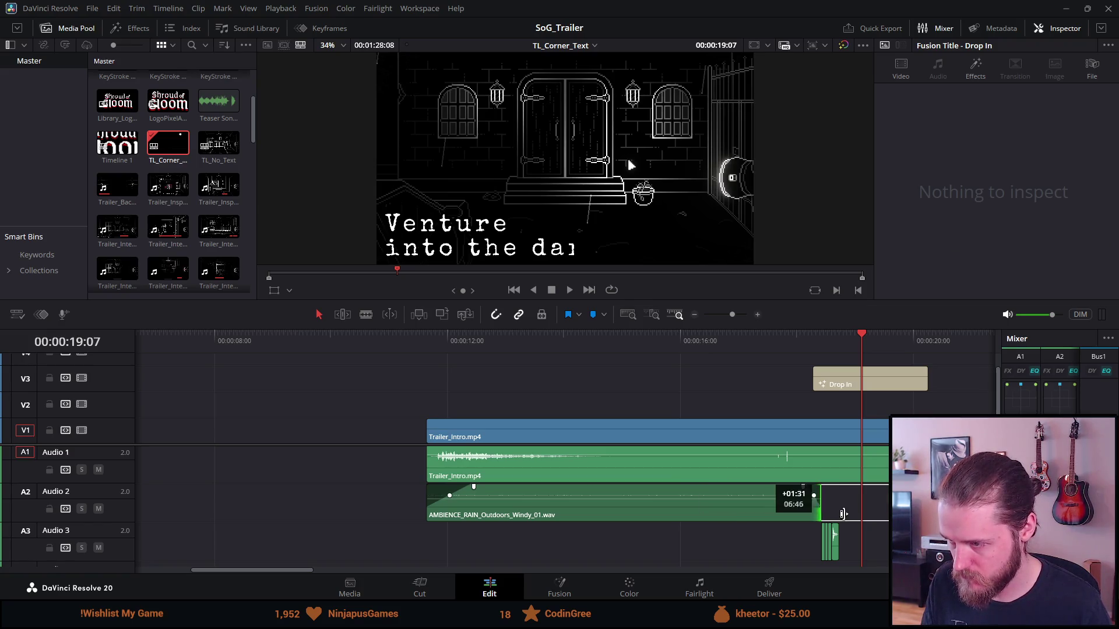
pyautogui.moveTo(728, 503); pyautogui.dragTo(886, 502)
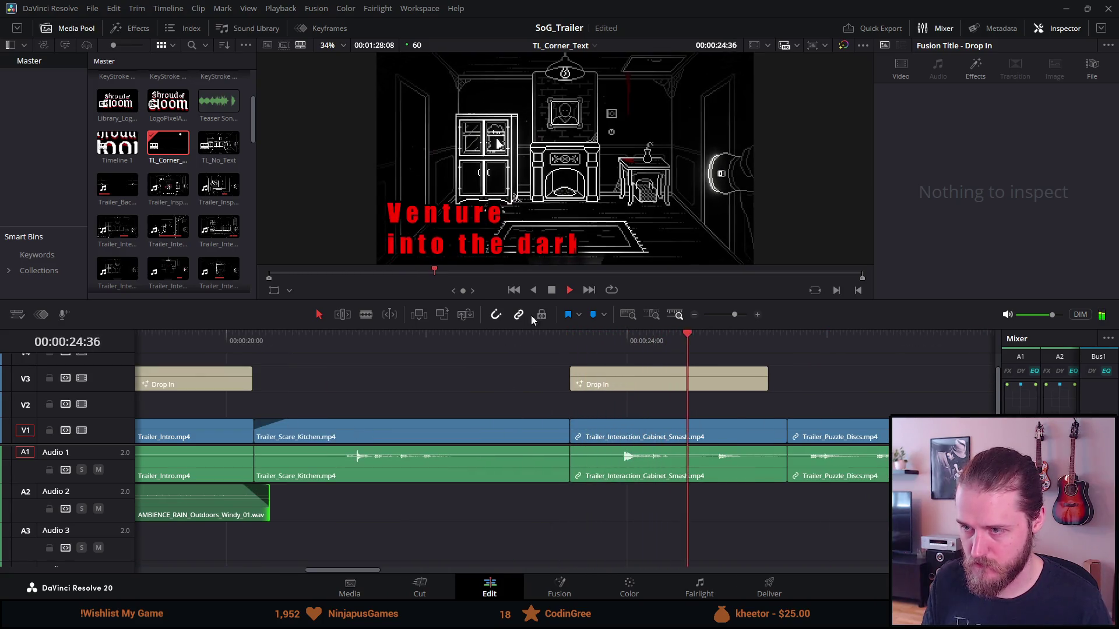
pyautogui.click(551, 290)
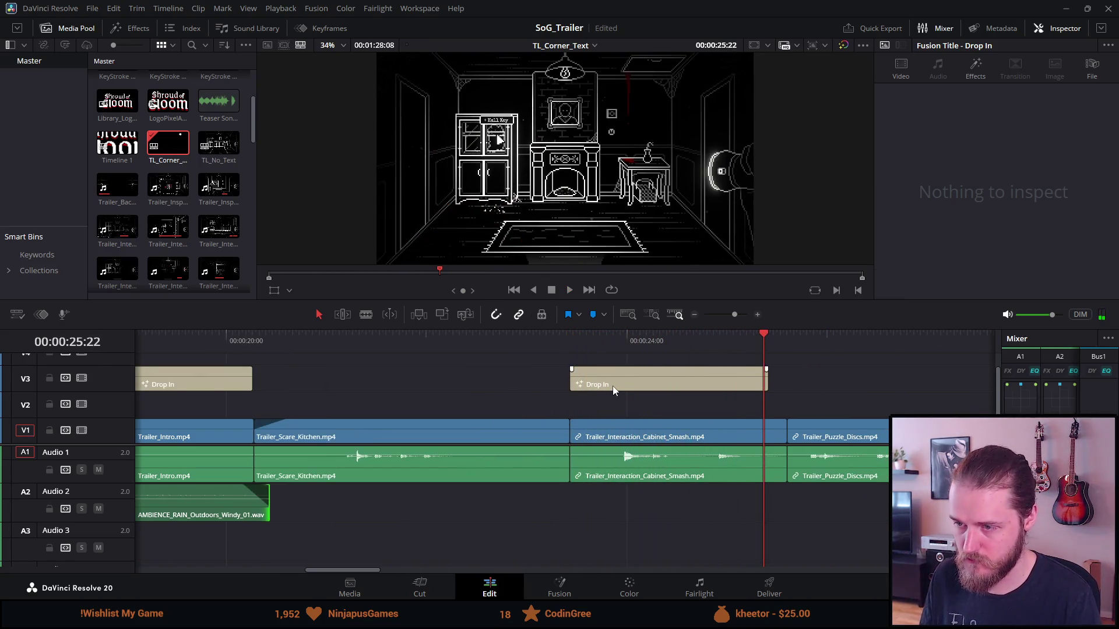
pyautogui.press('Delete')
# Step: Scroll the timeline back and play the intro from about 00:00:11, parking at 13:40
pyautogui.scroll(1, 391, 473)
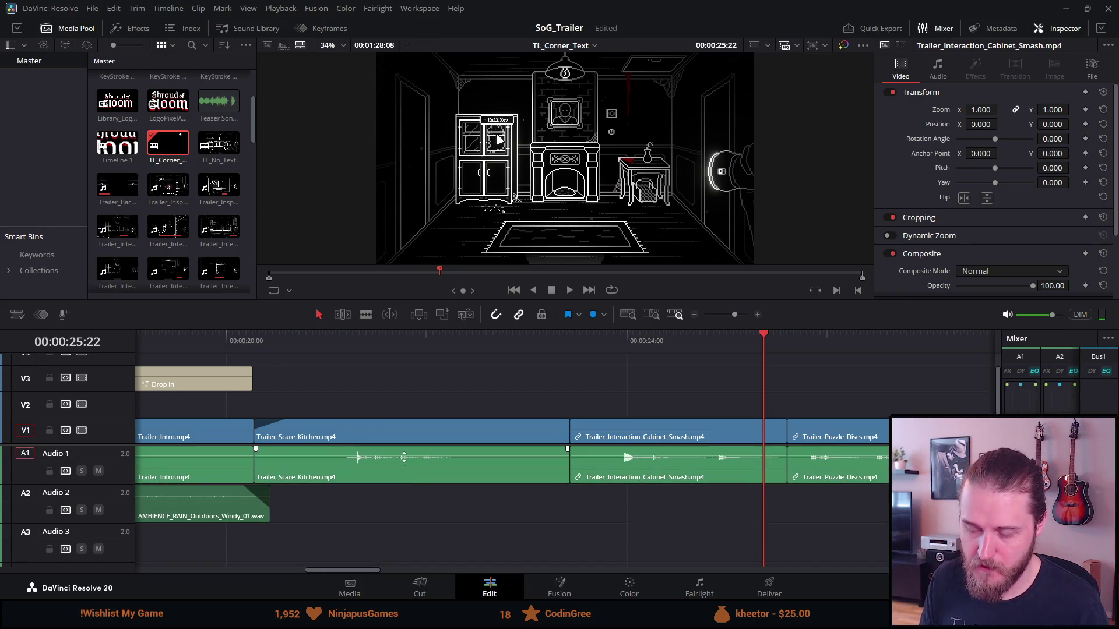
pyautogui.moveTo(363, 571)
pyautogui.mouseDown()
pyautogui.moveTo(246, 571)
pyautogui.moveTo(307, 571)
pyautogui.mouseUp()
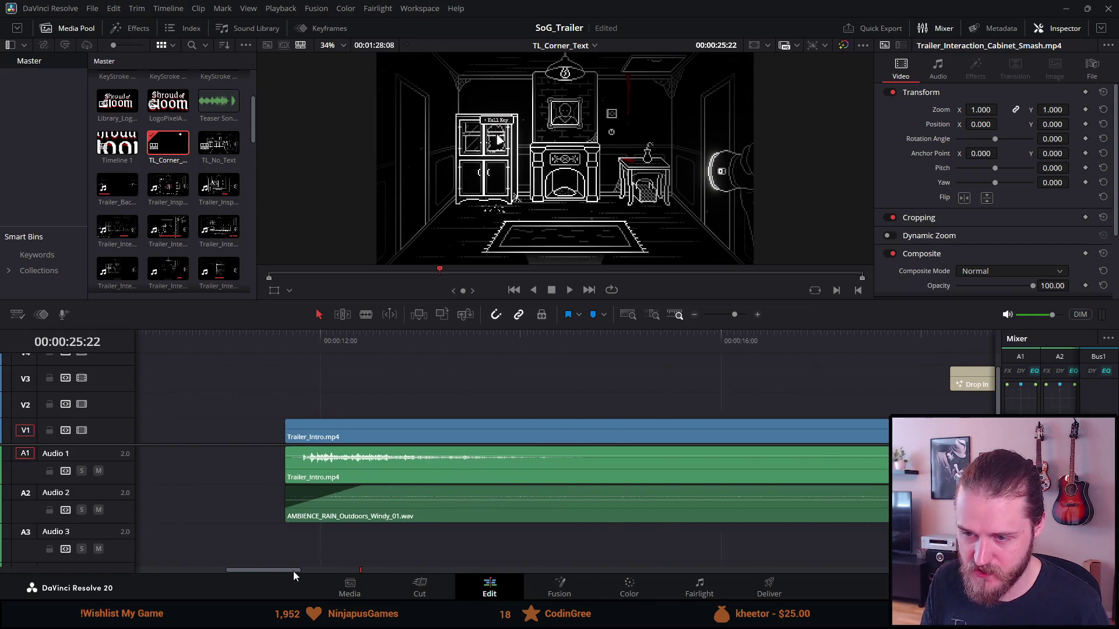
pyautogui.click(222, 341)
pyautogui.press('space')
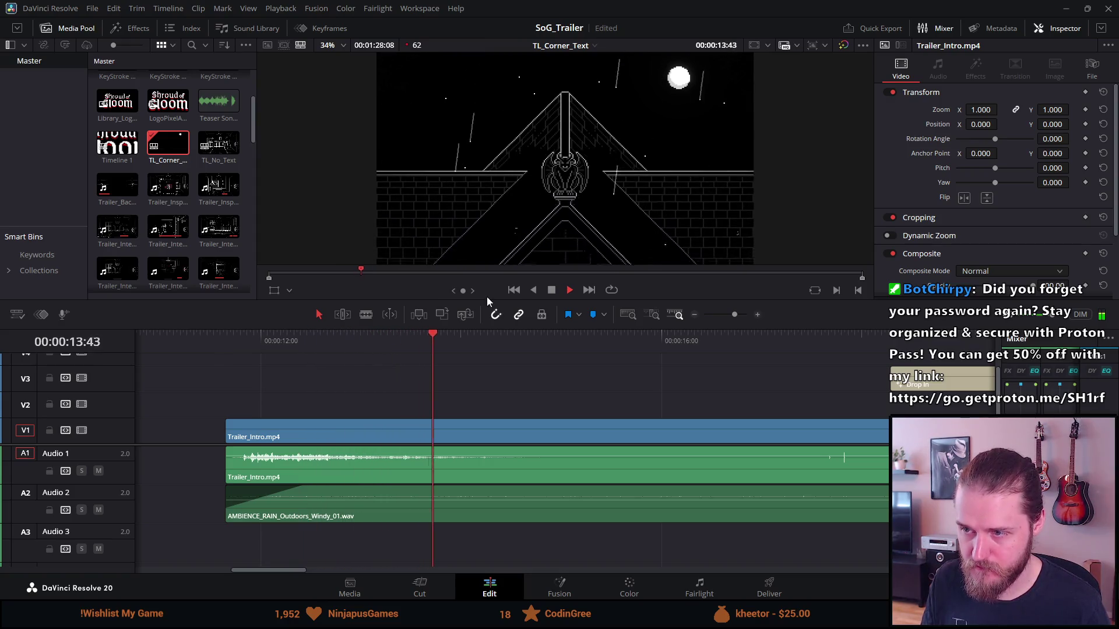
pyautogui.click(551, 292)
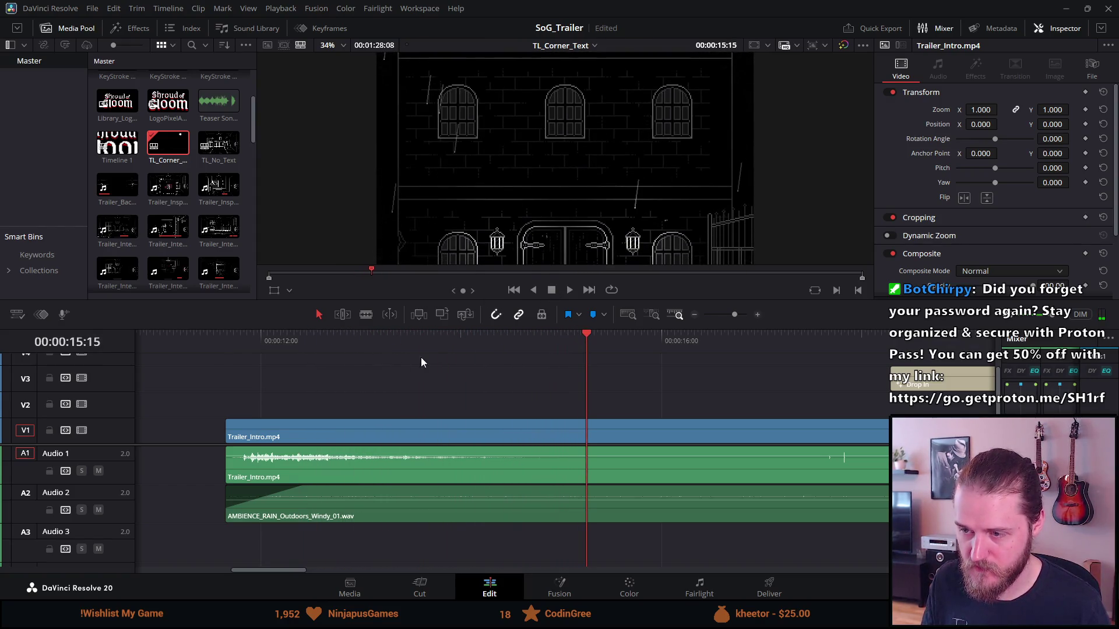
pyautogui.click(428, 345)
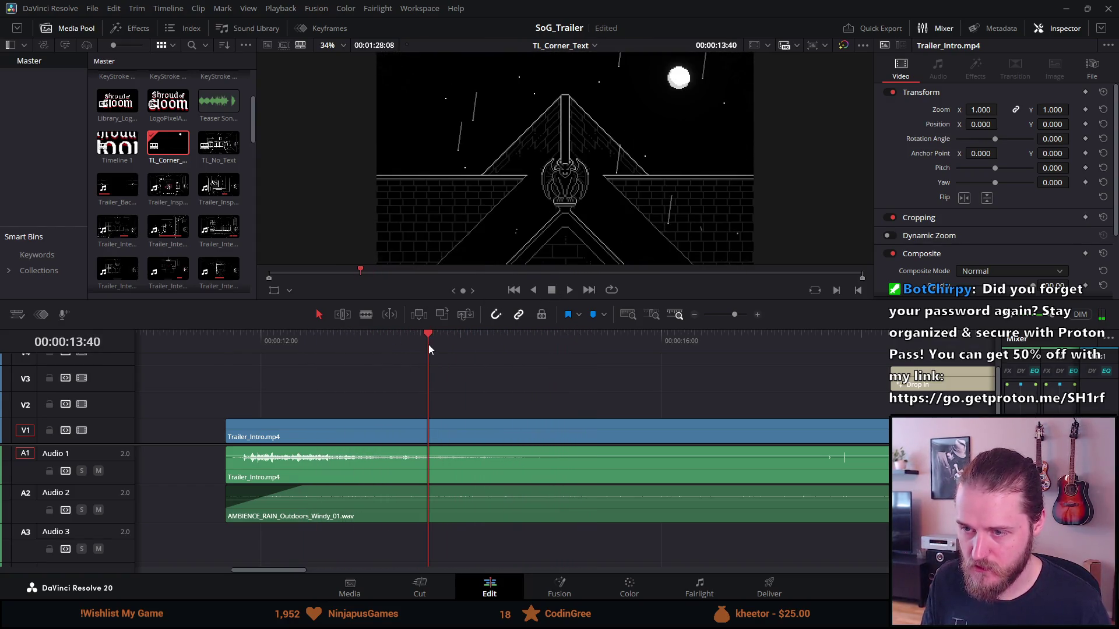
# Step: Add the Random Write On title from the Effects Titles list to track V3
pyautogui.click(137, 28)
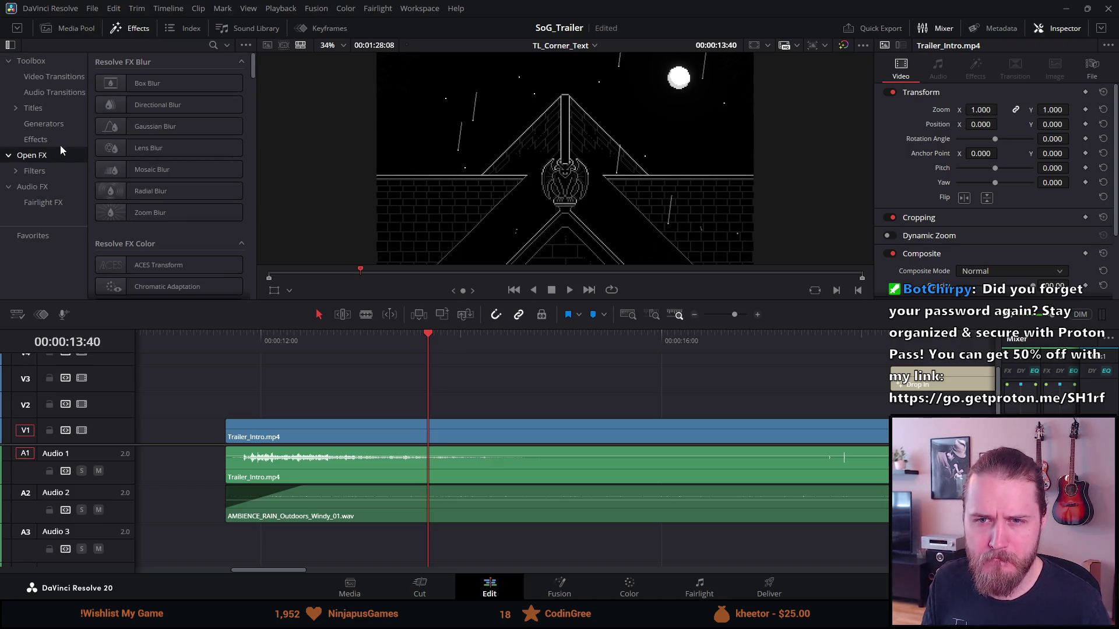
pyautogui.click(46, 107)
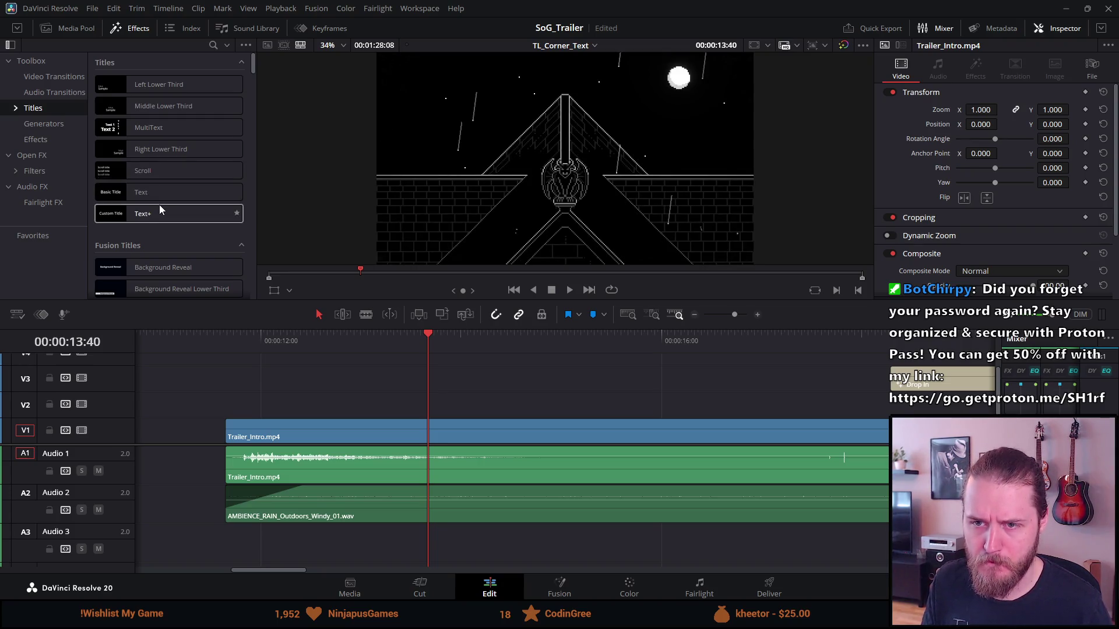
pyautogui.scroll(-2, 160, 209)
pyautogui.scroll(-3, 161, 209)
pyautogui.scroll(-2, 160, 210)
pyautogui.scroll(-3, 160, 210)
pyautogui.scroll(-2, 170, 215)
pyautogui.scroll(-3, 169, 214)
pyautogui.scroll(-2, 170, 215)
pyautogui.scroll(-2, 169, 214)
pyautogui.scroll(-2, 170, 215)
pyautogui.scroll(-2, 170, 216)
pyautogui.scroll(-2, 170, 215)
pyautogui.scroll(-2, 173, 220)
pyautogui.scroll(-2, 175, 219)
pyautogui.scroll(-1, 176, 222)
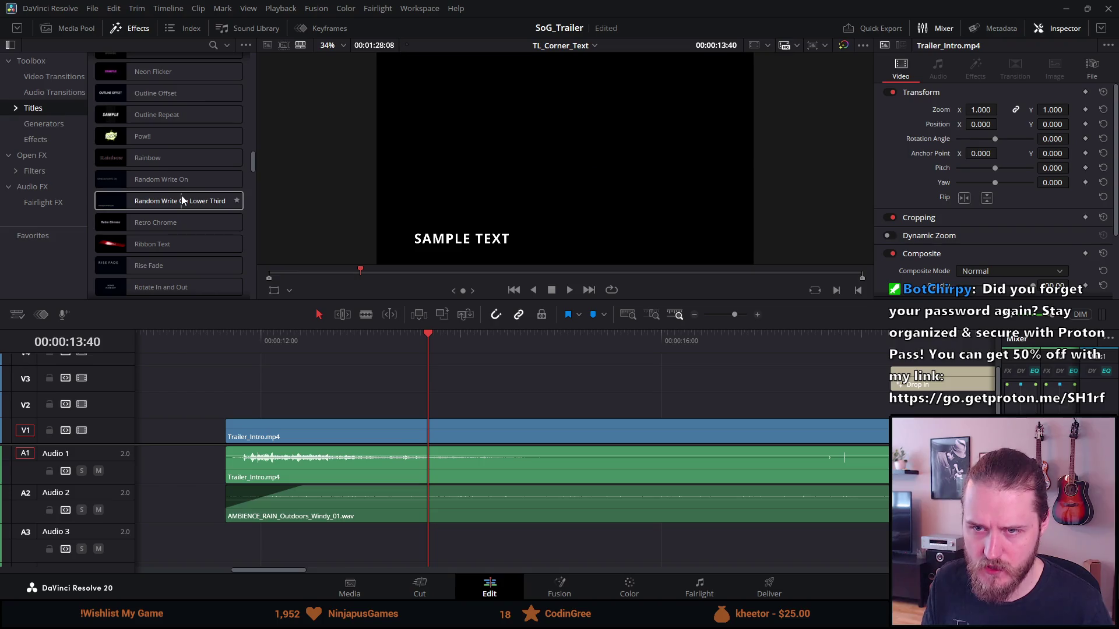
pyautogui.moveTo(172, 181); pyautogui.dragTo(329, 387)
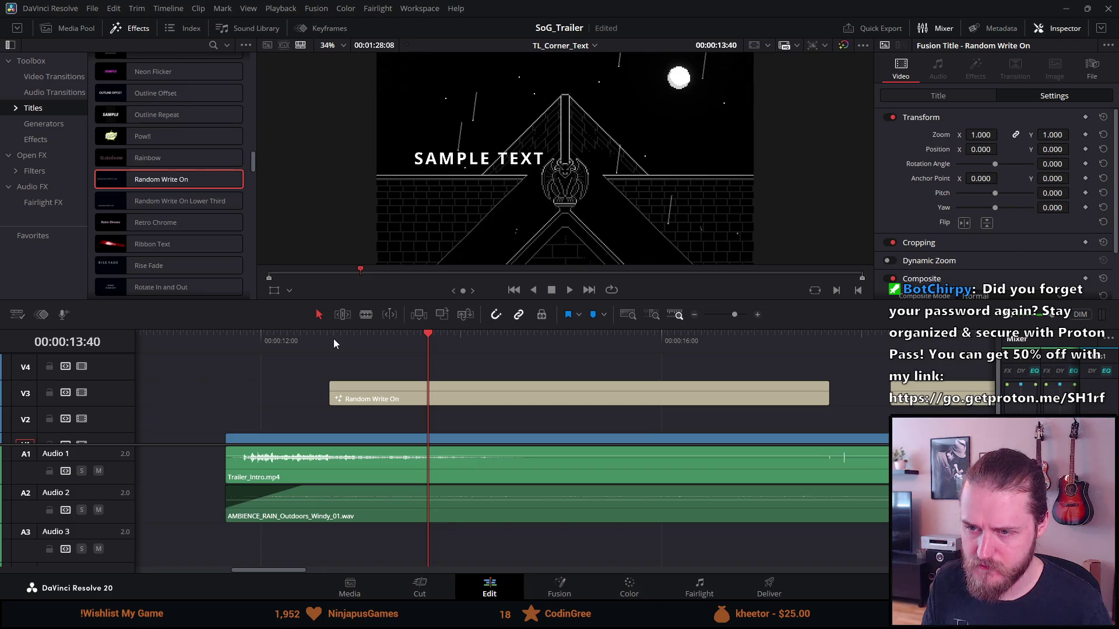
# Step: Play back the new Random Write On title and view its text settings
pyautogui.click(333, 338)
pyautogui.press('space')
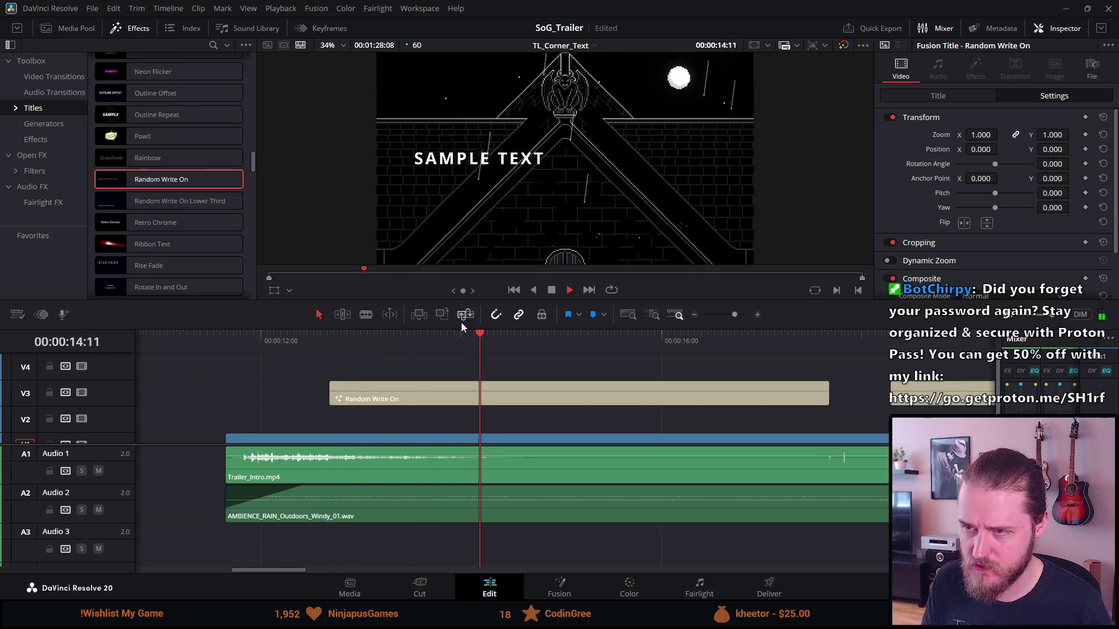
pyautogui.click(552, 291)
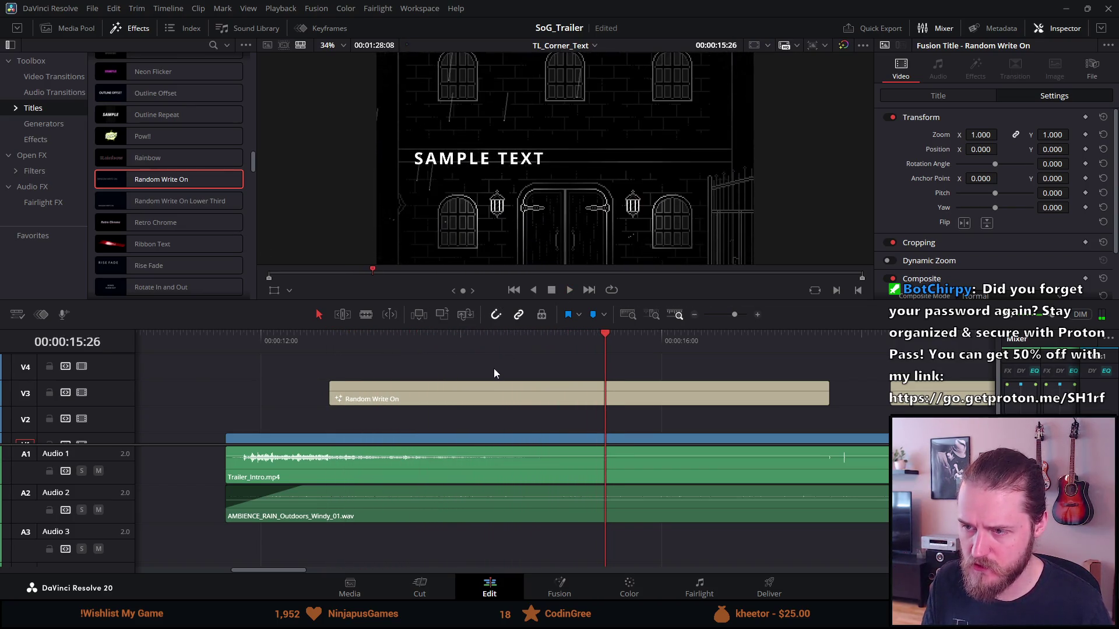
pyautogui.click(492, 337)
pyautogui.scroll(-2, 963, 260)
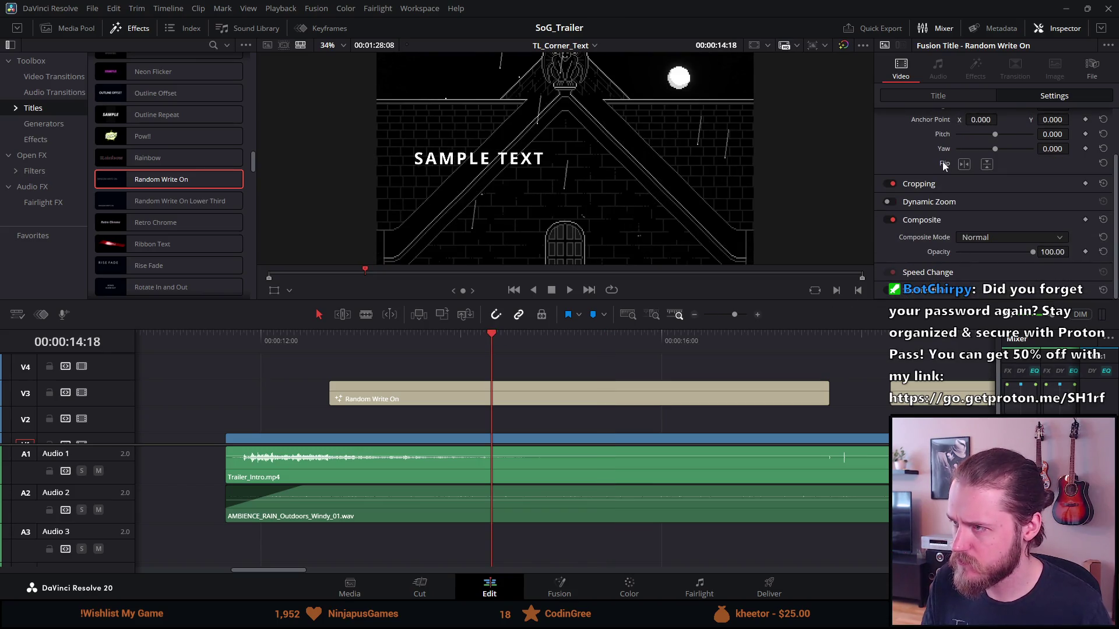
pyautogui.click(952, 93)
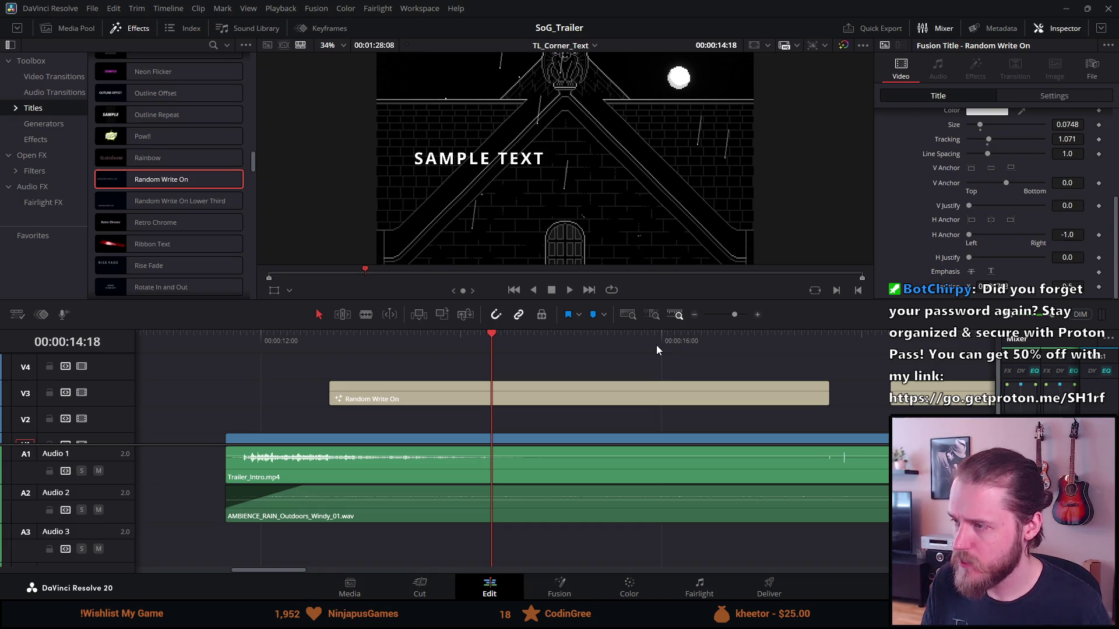
# Step: Replay the title animation, then move the clip to track V4 at 00:00
pyautogui.rightClick(586, 402)
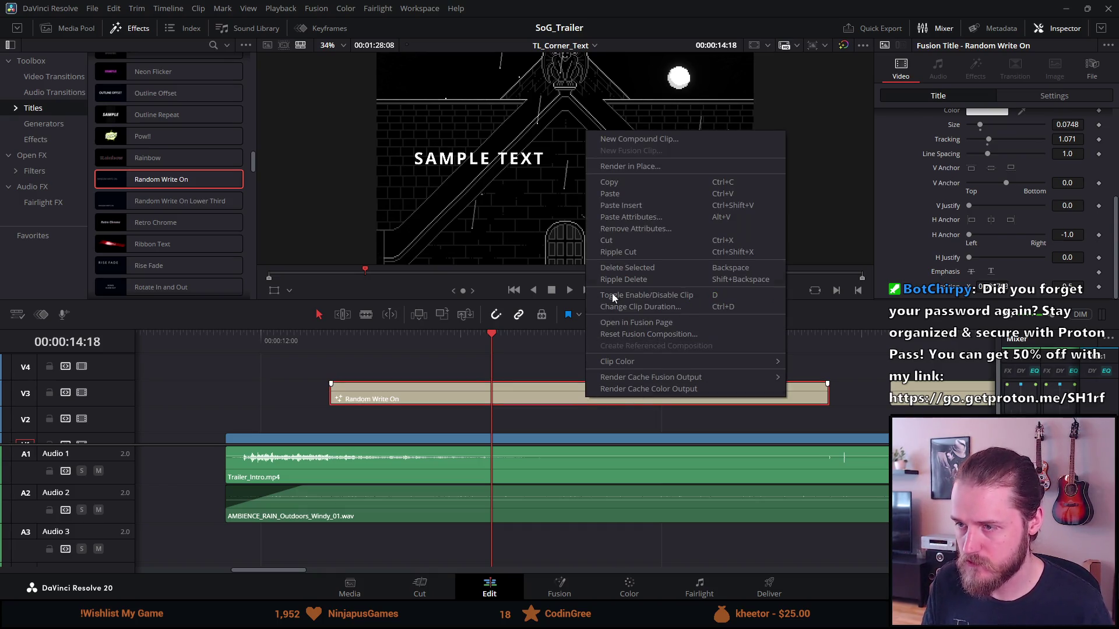
pyautogui.click(554, 334)
pyautogui.press('space')
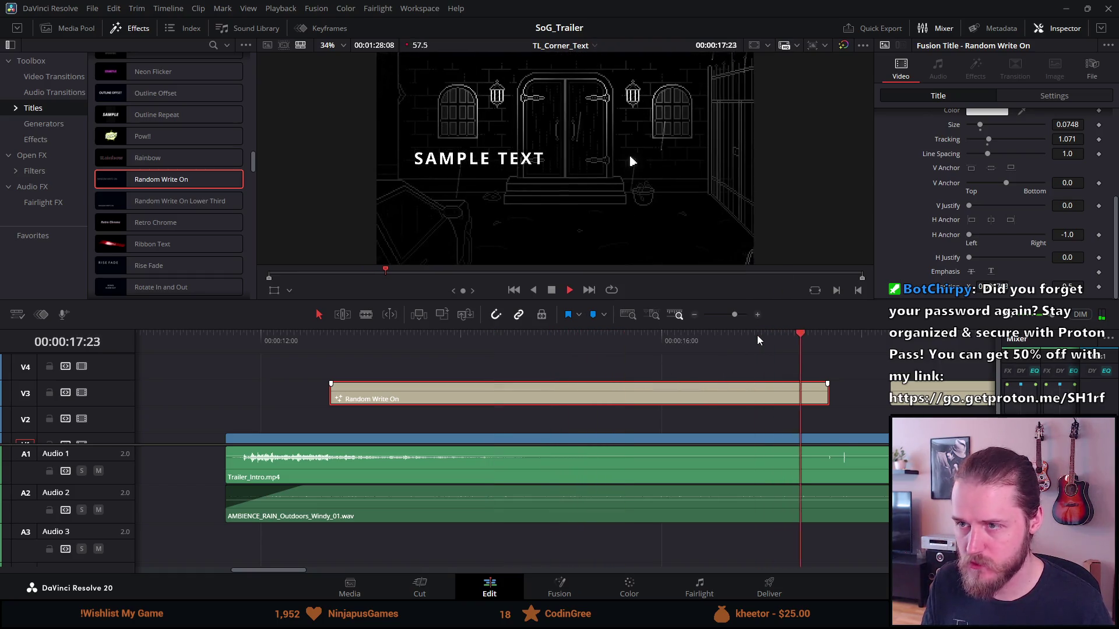
pyautogui.click(552, 290)
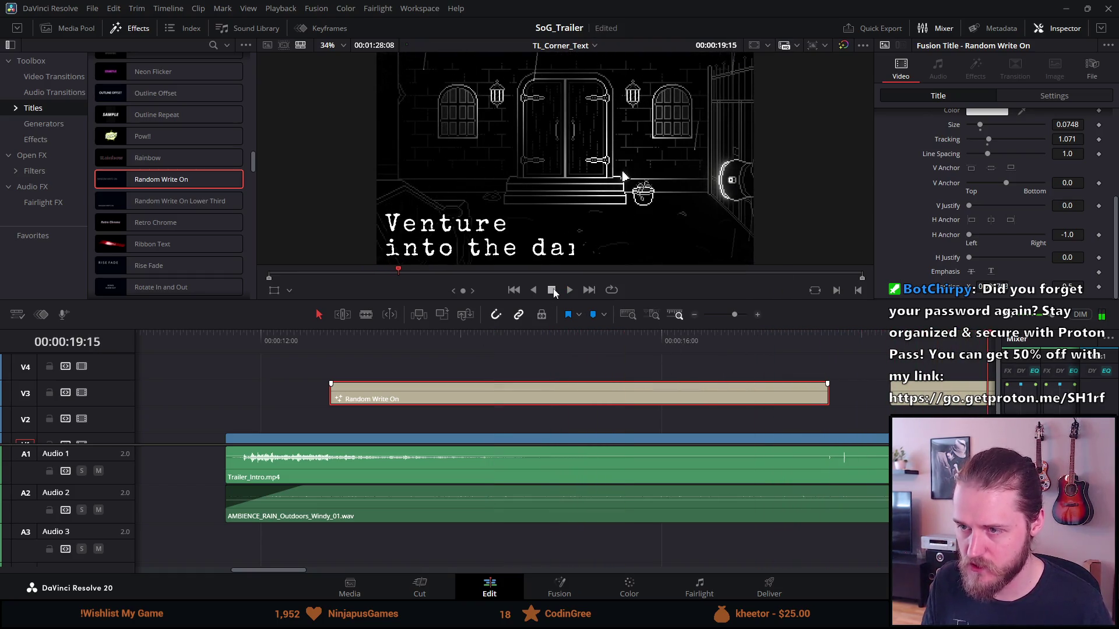
pyautogui.click(339, 337)
pyautogui.press('space')
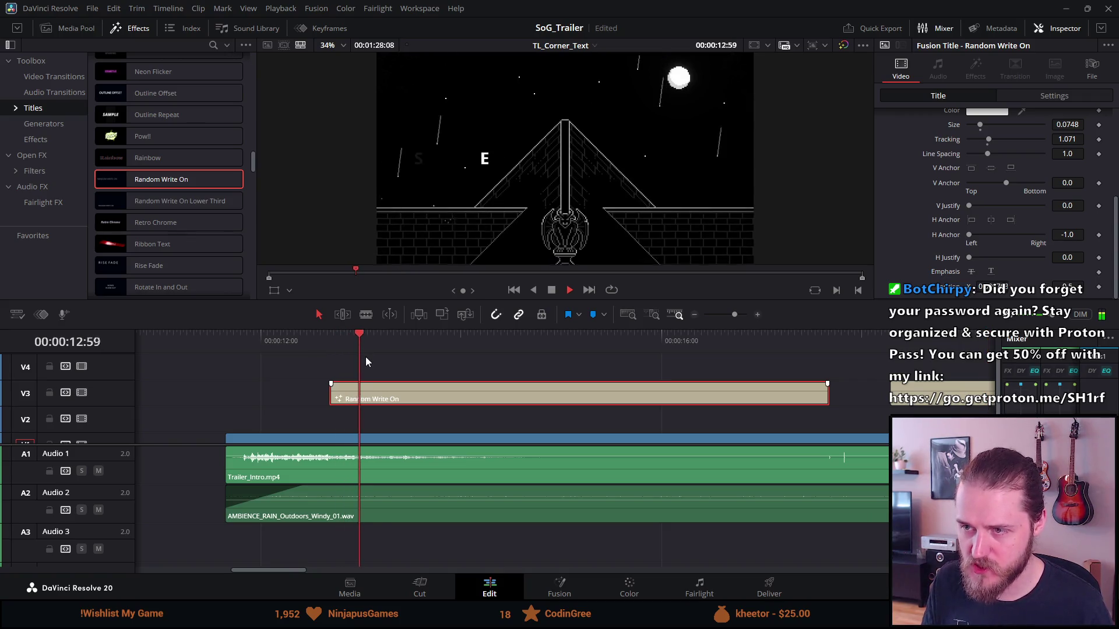
pyautogui.click(550, 292)
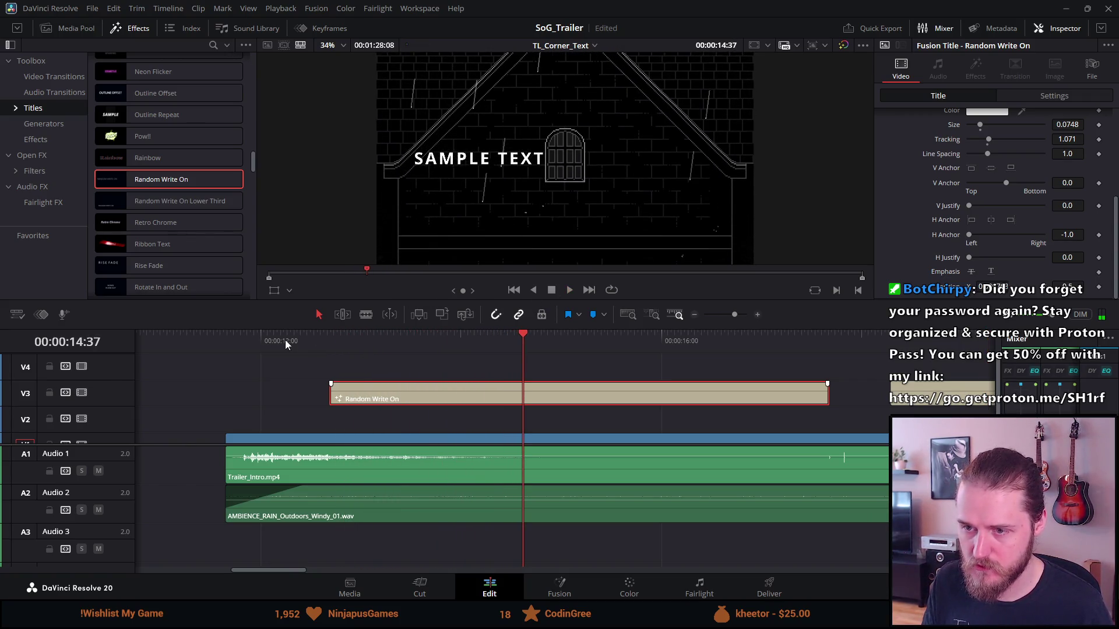
pyautogui.click(328, 337)
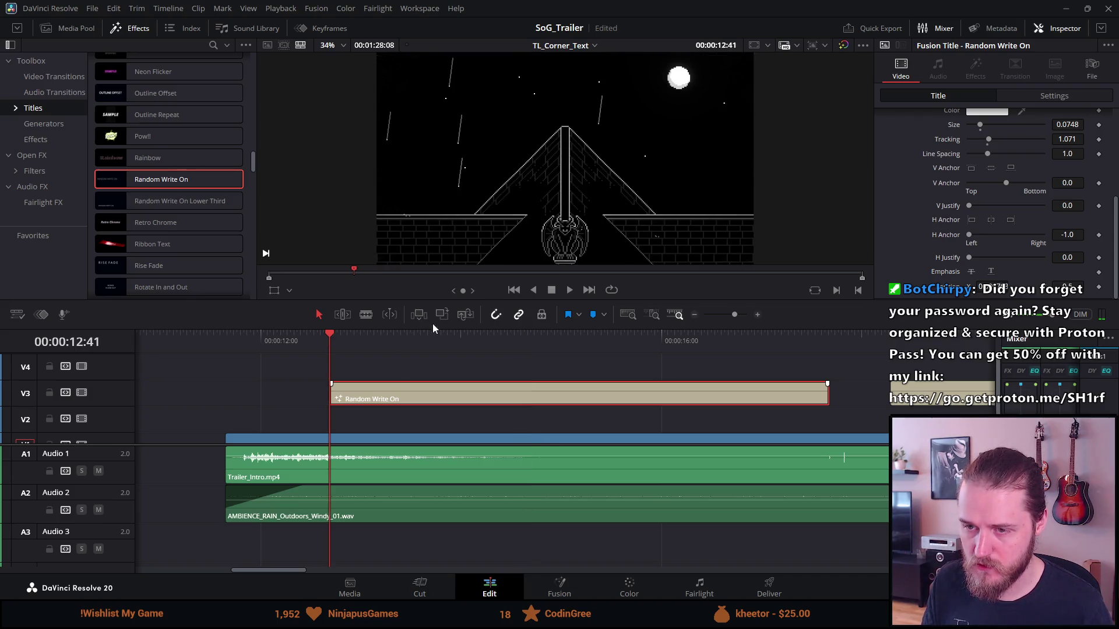
pyautogui.moveTo(383, 388)
pyautogui.mouseDown()
pyautogui.moveTo(95, 368)
pyautogui.moveTo(127, 338)
pyautogui.mouseUp()
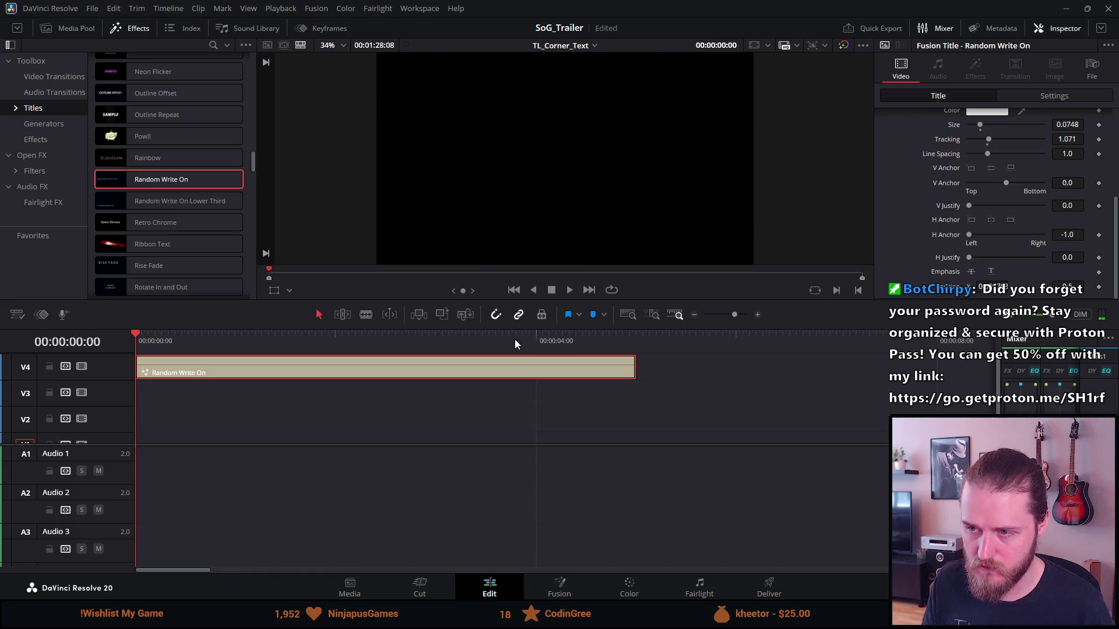
# Step: Move the Random Write On title down to track V2 and about 04:23 later
pyautogui.click(568, 292)
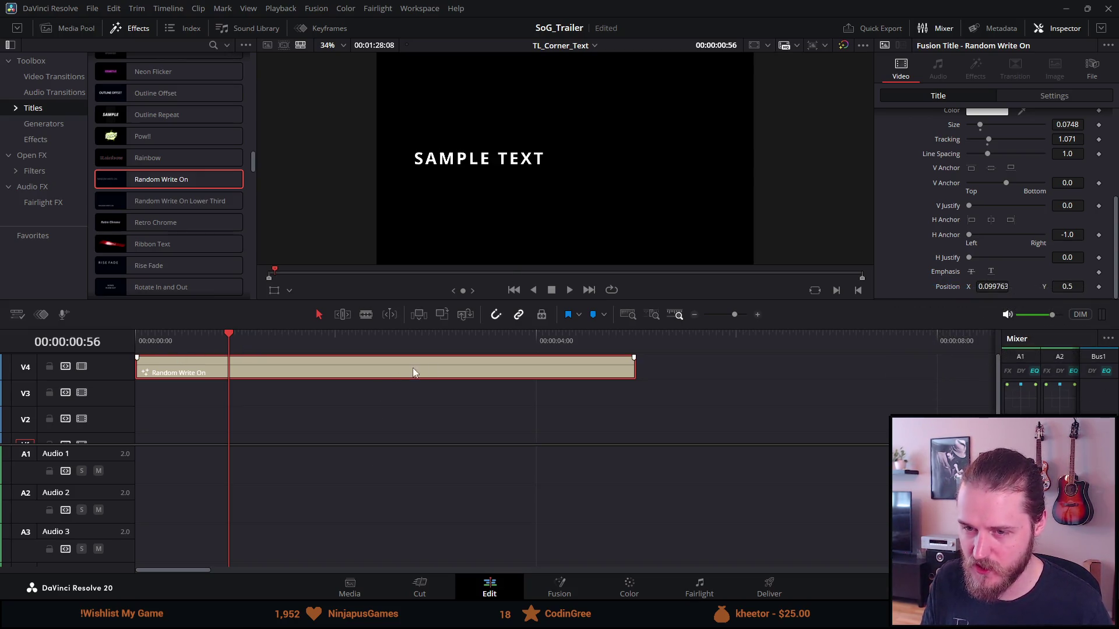
pyautogui.rightClick(624, 372)
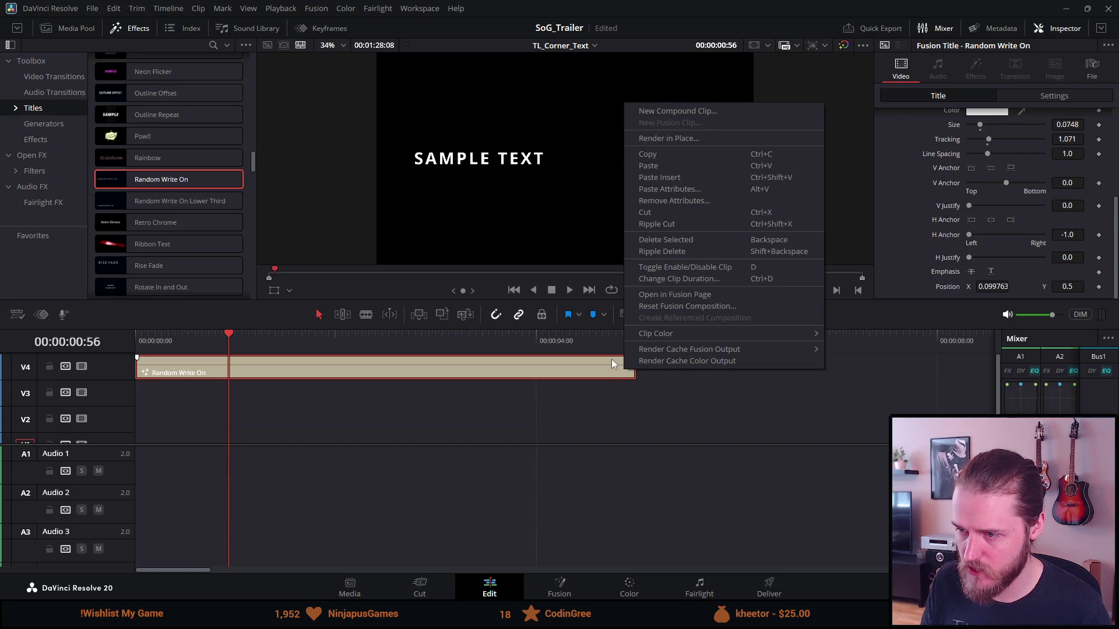
pyautogui.click(611, 359)
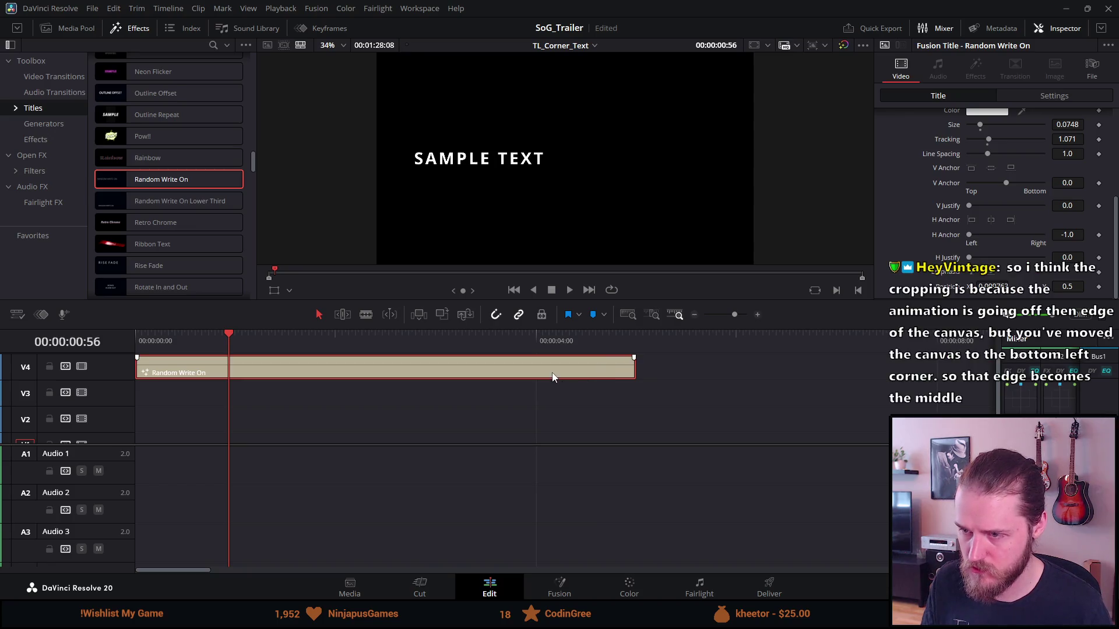
pyautogui.moveTo(552, 379); pyautogui.dragTo(545, 411)
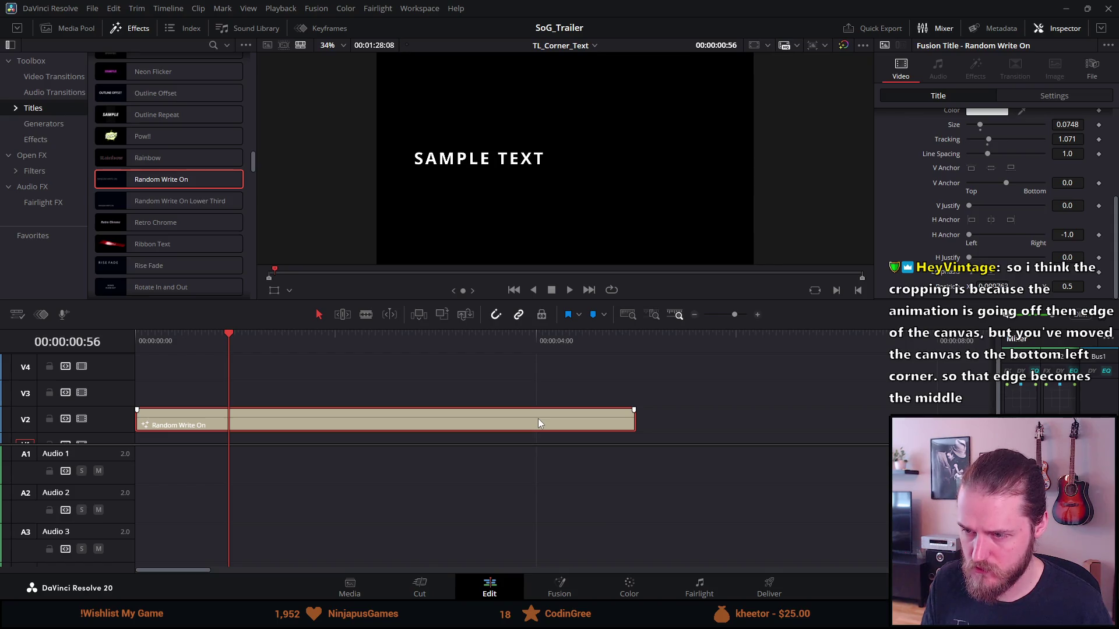
pyautogui.rightClick(614, 419)
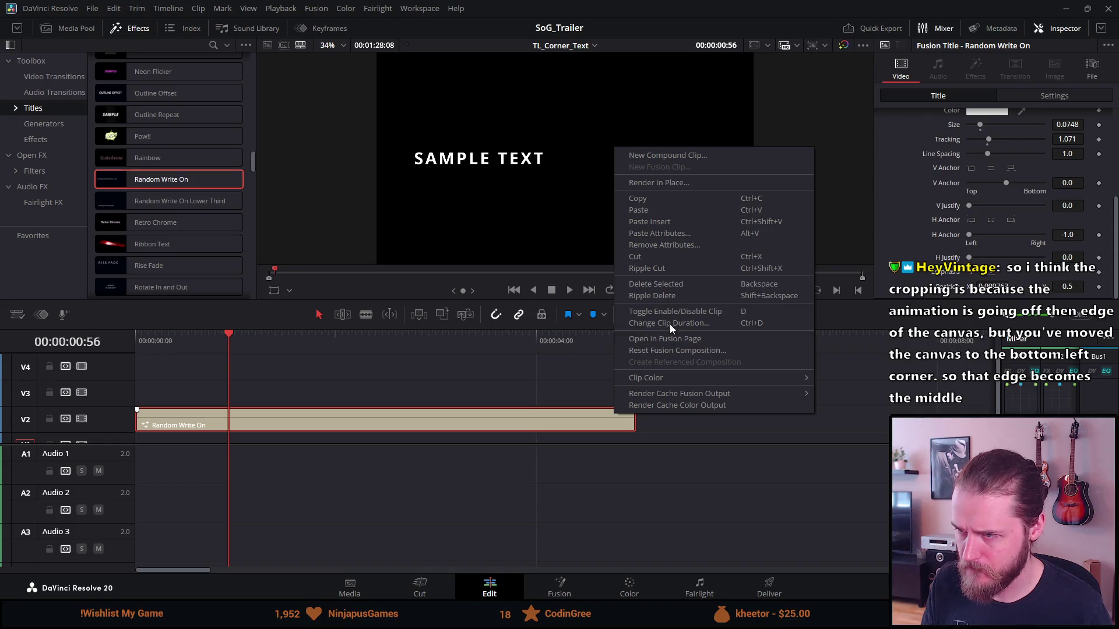
pyautogui.click(505, 430)
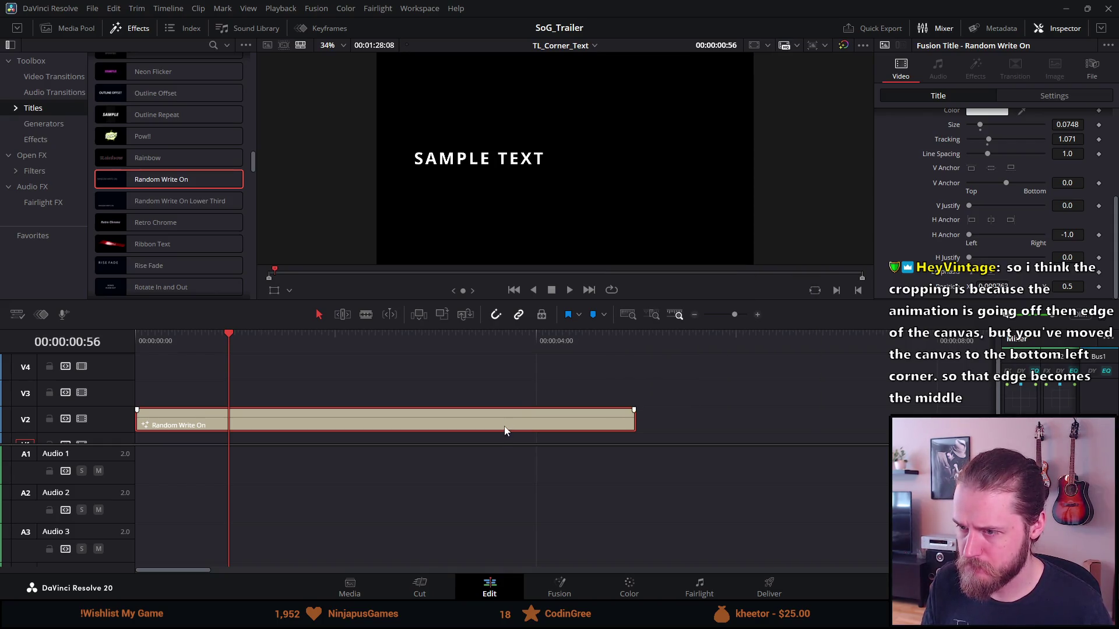
pyautogui.moveTo(505, 430); pyautogui.dragTo(577, 373)
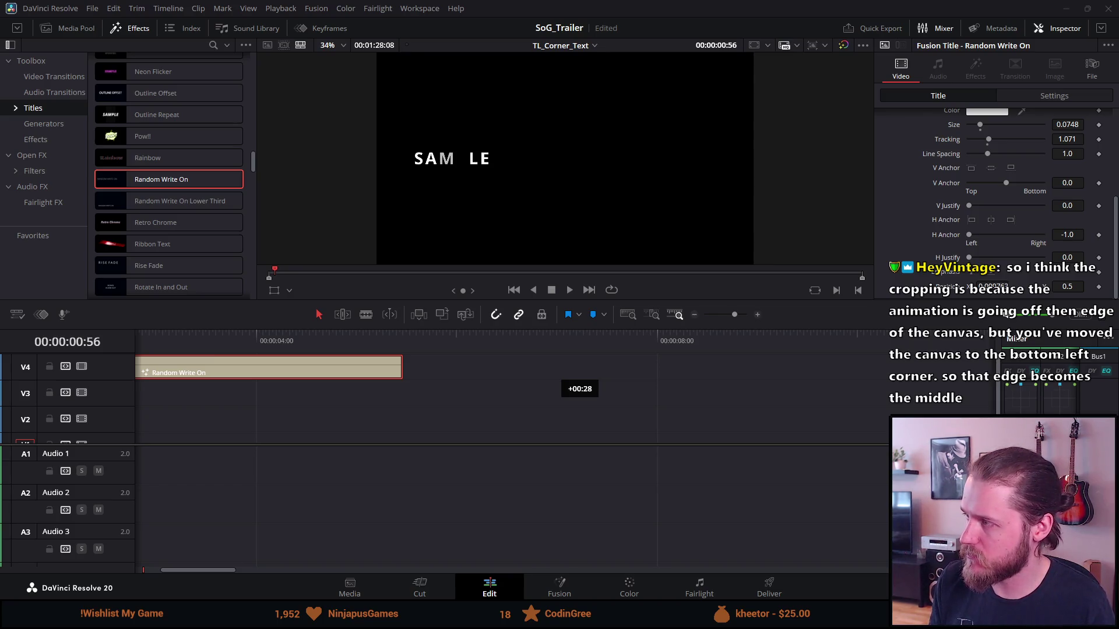
pyautogui.moveTo(551, 371)
pyautogui.mouseDown()
pyautogui.moveTo(383, 443)
pyautogui.moveTo(372, 406)
pyautogui.mouseUp()
pyautogui.click(772, 445)
# Step: Check Trailer_Intro's speed controls, then reselect the title and scrub to 00:00:06:30 showing SAMPLE TEXT
pyautogui.press('r')
pyautogui.press('Escape')
pyautogui.hotkey('ctrl', 'r')
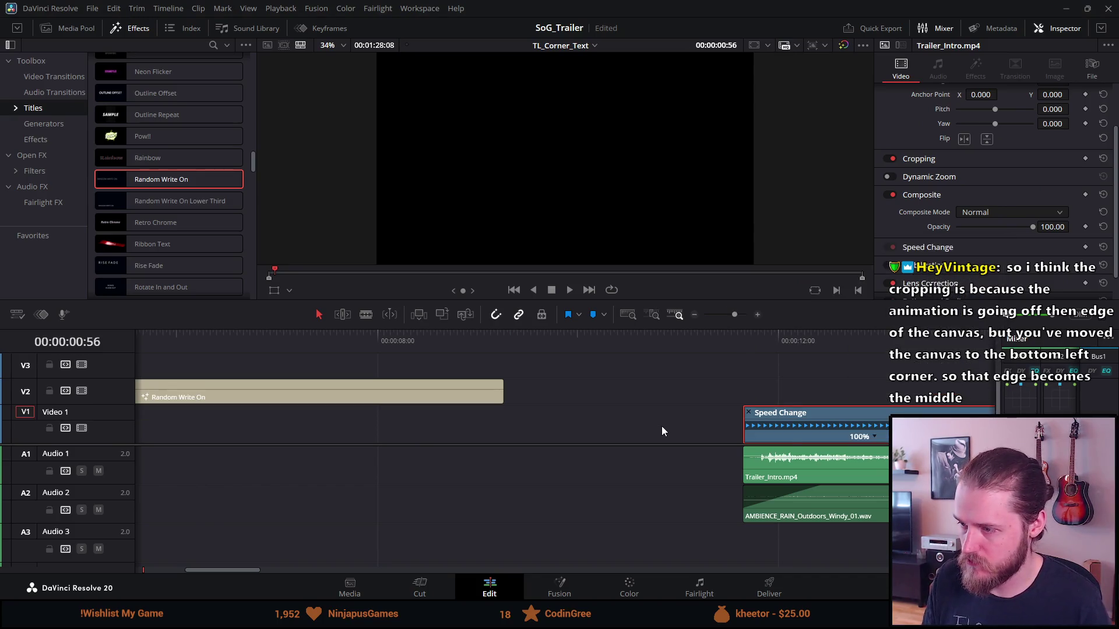
pyautogui.hotkey('ctrl', 'r')
pyautogui.click(423, 415)
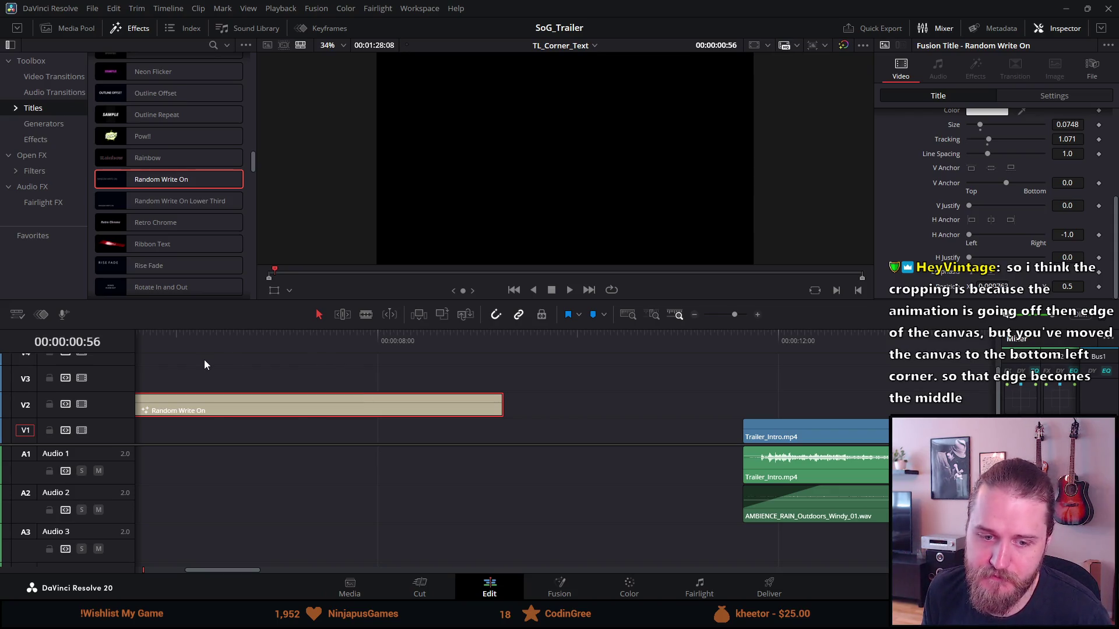
pyautogui.moveTo(187, 344); pyautogui.dragTo(228, 345)
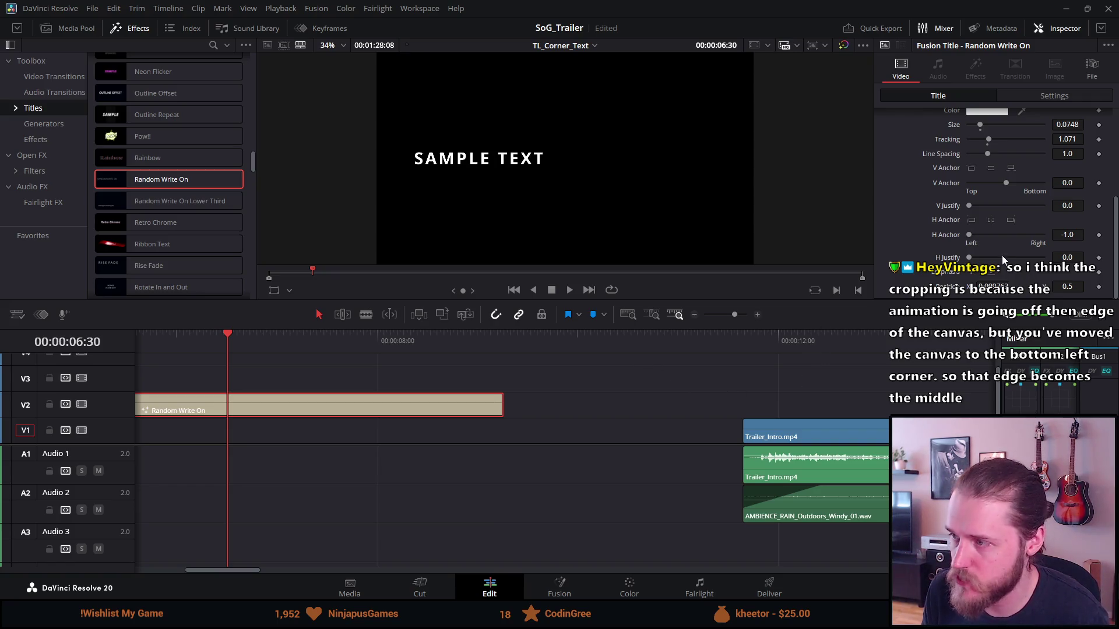
# Step: Review the title's Title Settings and Settings tabs in the Inspector, then return to Title
pyautogui.scroll(1, 931, 233)
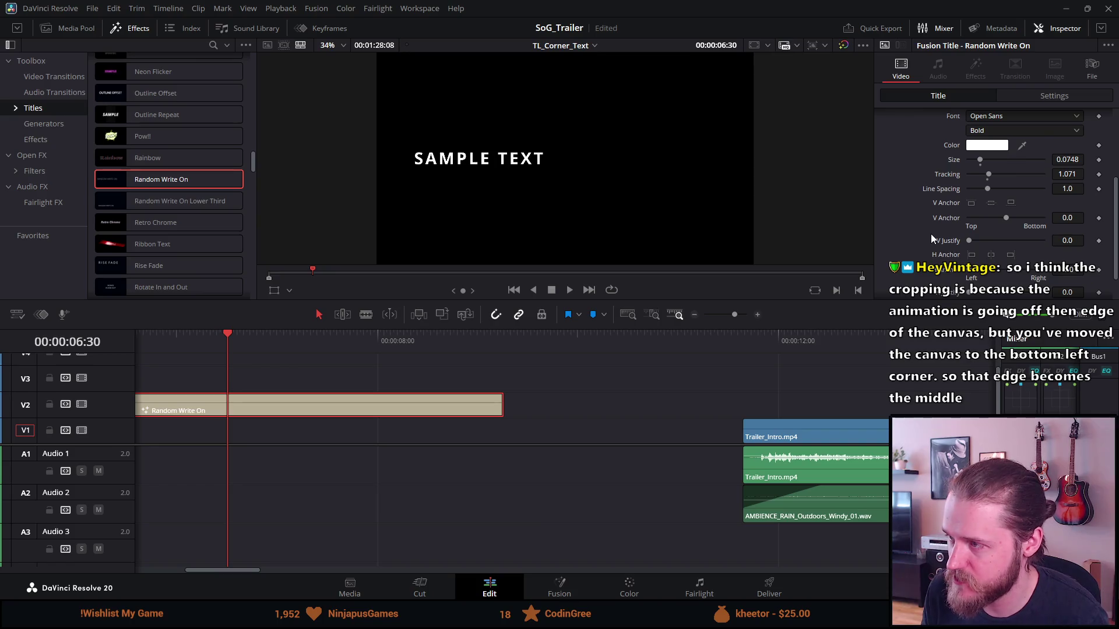
pyautogui.scroll(2, 931, 233)
pyautogui.scroll(1, 932, 233)
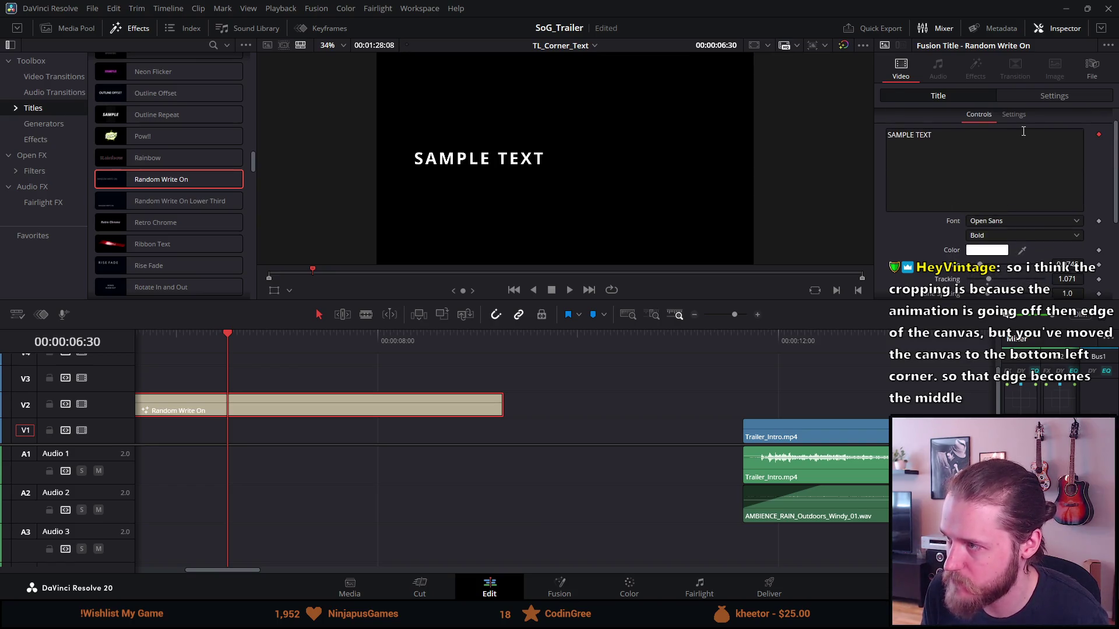
pyautogui.click(1011, 114)
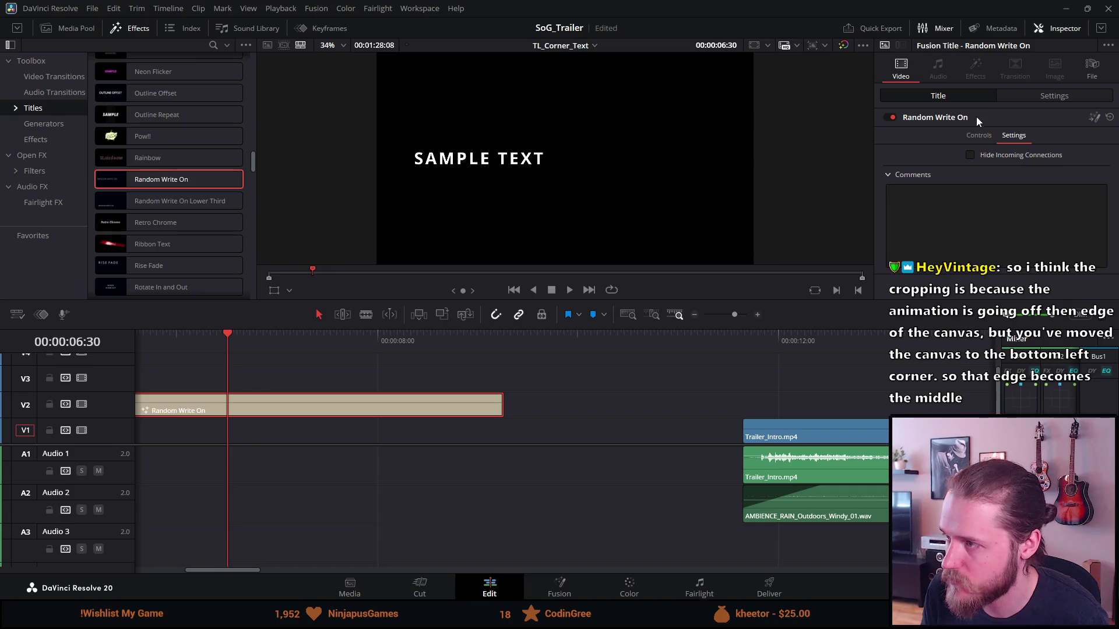
pyautogui.click(975, 132)
pyautogui.click(1028, 98)
pyautogui.scroll(-2, 938, 260)
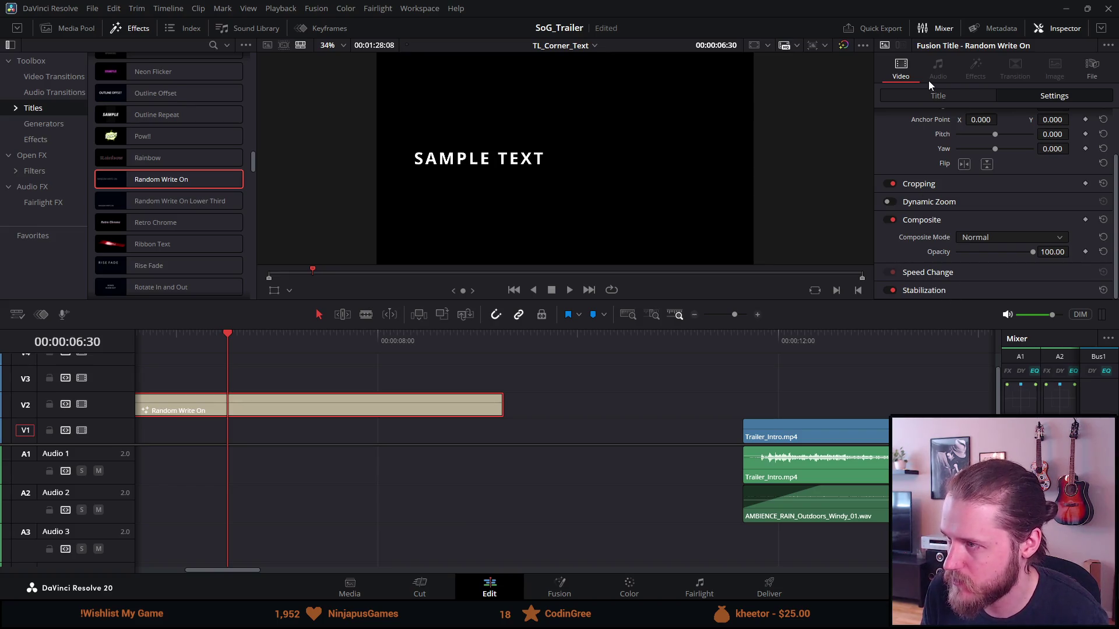
pyautogui.scroll(2, 919, 198)
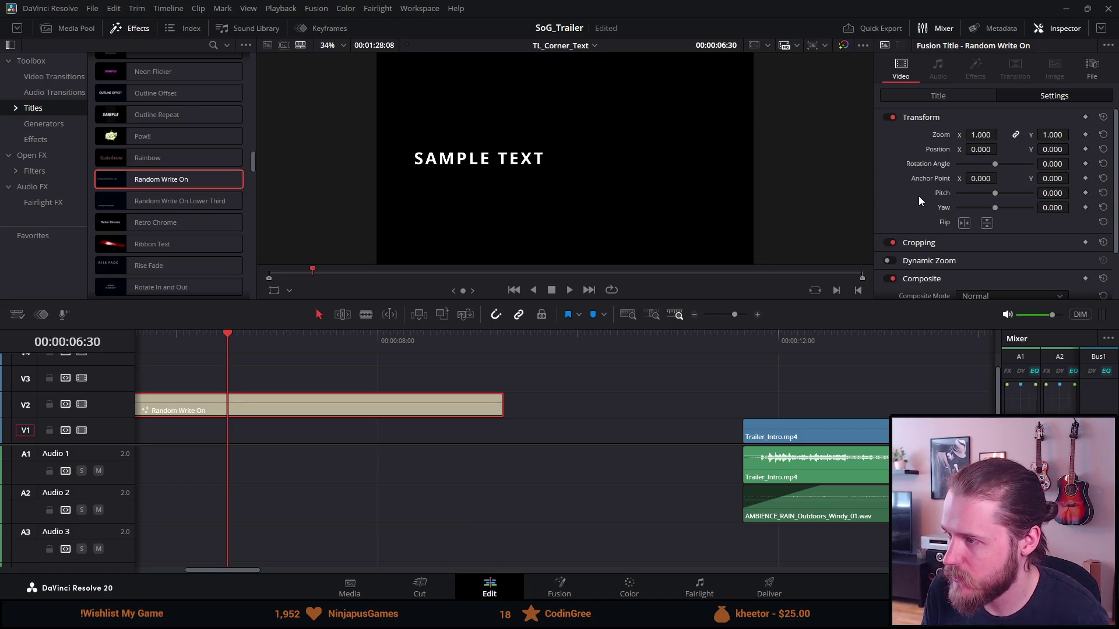
pyautogui.click(940, 95)
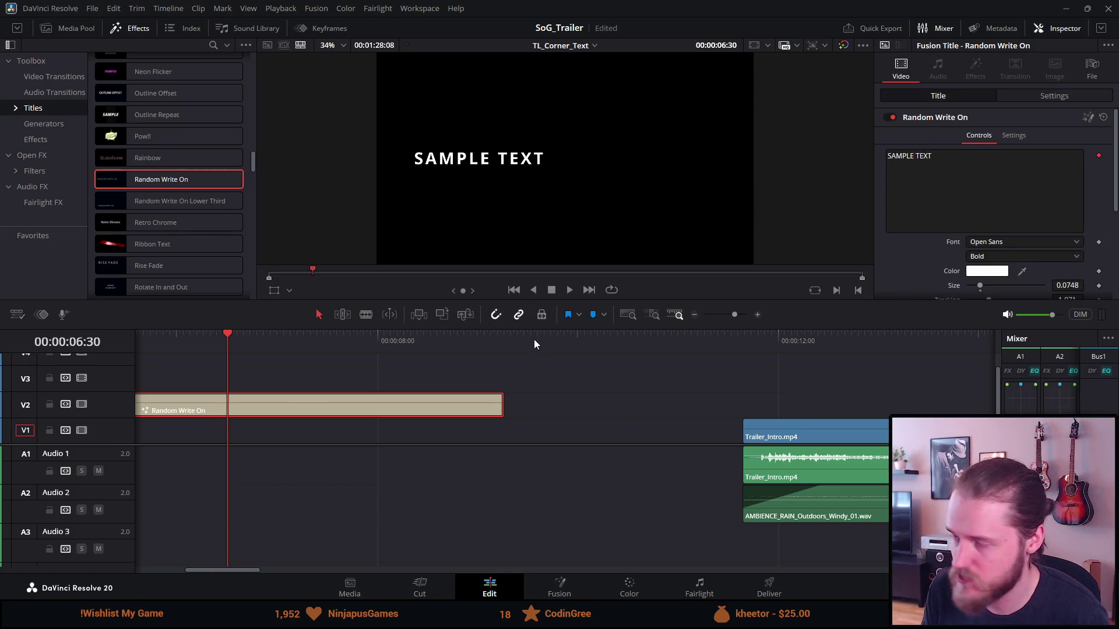
# Step: Play the title animation from its start, then delete the Random Write On clip
pyautogui.click(166, 333)
pyautogui.press('space')
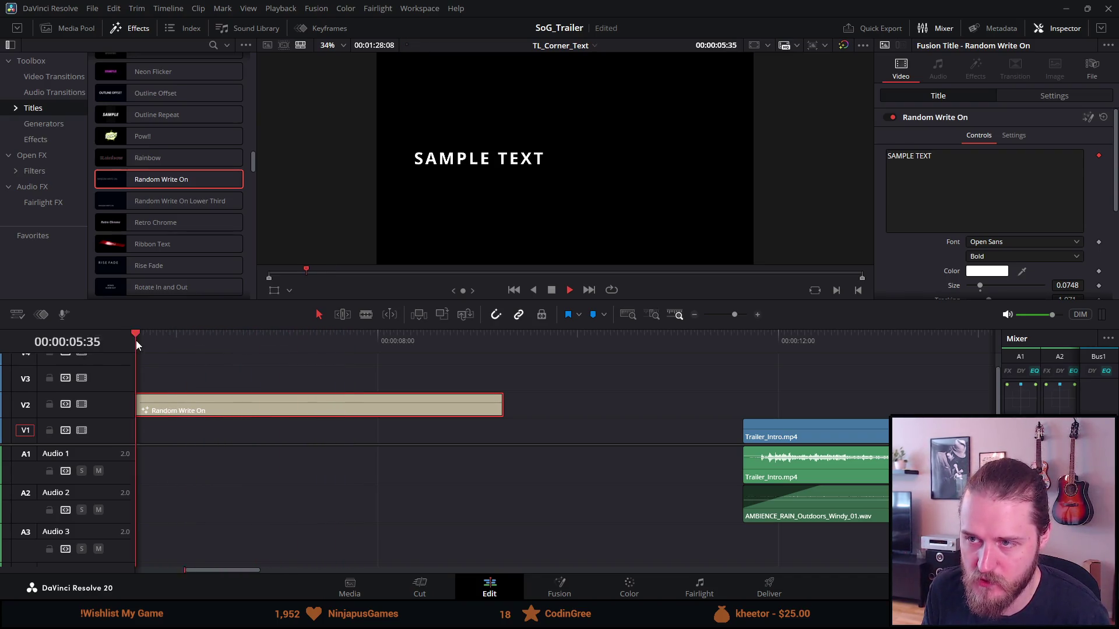
pyautogui.press('space')
pyautogui.press('Delete')
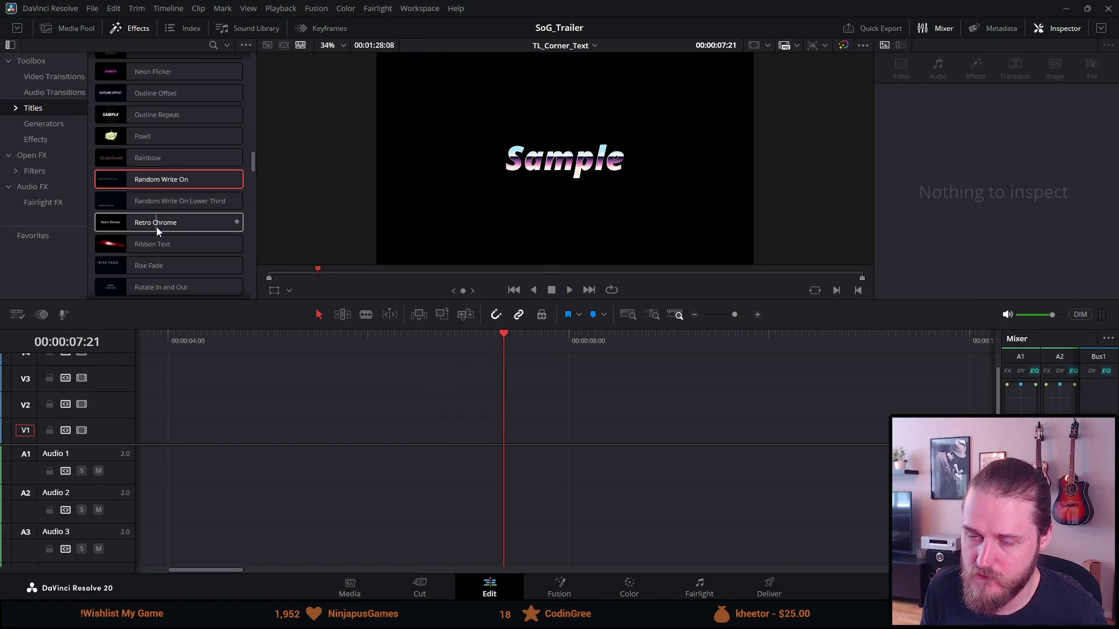
# Step: Scroll the Titles list down to entries like Text Box, Text Ripple and Text Fly Thru
pyautogui.scroll(-3, 159, 274)
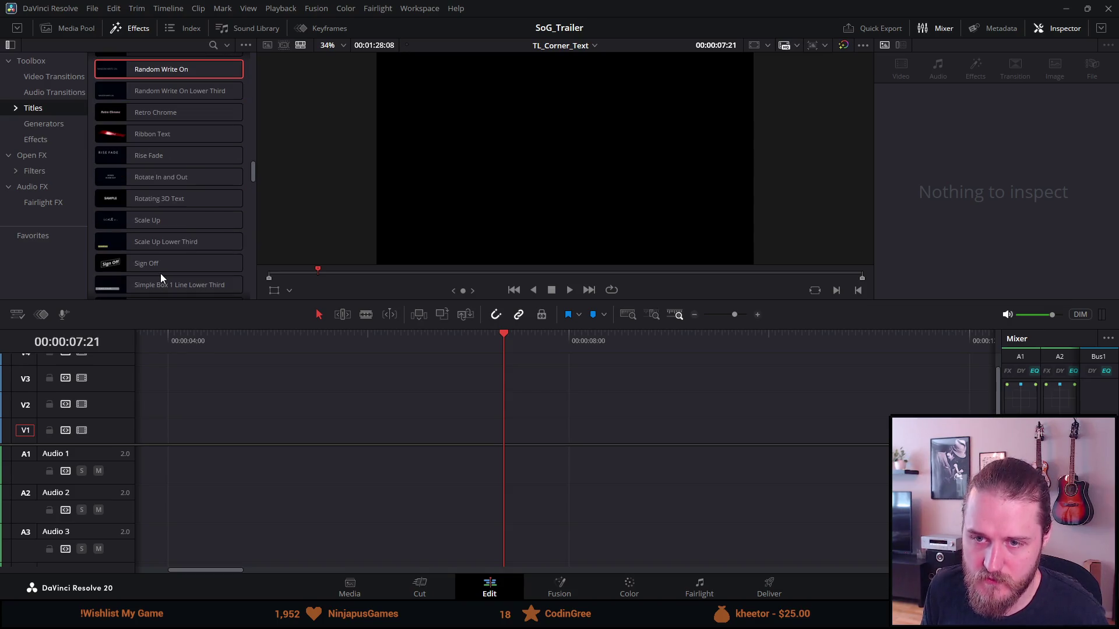
pyautogui.scroll(-2, 160, 274)
pyautogui.scroll(-3, 160, 274)
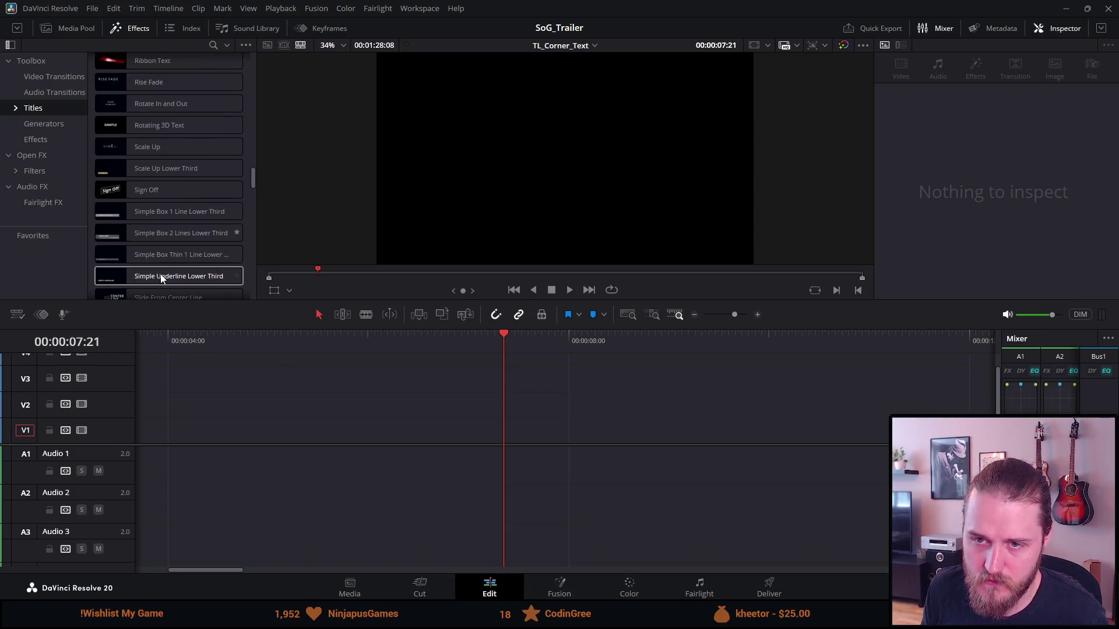
pyautogui.scroll(-2, 160, 279)
pyautogui.scroll(-3, 161, 280)
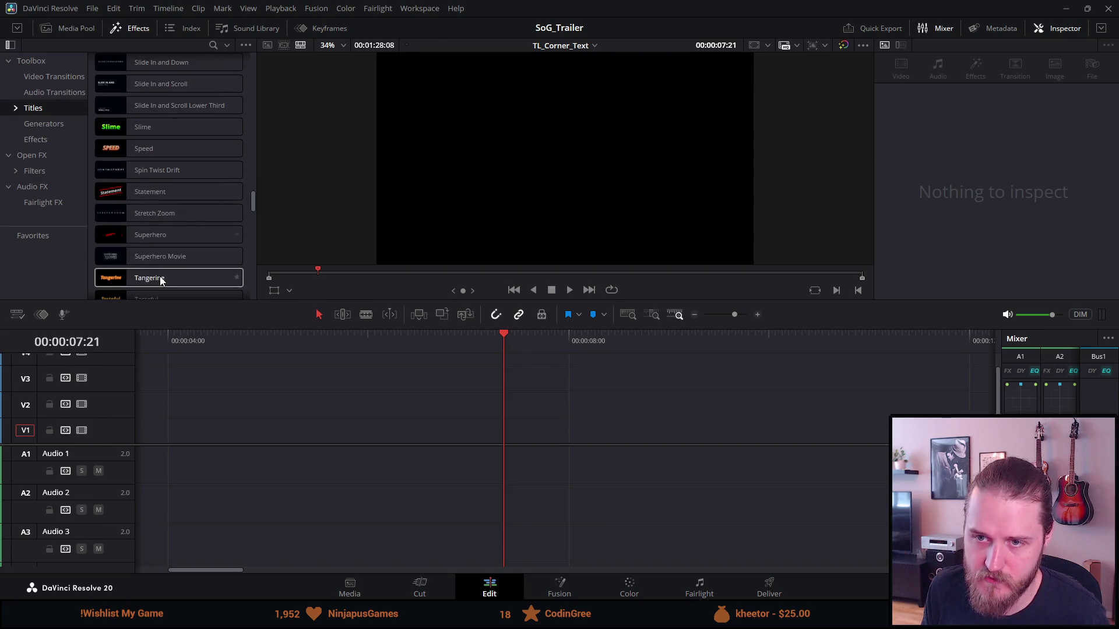
pyautogui.scroll(-1, 160, 280)
pyautogui.scroll(-1, 161, 280)
# Step: Scroll the Effects Titles list to the Titles section and drag Text+ onto track V3
pyautogui.scroll(-1, 161, 278)
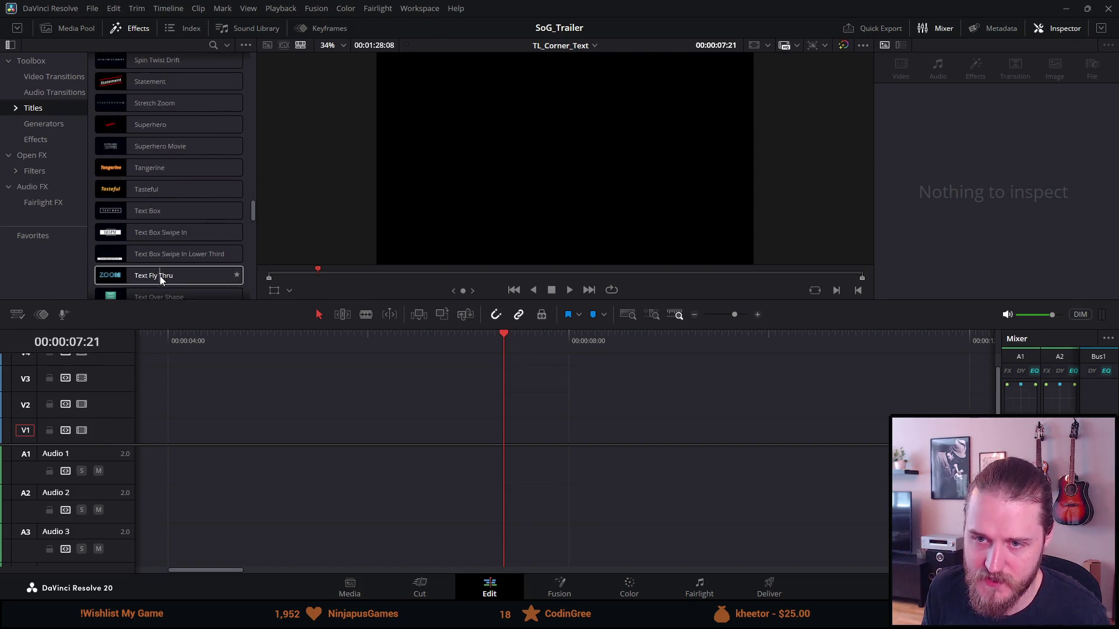
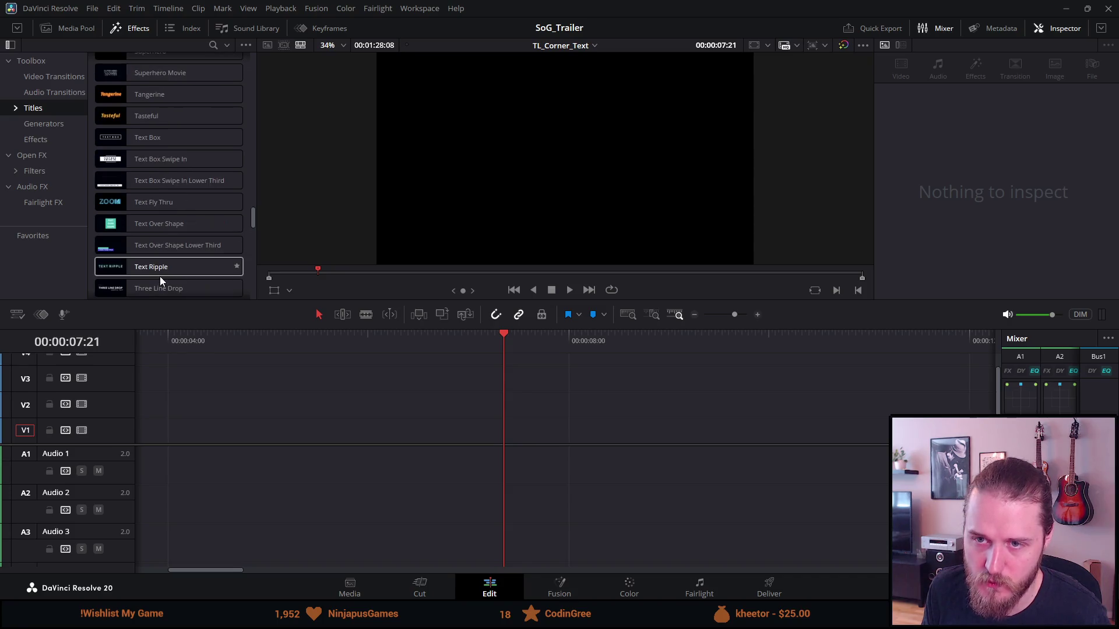
# Step: Scroll the Effects Titles list to the Titles section and drag Text+ onto track V3
pyautogui.scroll(-1, 160, 276)
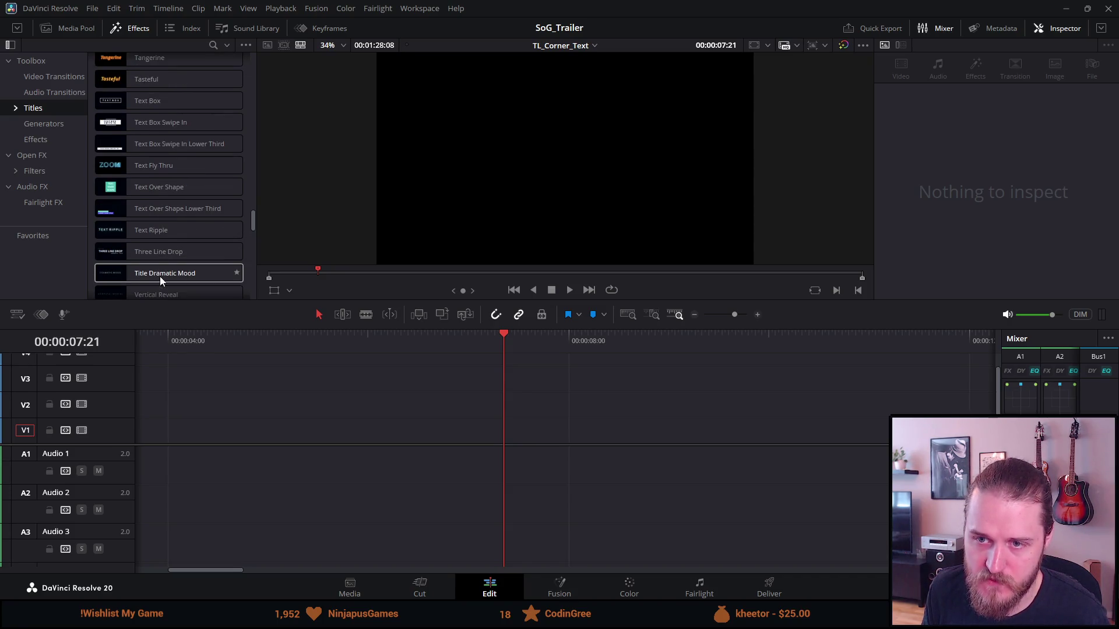
pyautogui.scroll(-1, 159, 276)
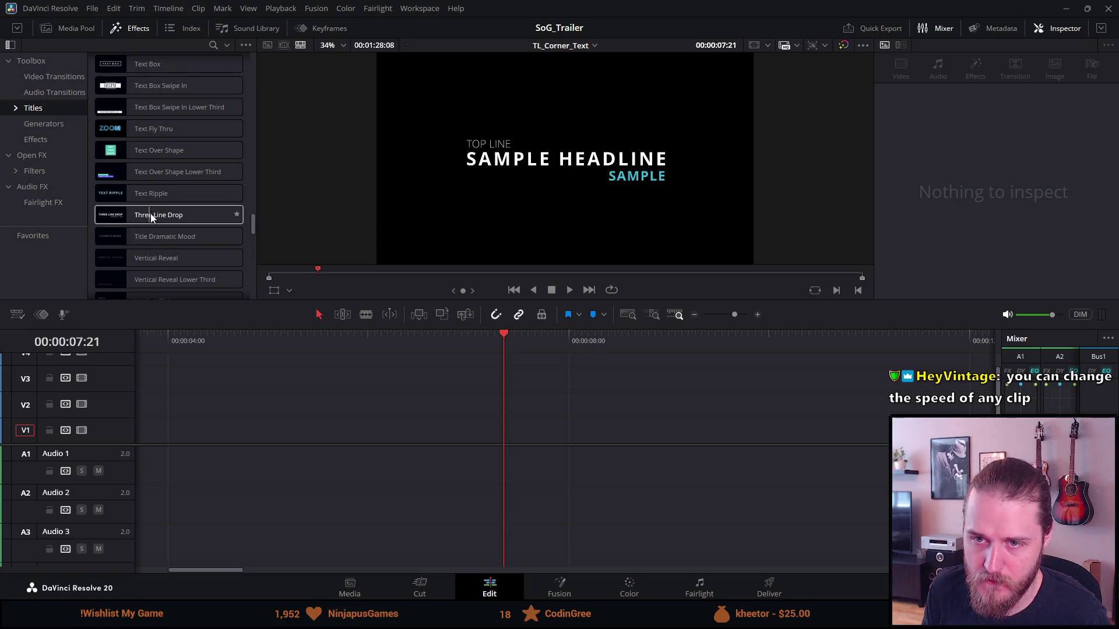
pyautogui.scroll(-3, 151, 219)
pyautogui.scroll(3, 156, 227)
pyautogui.scroll(3, 154, 225)
pyautogui.scroll(3, 153, 223)
pyautogui.scroll(3, 152, 221)
pyautogui.scroll(5, 152, 220)
pyautogui.scroll(5, 151, 218)
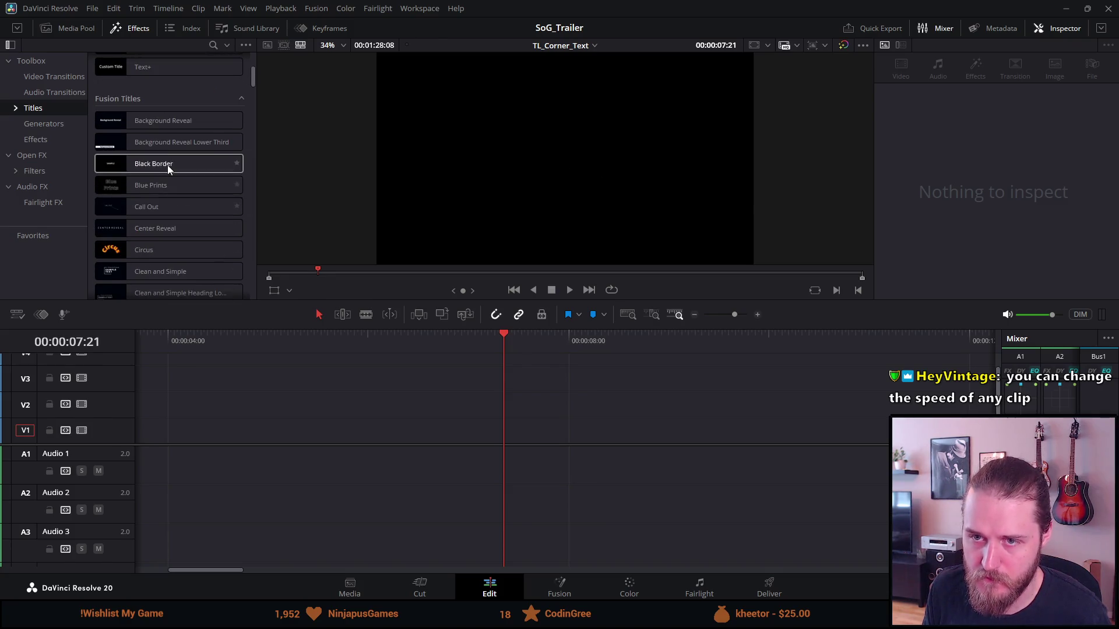
pyautogui.scroll(3, 173, 123)
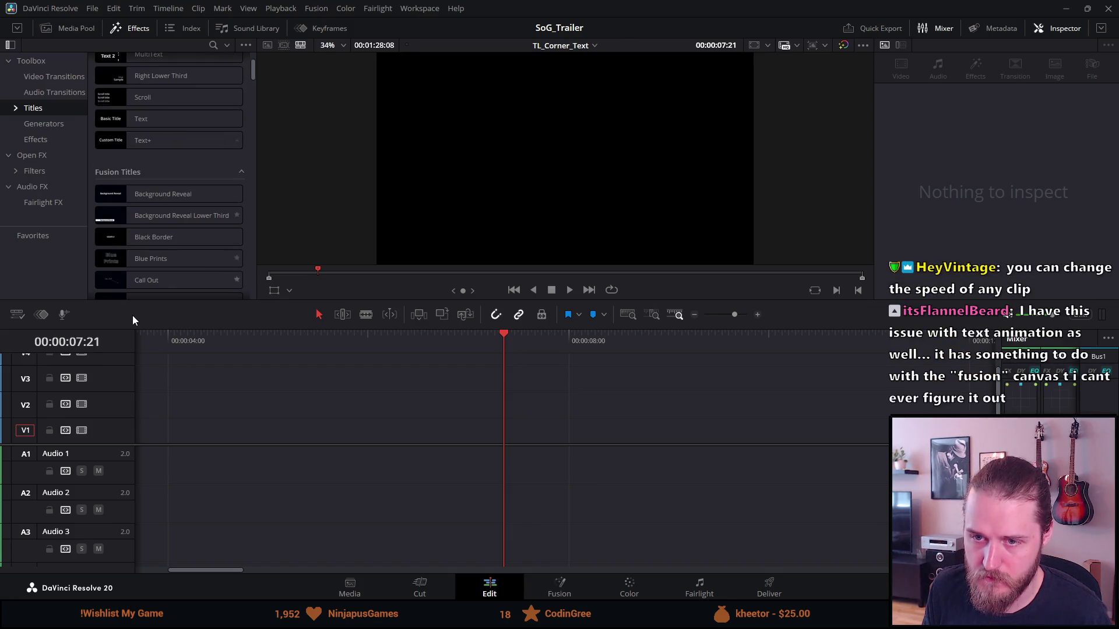
pyautogui.scroll(3, 141, 278)
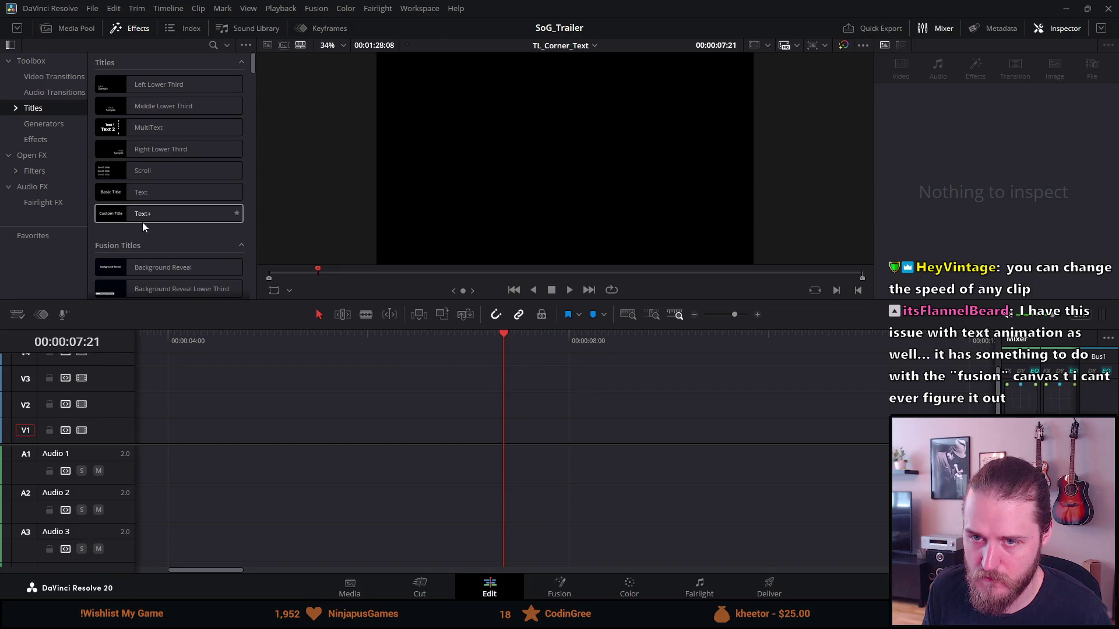
pyautogui.moveTo(147, 218); pyautogui.dragTo(379, 387)
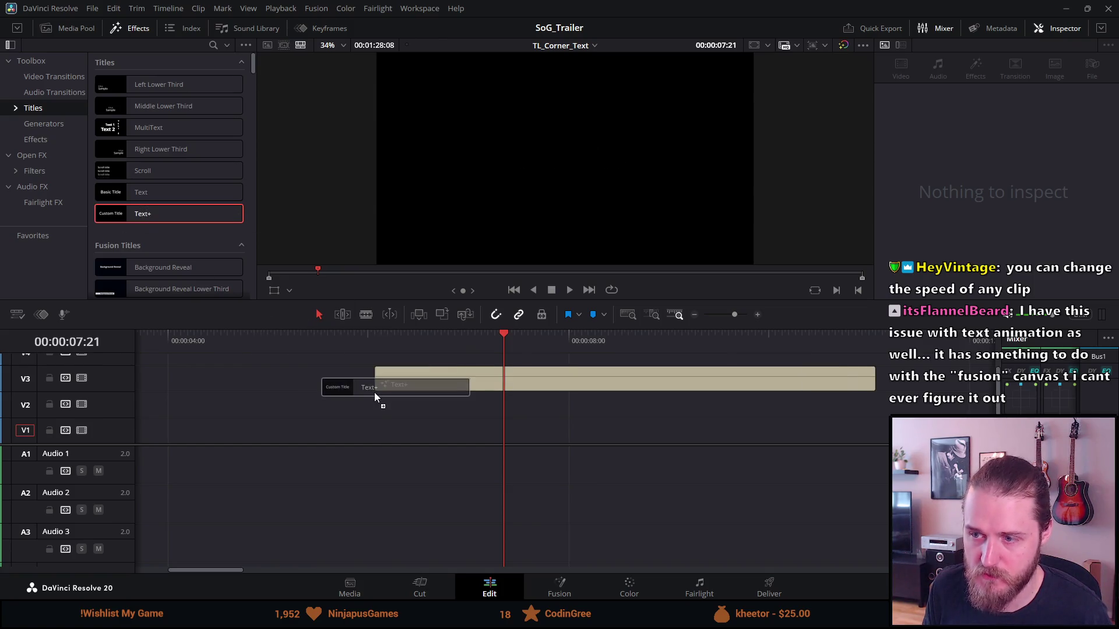
# Step: Select the new Text+ clip on V3 and set its font to Special Elite
pyautogui.click(422, 340)
pyautogui.click(424, 379)
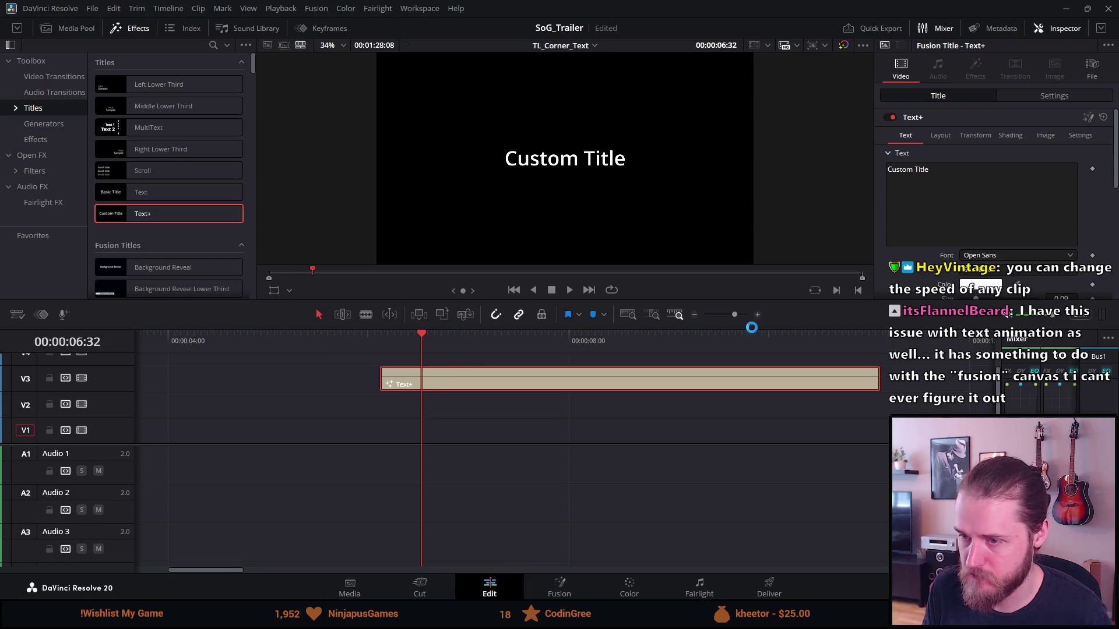
pyautogui.click(1009, 255)
pyautogui.scroll(-5, 1016, 350)
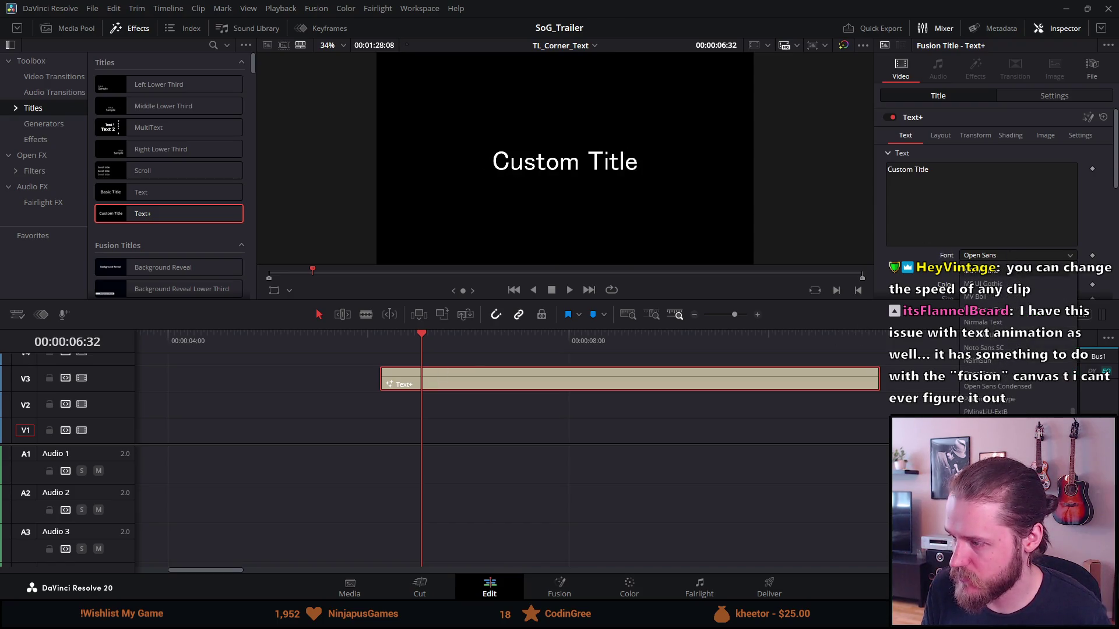
pyautogui.scroll(-5, 1017, 349)
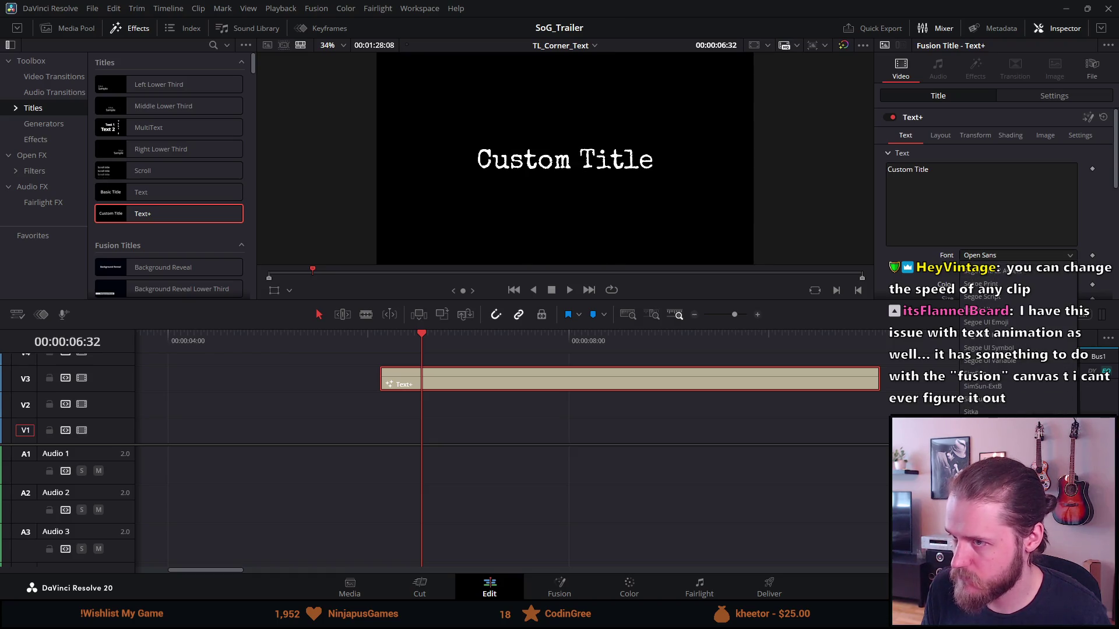
pyautogui.click(991, 425)
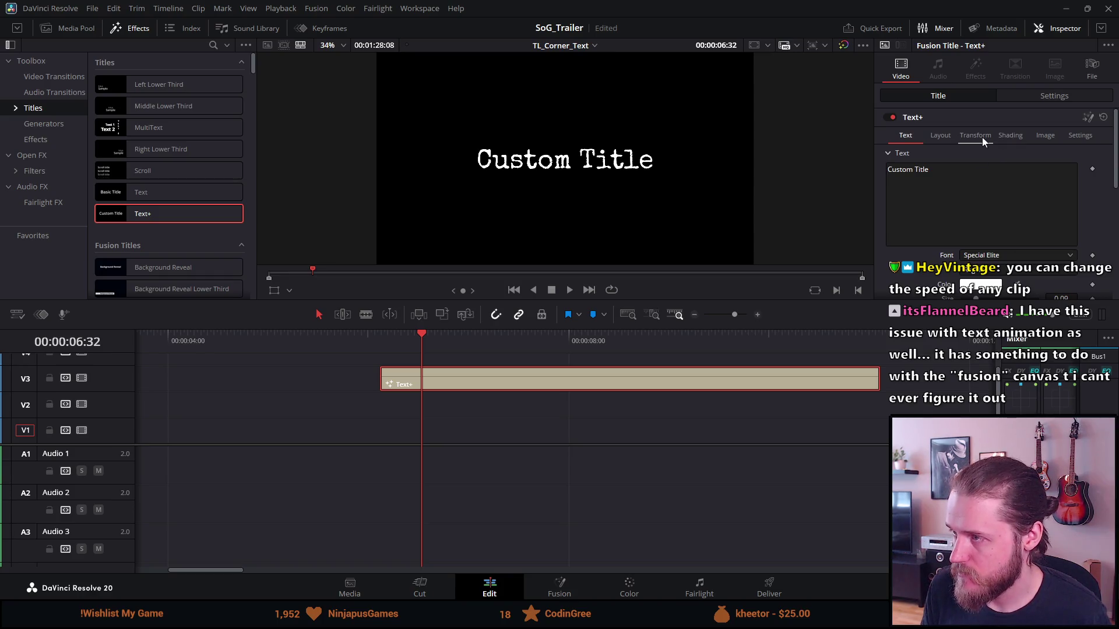
# Step: Review the title's transform, character and shading options in the Inspector
pyautogui.click(1006, 95)
pyautogui.click(961, 91)
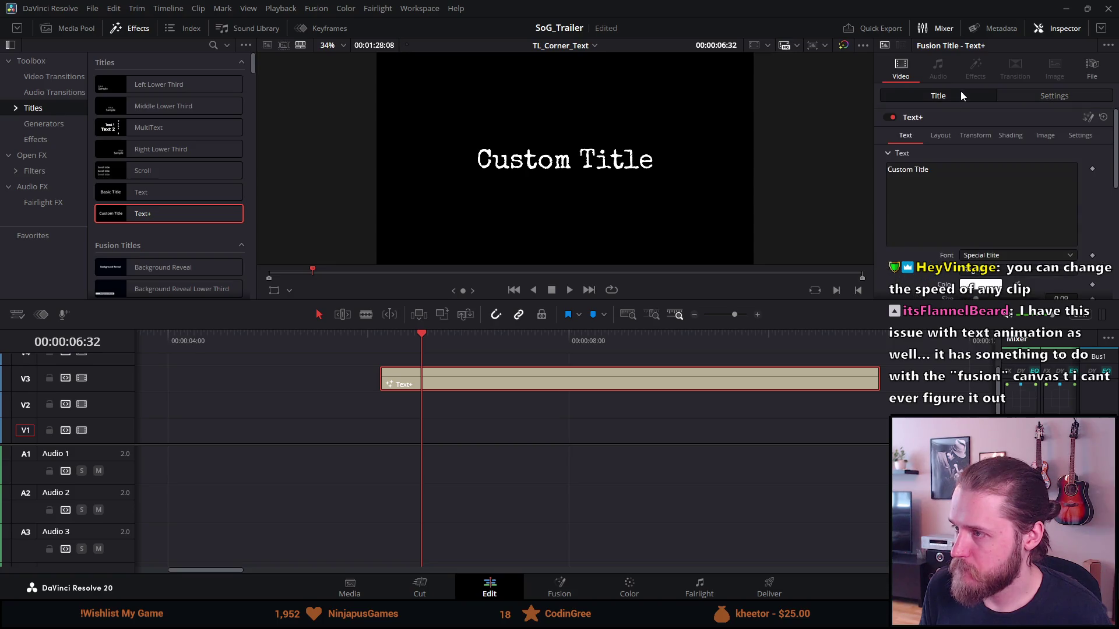
pyautogui.click(978, 136)
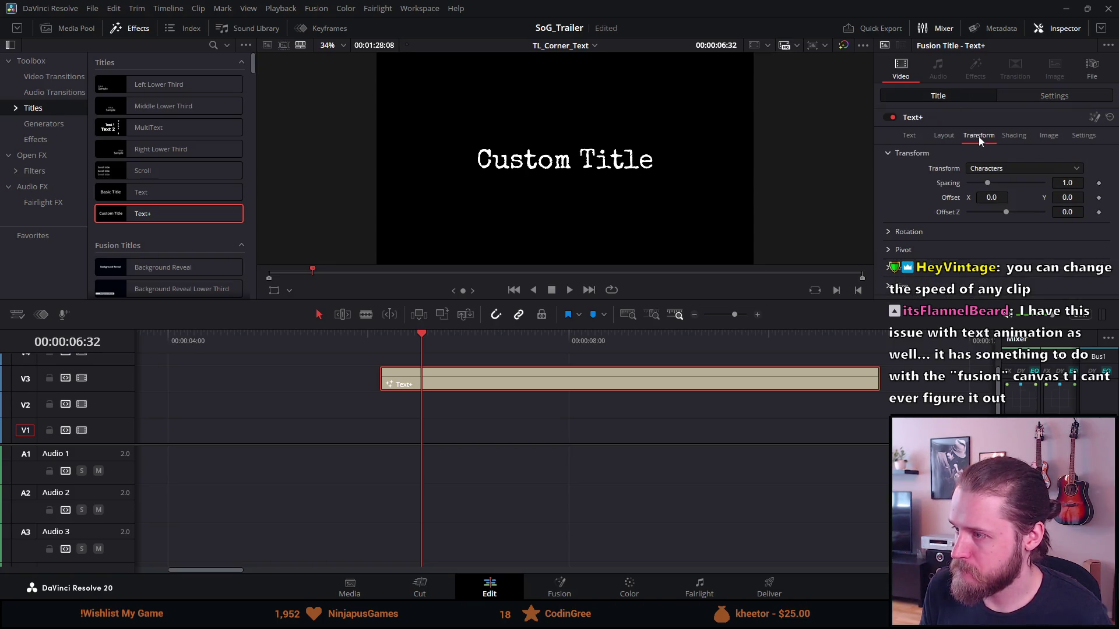
pyautogui.click(1011, 142)
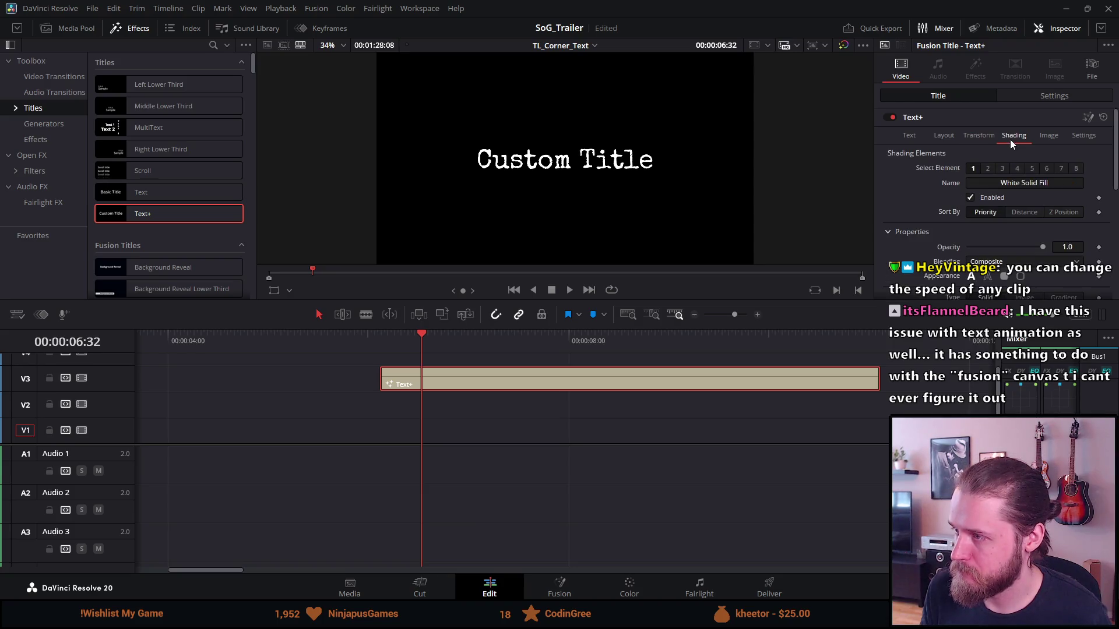
pyautogui.scroll(-3, 912, 239)
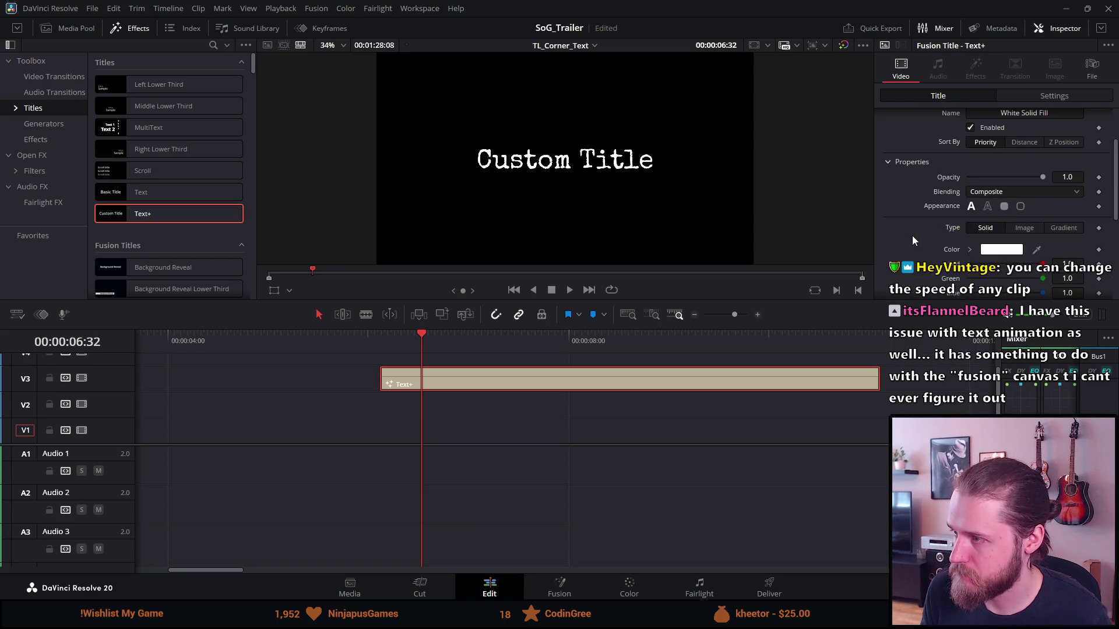
pyautogui.scroll(-2, 913, 239)
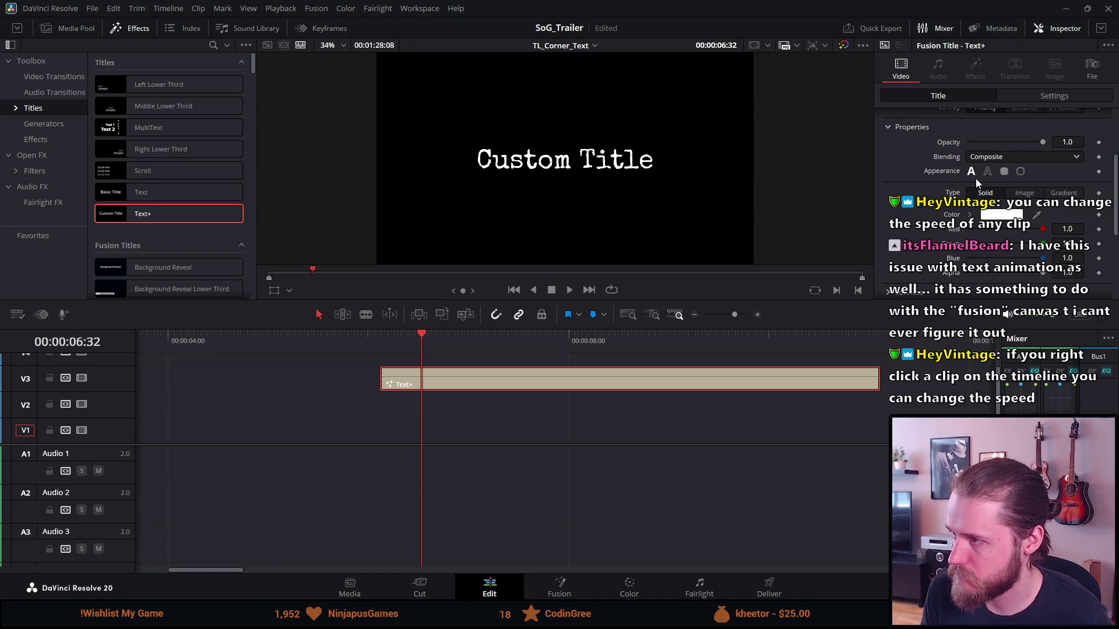
pyautogui.scroll(5, 900, 174)
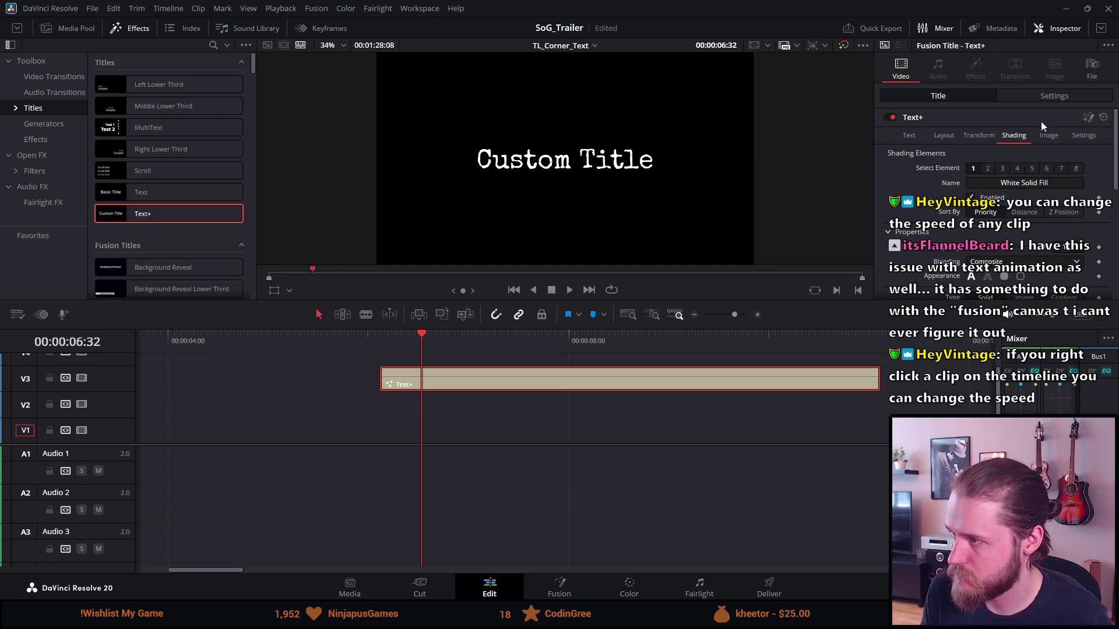
# Step: Review the title's mask and layer settings
pyautogui.click(1077, 138)
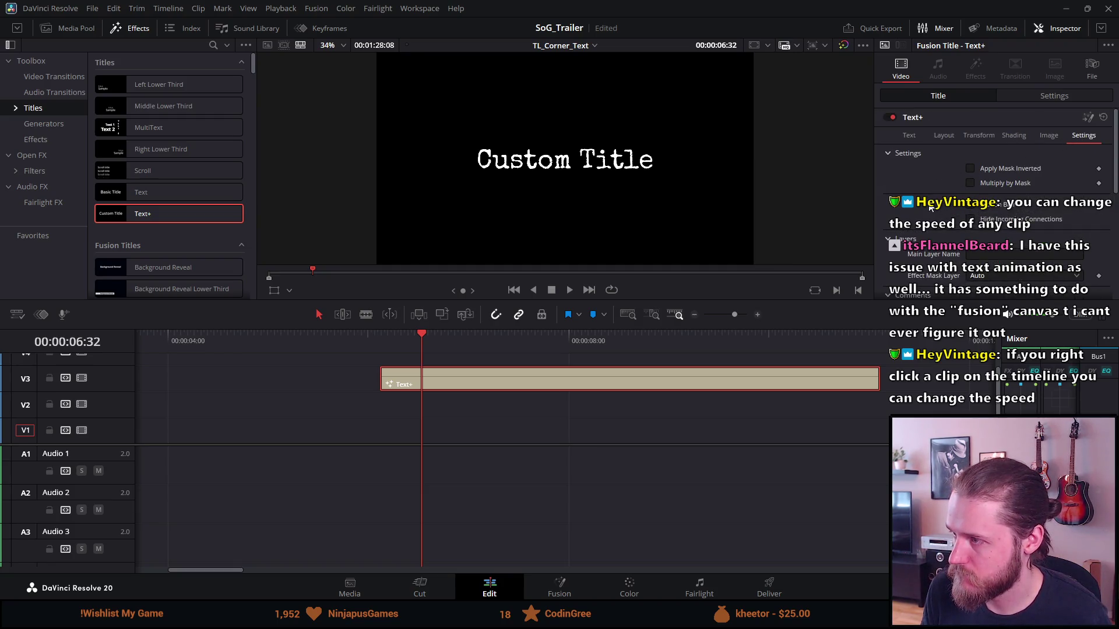
pyautogui.scroll(-5, 930, 208)
pyautogui.scroll(1, 944, 203)
pyautogui.scroll(1, 962, 197)
pyautogui.scroll(2, 979, 190)
pyautogui.scroll(1, 996, 184)
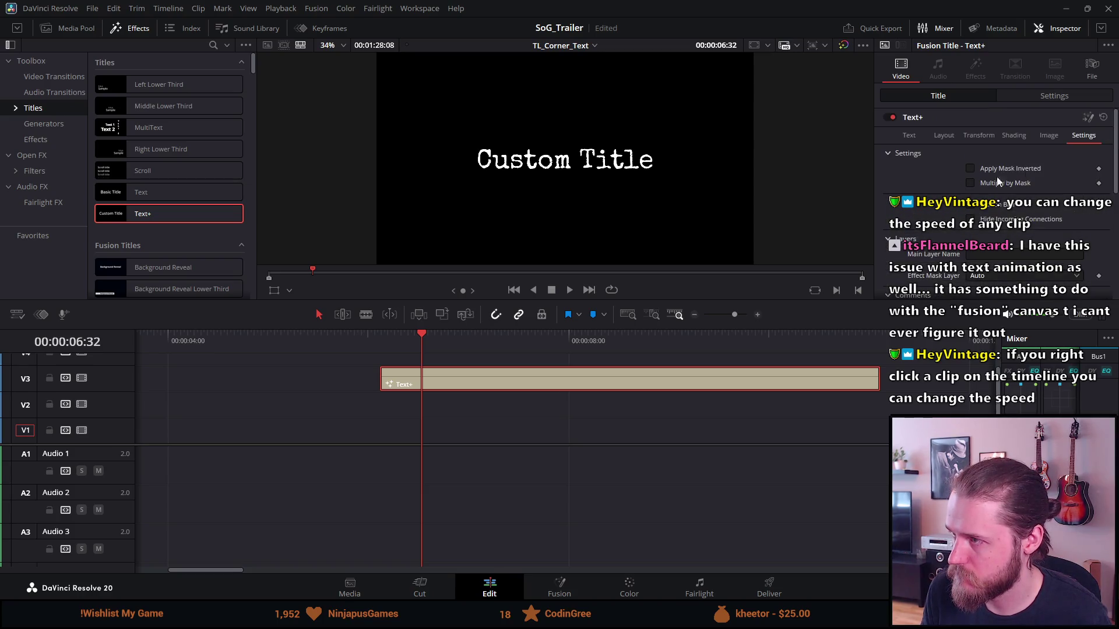
# Step: Check image settings, then enable the Black Shadow shading element and deselect the clip
pyautogui.click(1048, 136)
pyautogui.click(1005, 137)
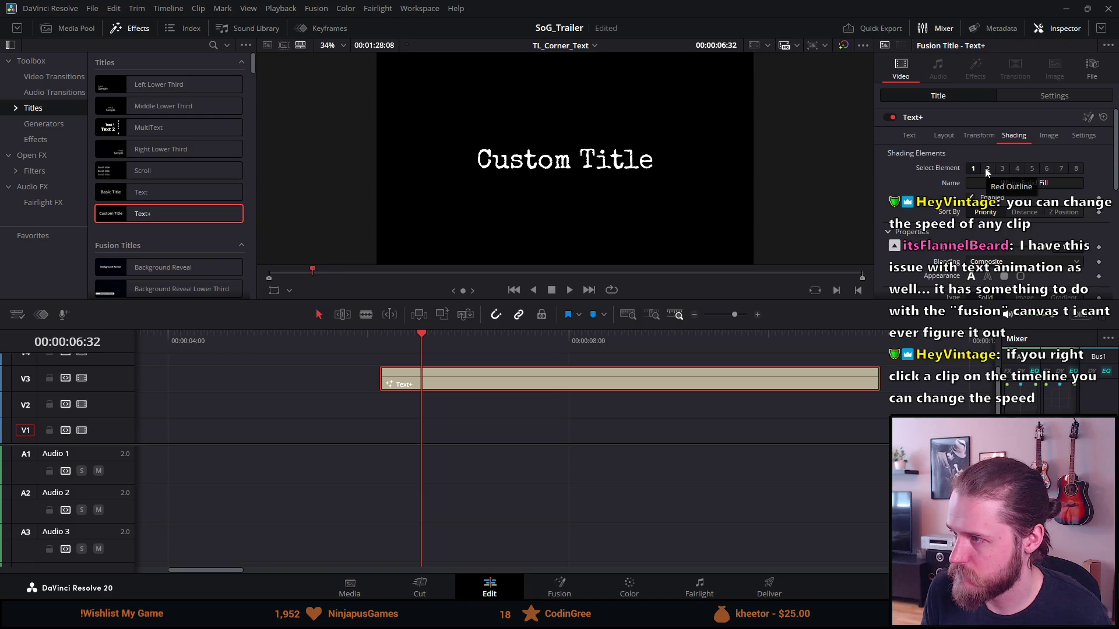
pyautogui.click(986, 168)
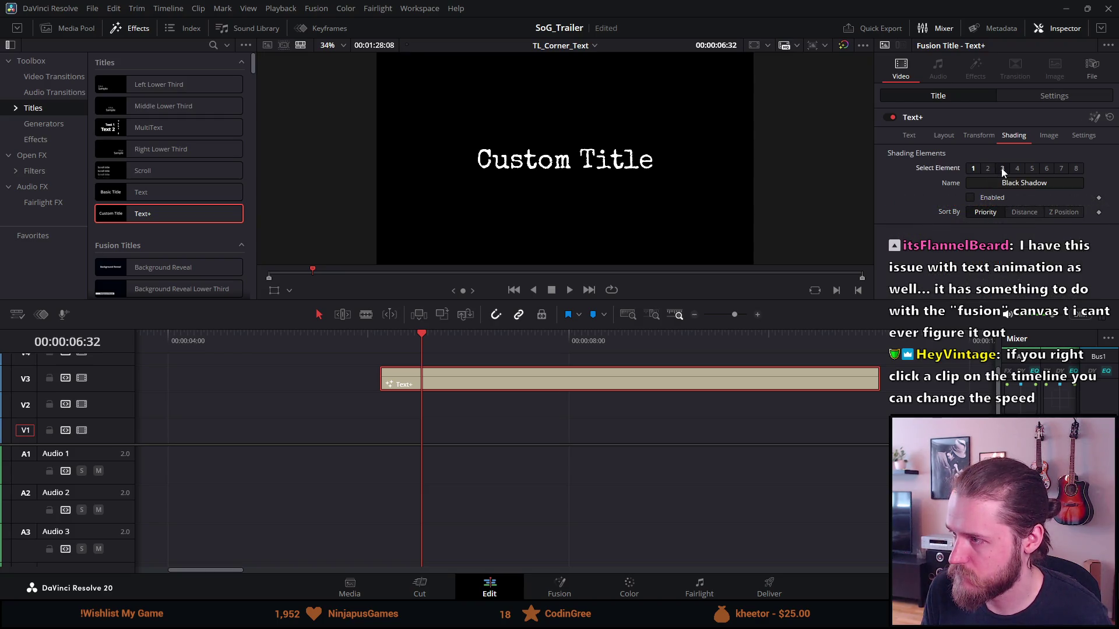
pyautogui.click(983, 198)
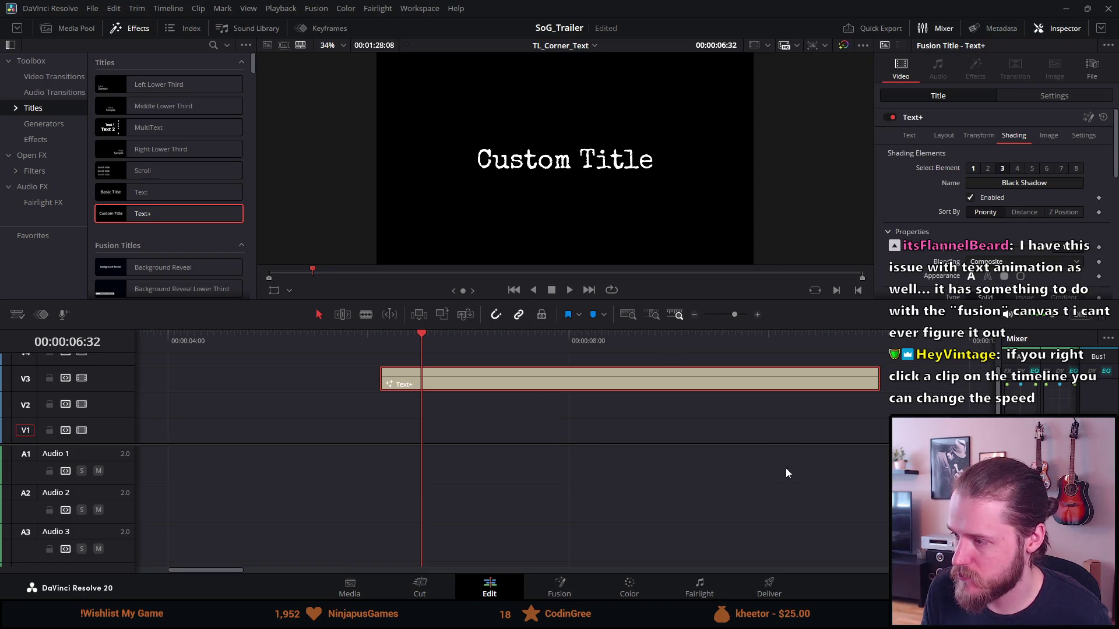
pyautogui.moveTo(539, 391); pyautogui.dragTo(789, 418)
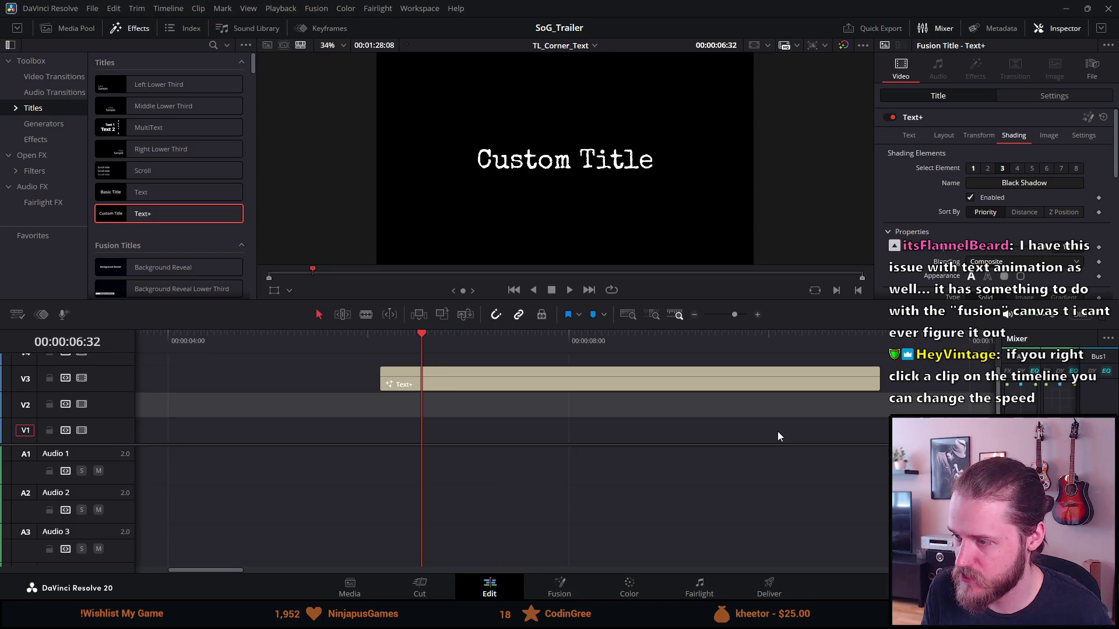
# Step: Move the Text+ clip on V3 over the trailer footage, at about the 20-second mark
pyautogui.hscroll(-3, 777, 431)
pyautogui.scroll(-10, 785, 425)
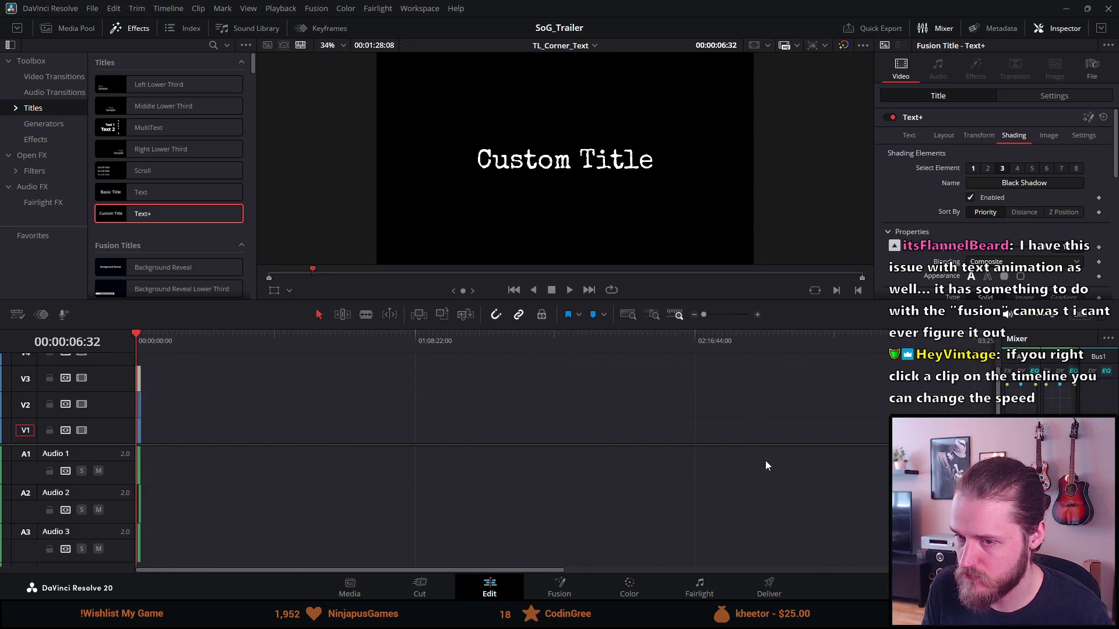
pyautogui.scroll(5, 207, 385)
pyautogui.scroll(2, 209, 381)
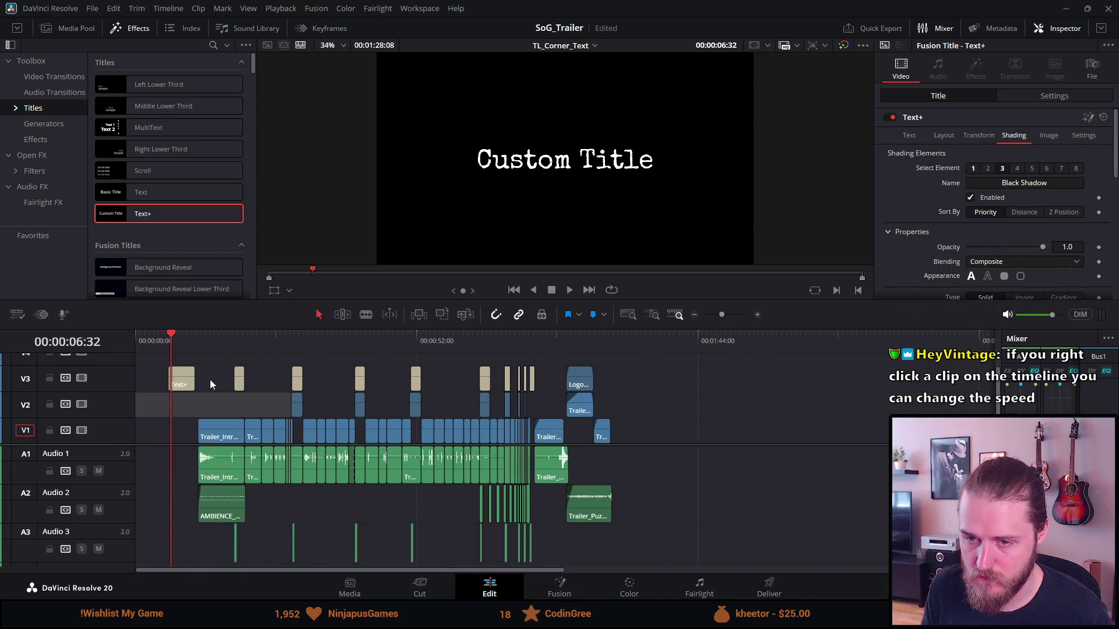
pyautogui.moveTo(186, 382); pyautogui.dragTo(324, 376)
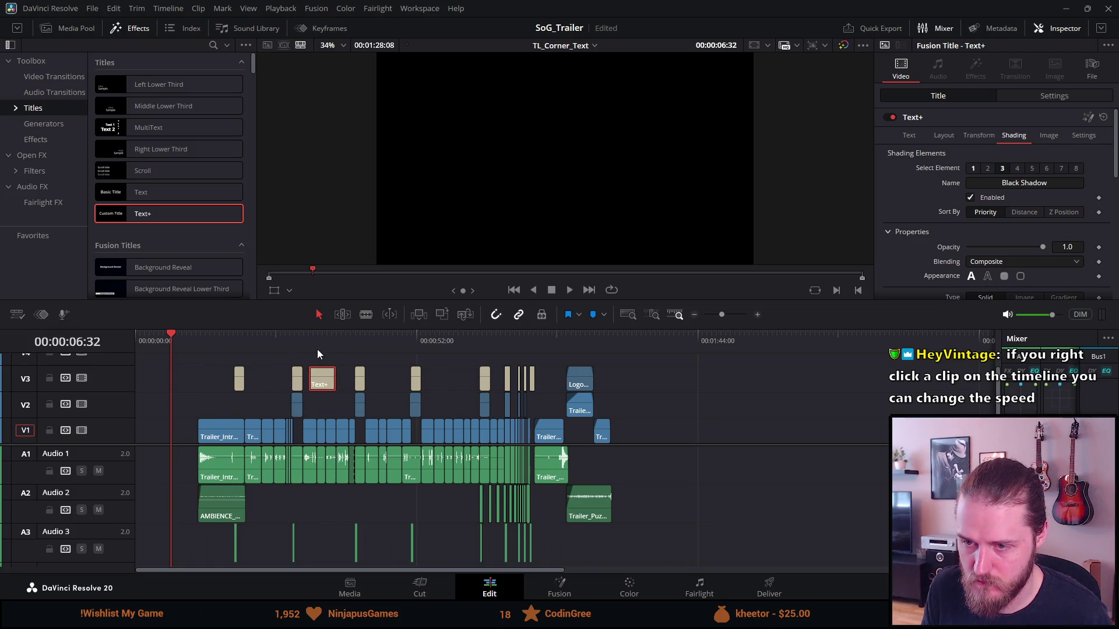
pyautogui.click(317, 345)
pyautogui.scroll(2, 329, 373)
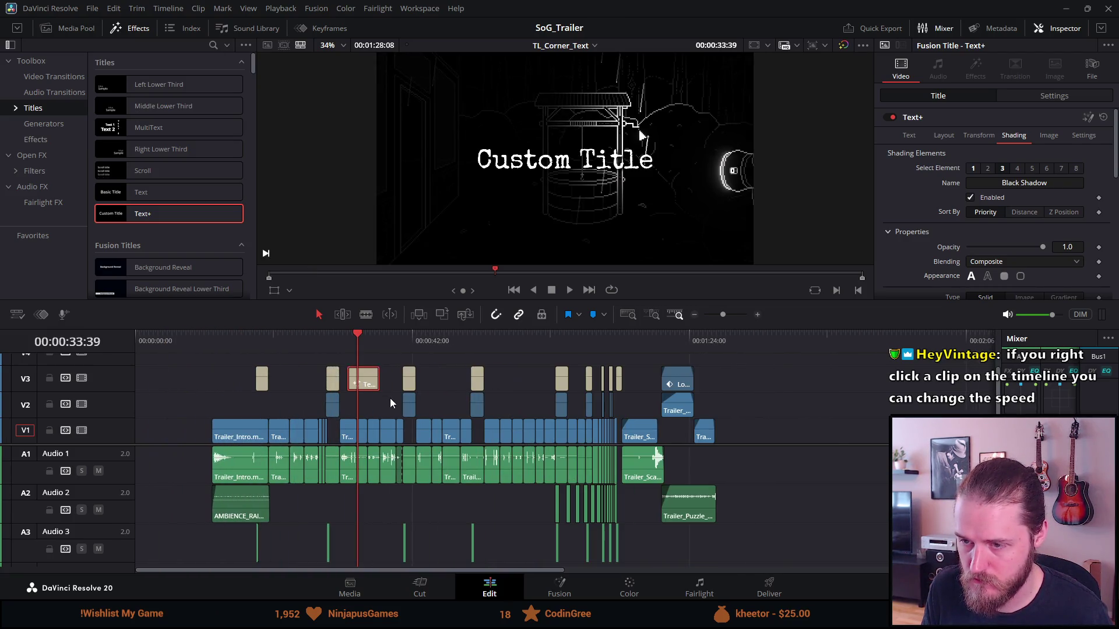
pyautogui.scroll(1, 390, 398)
pyautogui.scroll(2, 408, 400)
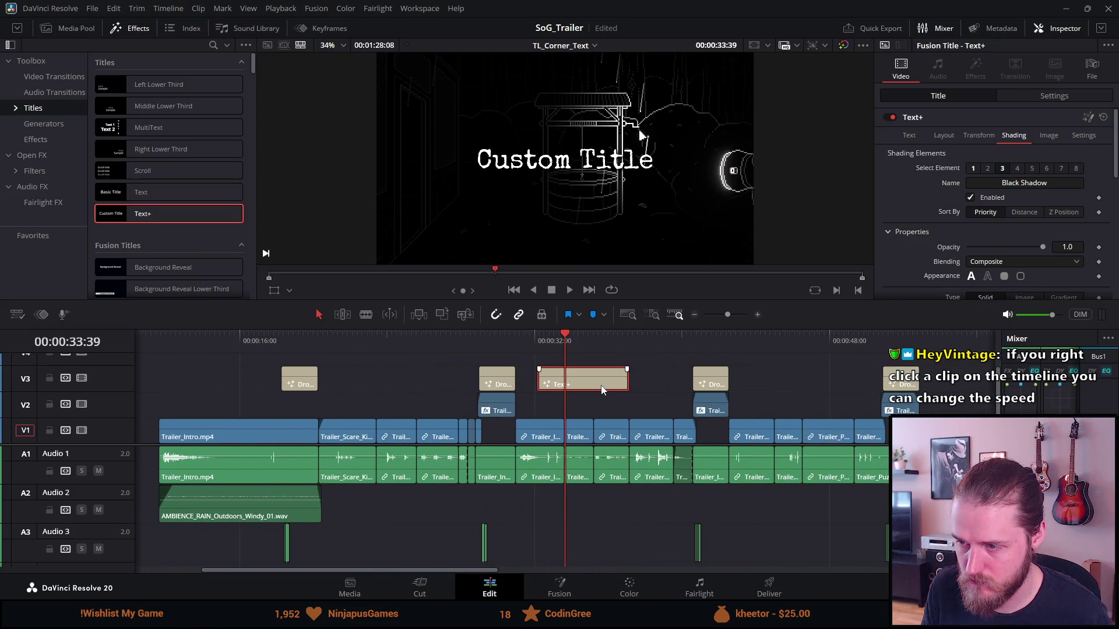
pyautogui.moveTo(548, 391)
pyautogui.mouseDown()
pyautogui.moveTo(354, 353)
pyautogui.moveTo(394, 354)
pyautogui.mouseUp()
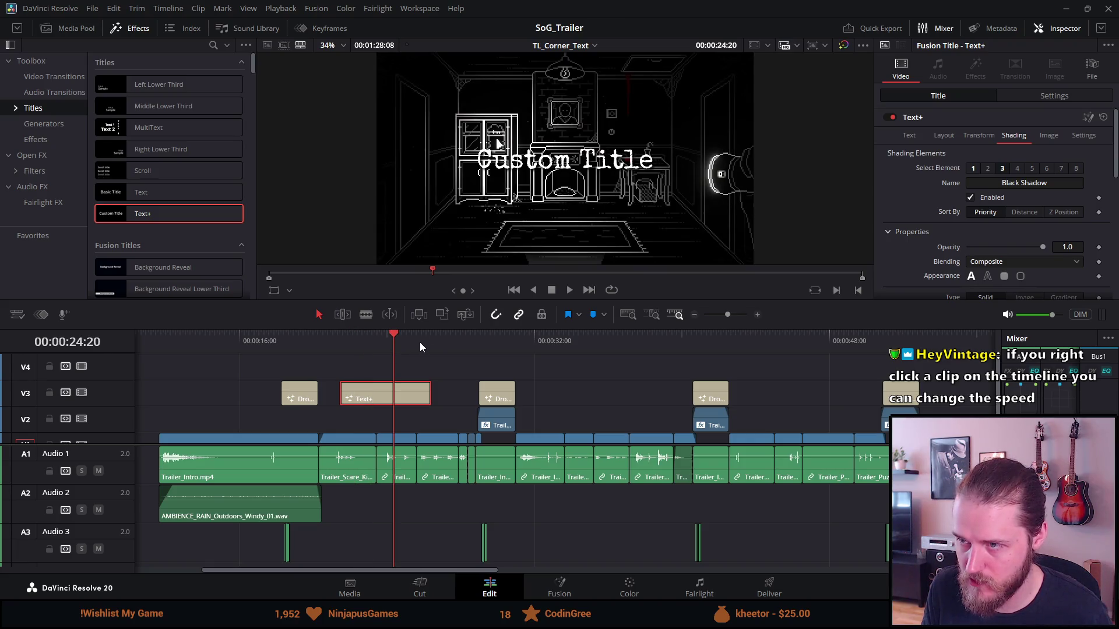
# Step: Expand the Size settings of the Black Shadow shading element
pyautogui.scroll(2, 397, 383)
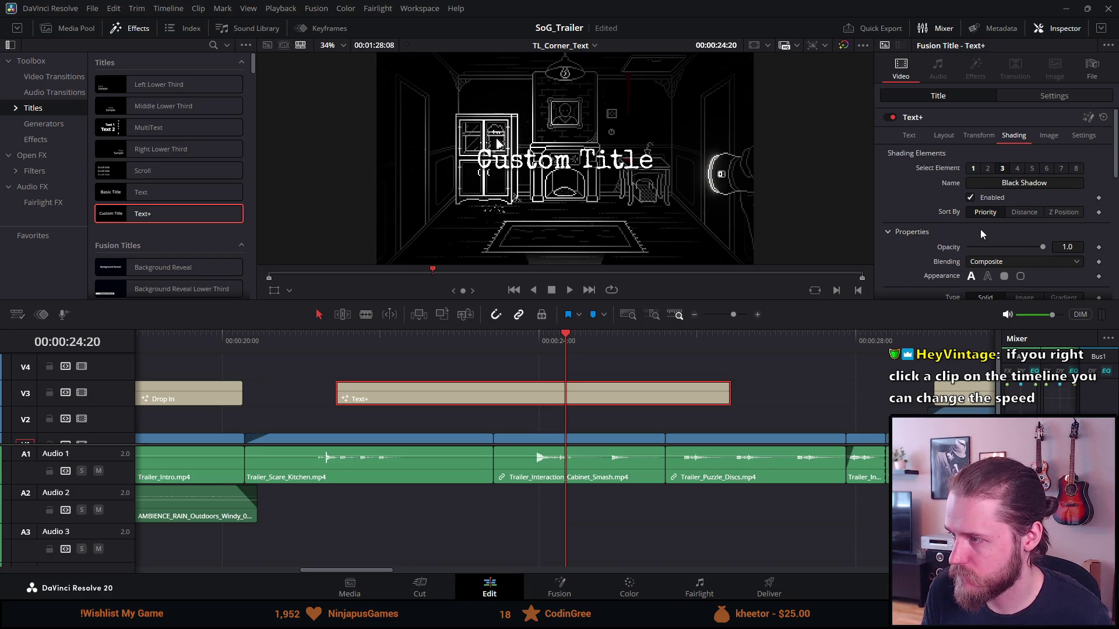
pyautogui.scroll(-1, 973, 238)
pyautogui.scroll(-1, 972, 239)
pyautogui.scroll(-1, 972, 239)
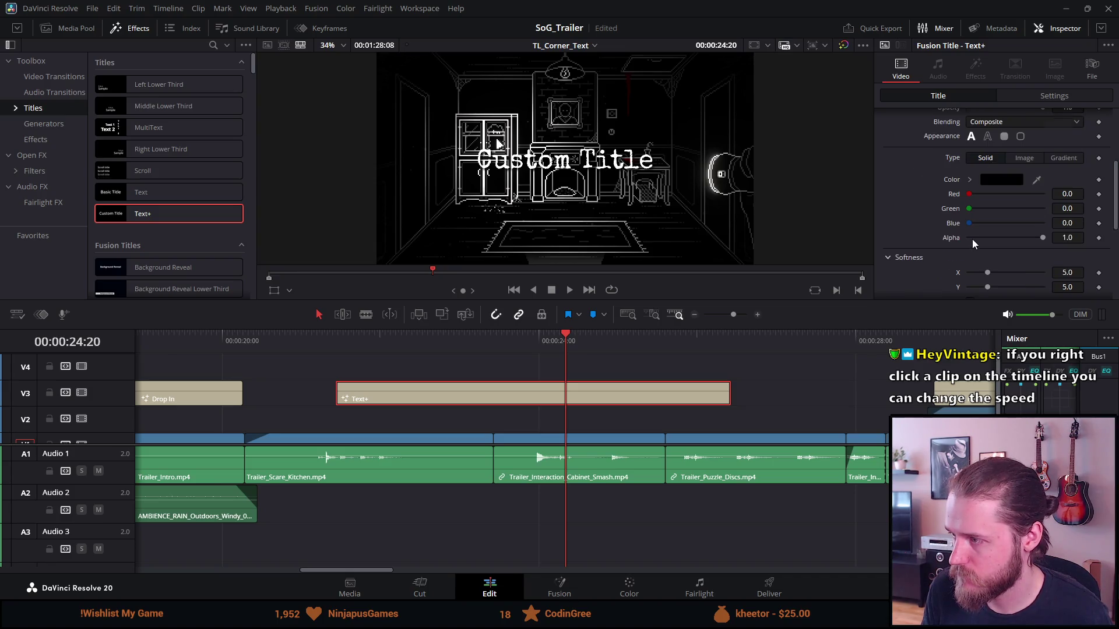
pyautogui.scroll(-1, 971, 238)
pyautogui.scroll(-1, 972, 239)
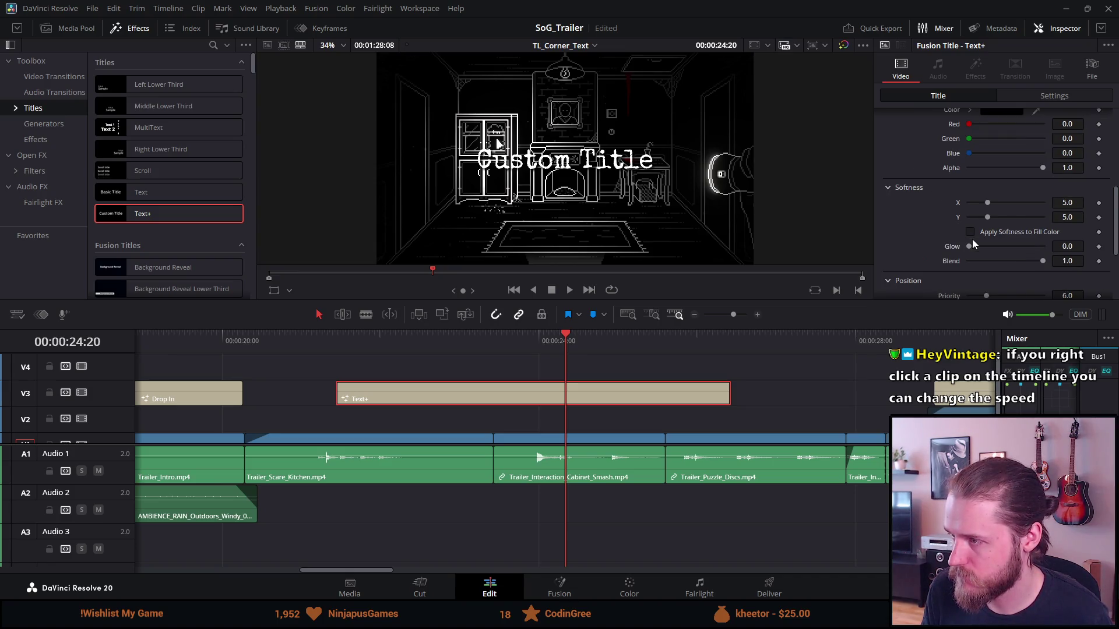
pyautogui.scroll(-1, 974, 243)
pyautogui.scroll(-2, 974, 242)
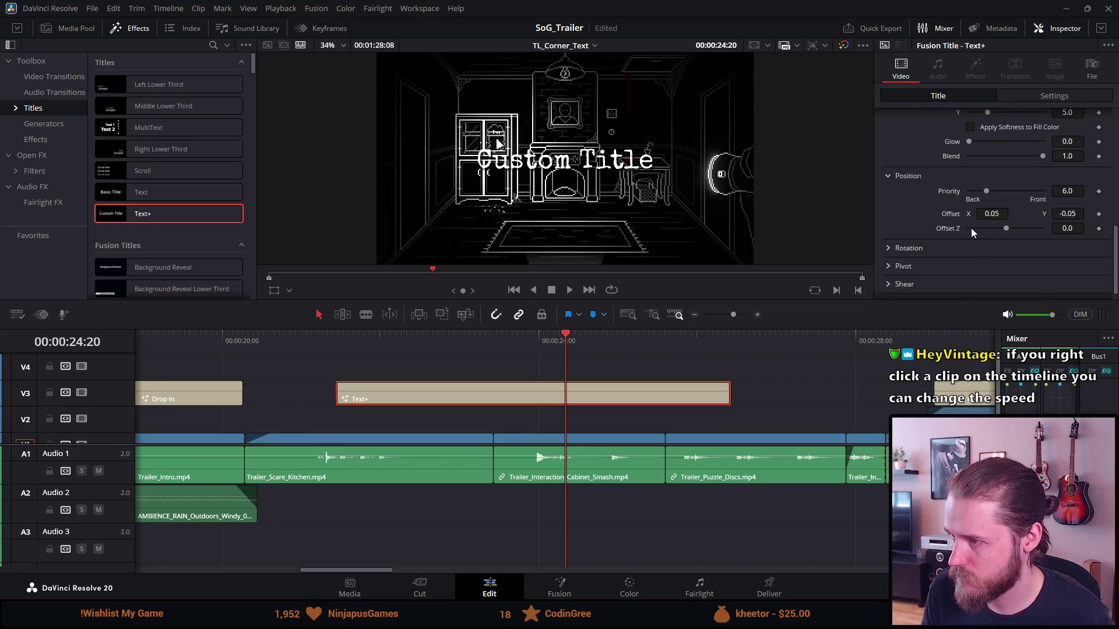
pyautogui.scroll(-1, 971, 230)
pyautogui.click(925, 287)
pyautogui.scroll(-1, 926, 274)
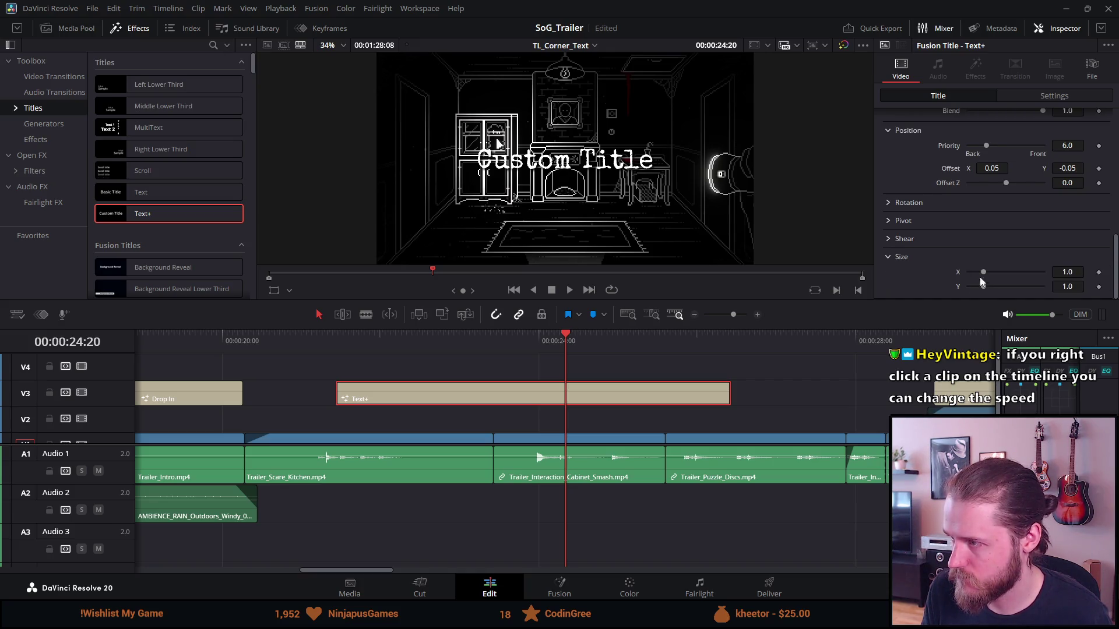
# Step: Set the Black Shadow's horizontal size X to 1.5
pyautogui.click(1079, 270)
pyautogui.press('BackSpace')
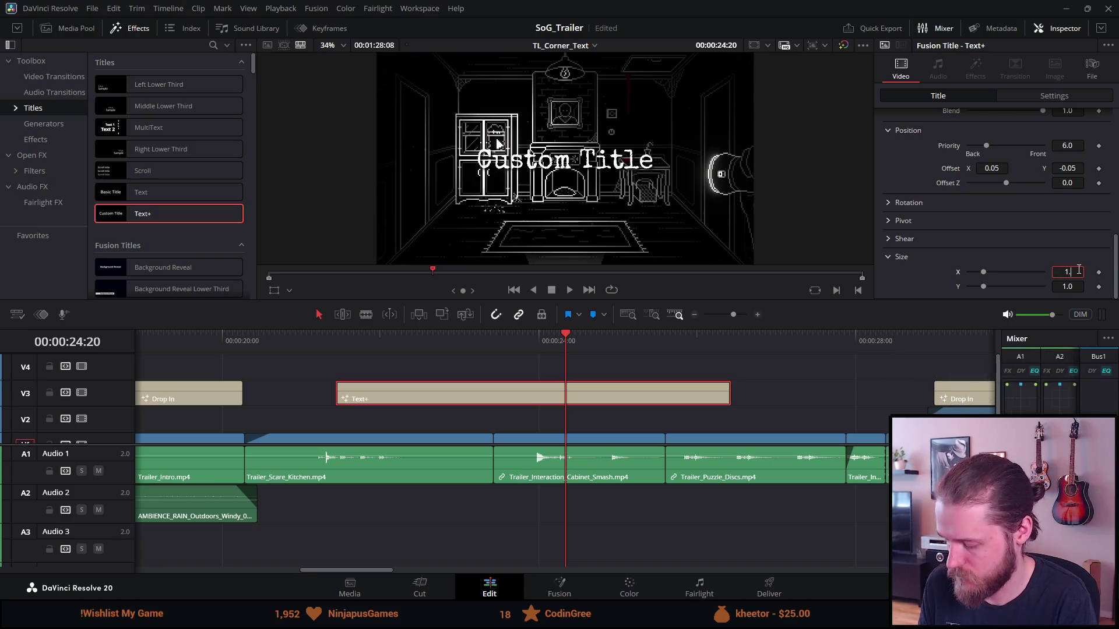
pyautogui.write('5')
pyautogui.press('Tab')
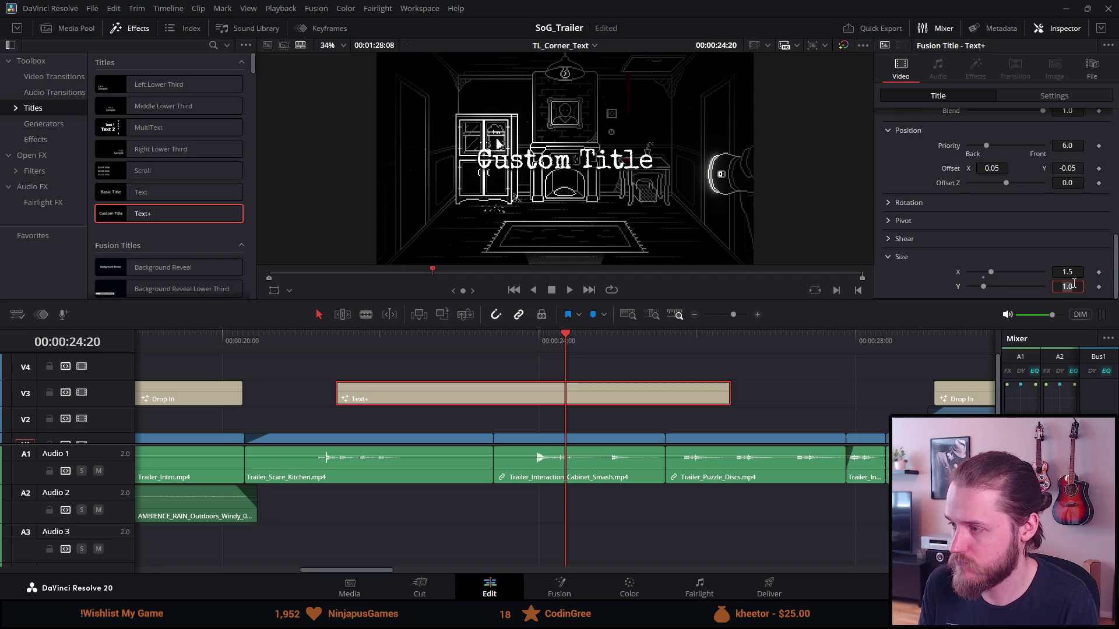
pyautogui.write('1.5')
pyautogui.press('Tab')
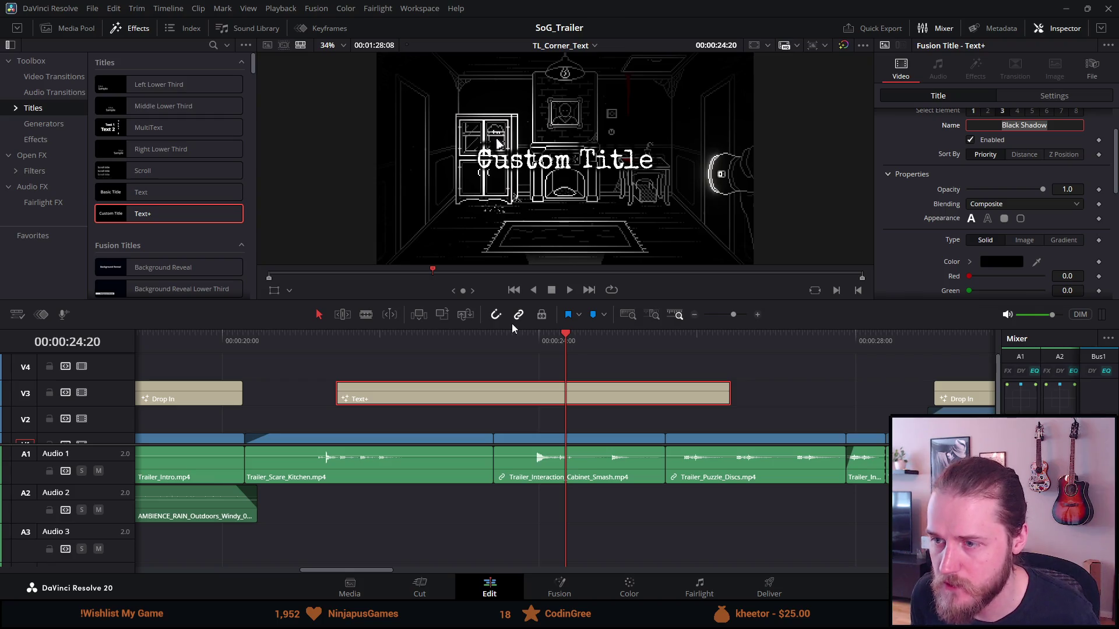
# Step: Enlarge the video preview area and select another shading element
pyautogui.moveTo(514, 301); pyautogui.dragTo(509, 437)
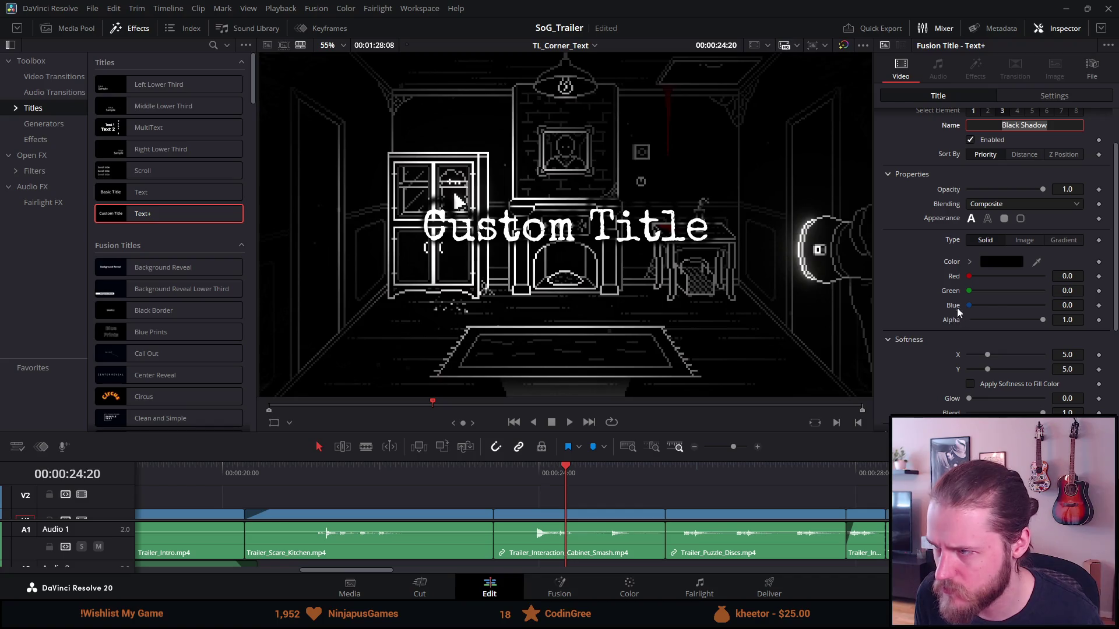
pyautogui.click(902, 356)
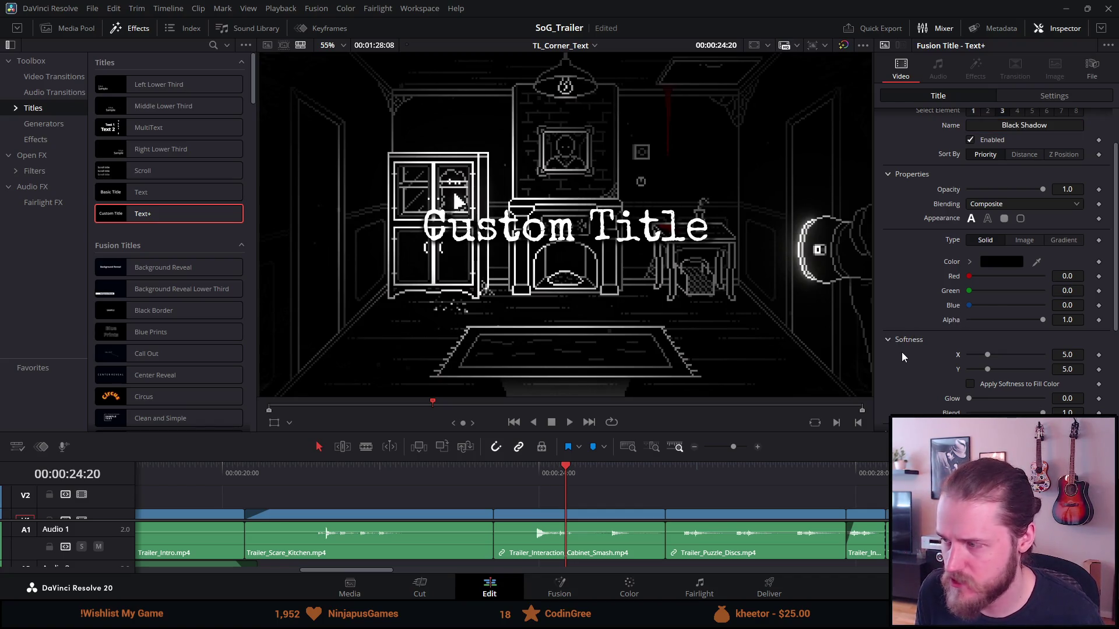
pyautogui.scroll(-5, 916, 361)
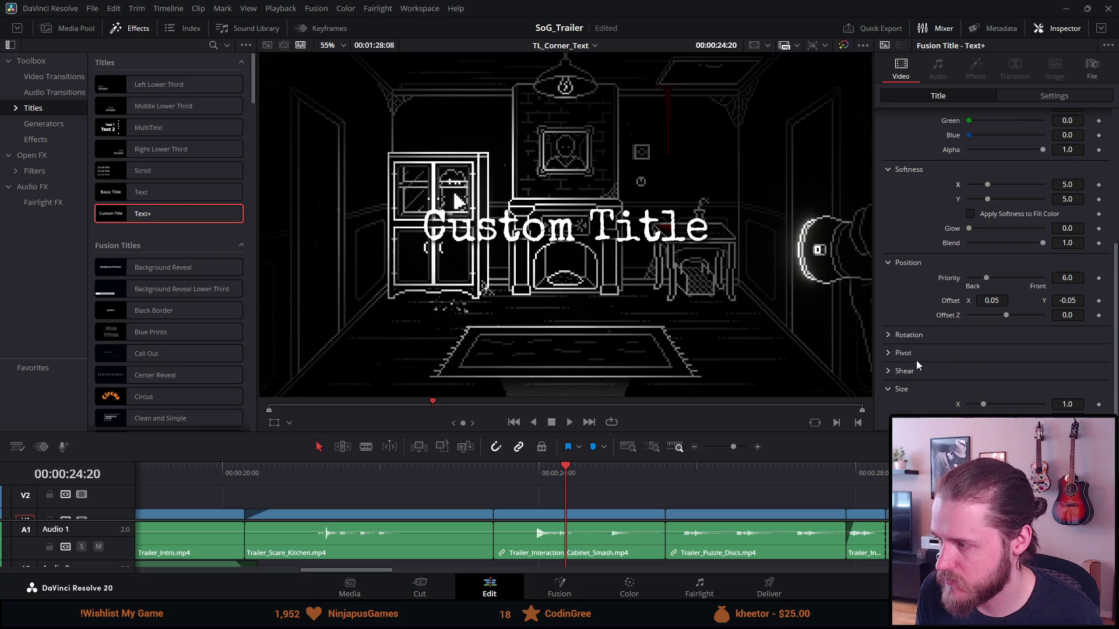
pyautogui.scroll(5, 909, 350)
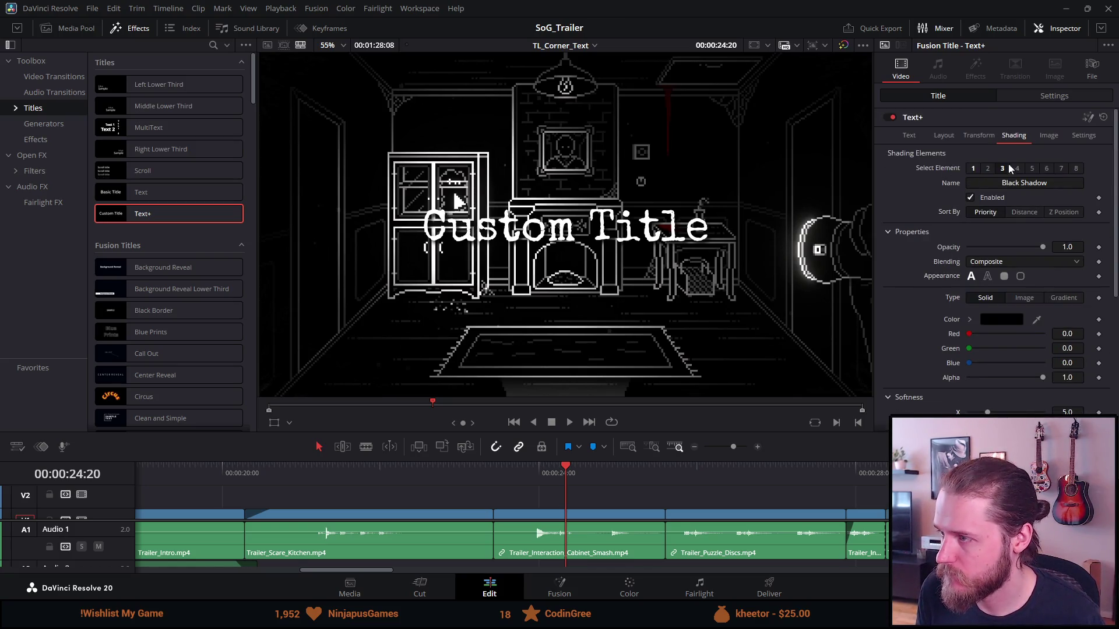
pyautogui.click(1031, 169)
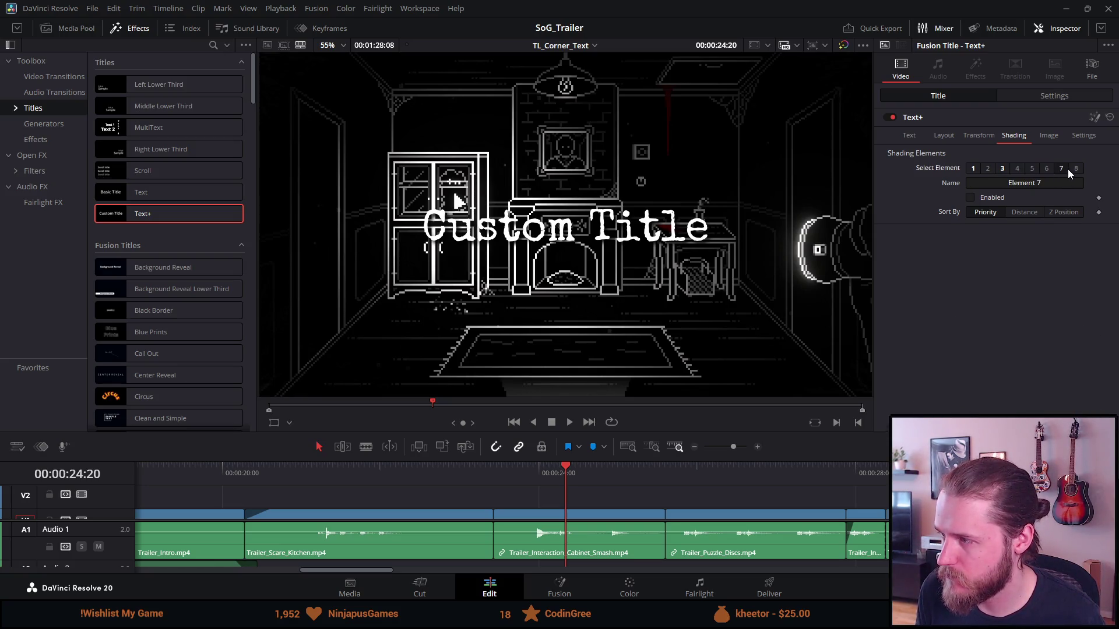
# Step: Select the Blue Border shading element (element 4) and enable it
pyautogui.click(997, 170)
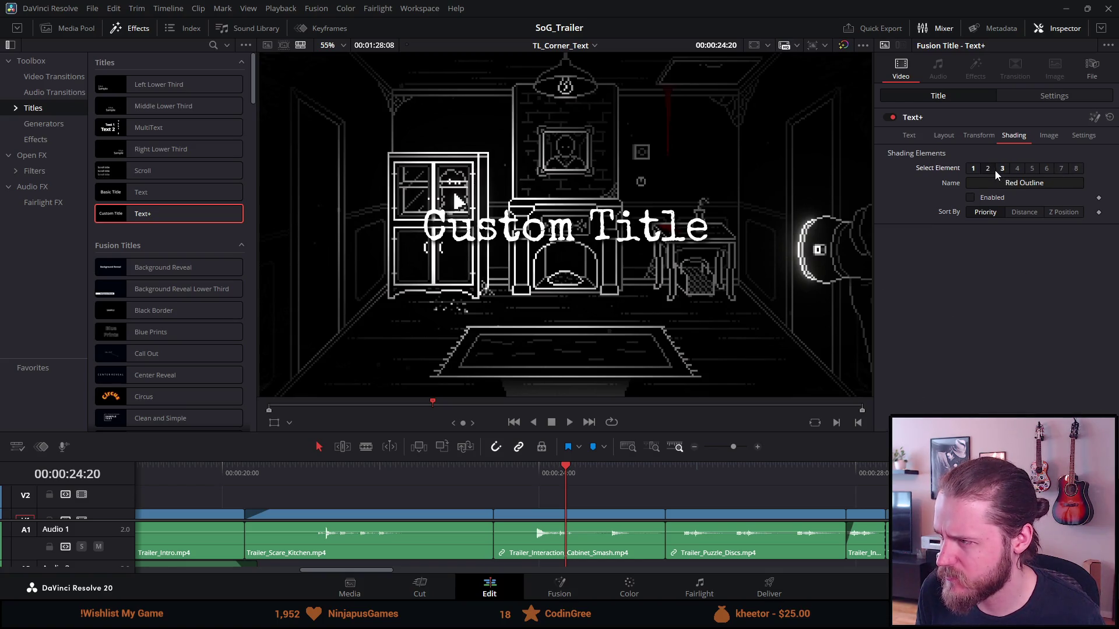
pyautogui.click(1016, 170)
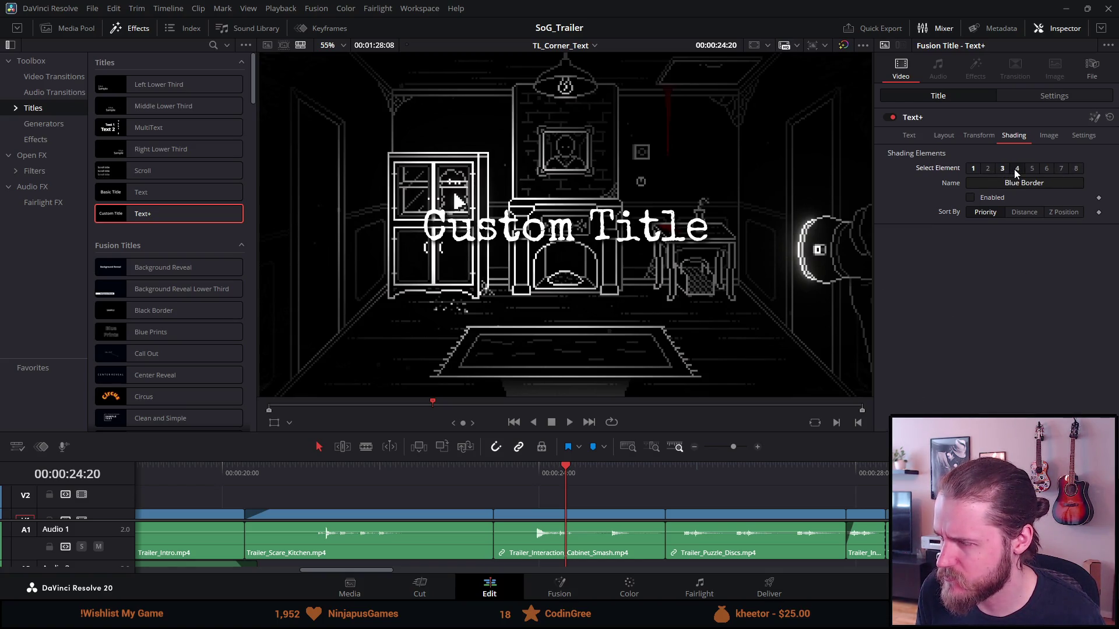
pyautogui.click(979, 199)
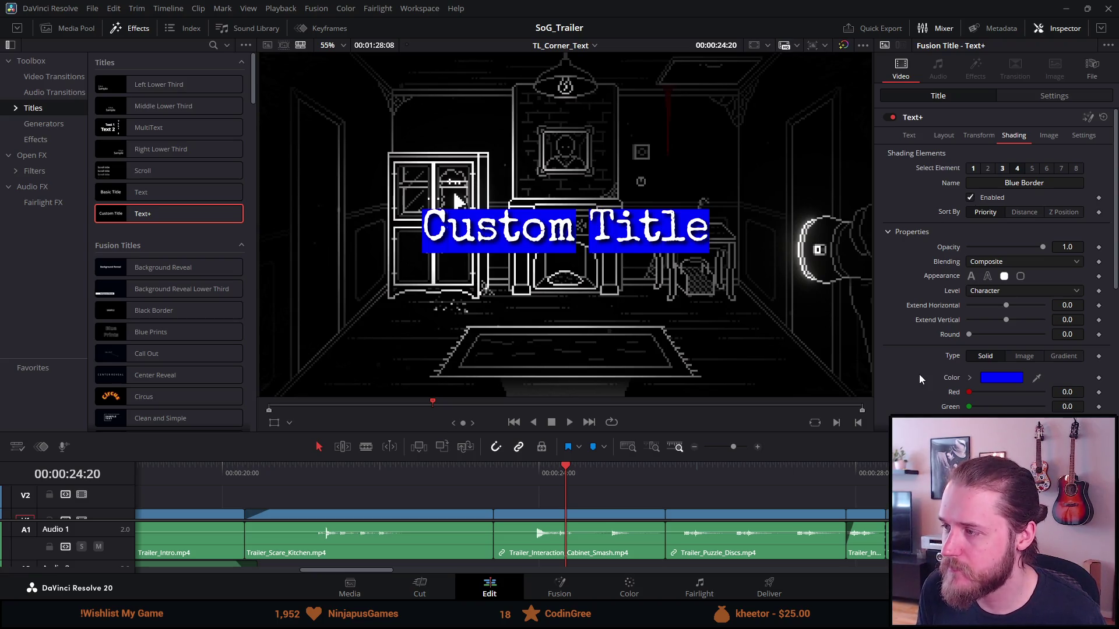
pyautogui.scroll(-5, 919, 374)
pyautogui.scroll(-1, 918, 376)
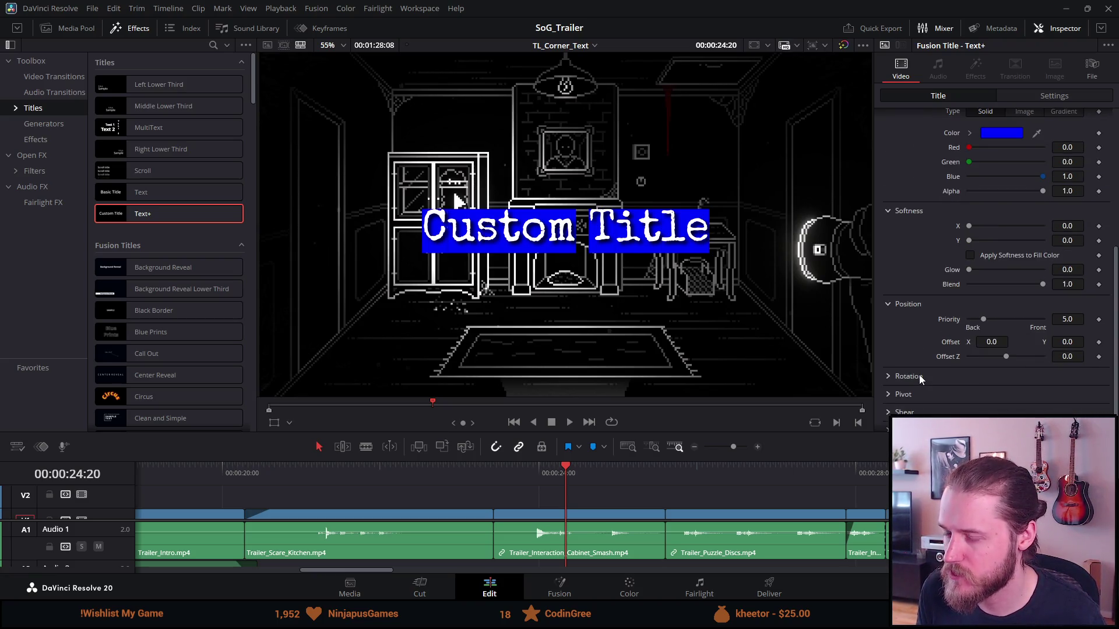
pyautogui.scroll(1, 919, 376)
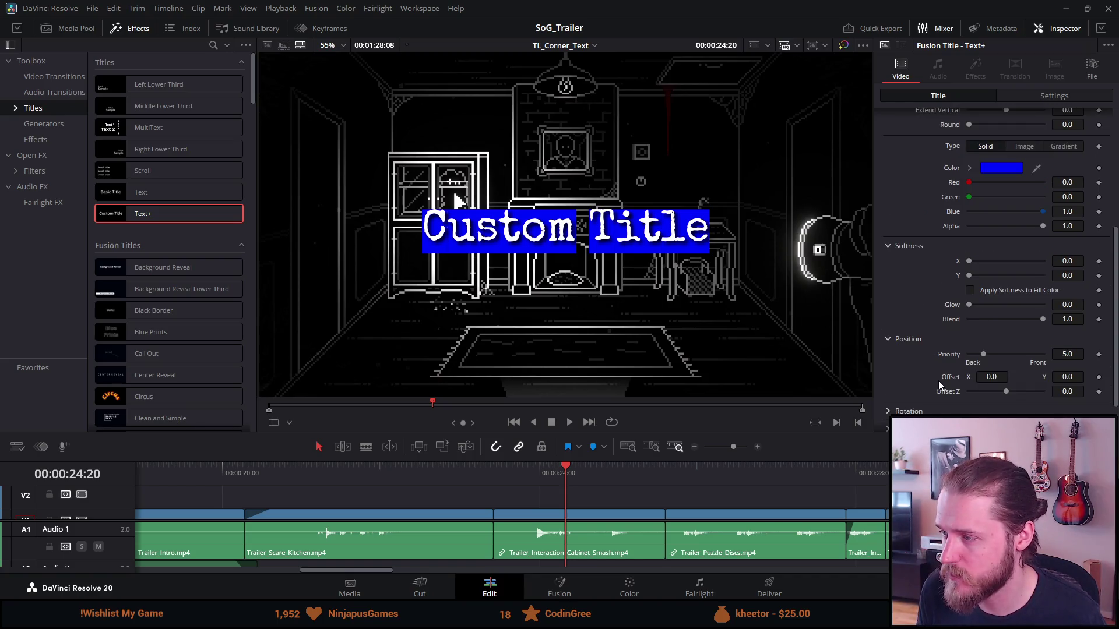
pyautogui.scroll(-1, 936, 381)
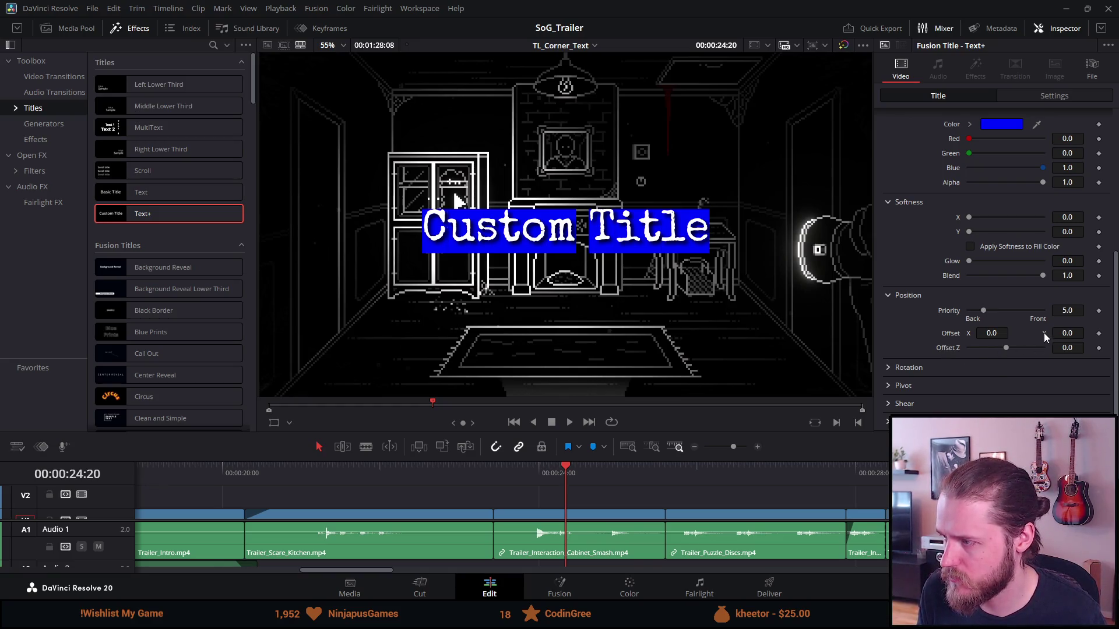
# Step: Try a Blue Border vertical position offset of 2.0, then reset it to 0
pyautogui.click(1066, 333)
pyautogui.write('2')
pyautogui.press('Tab')
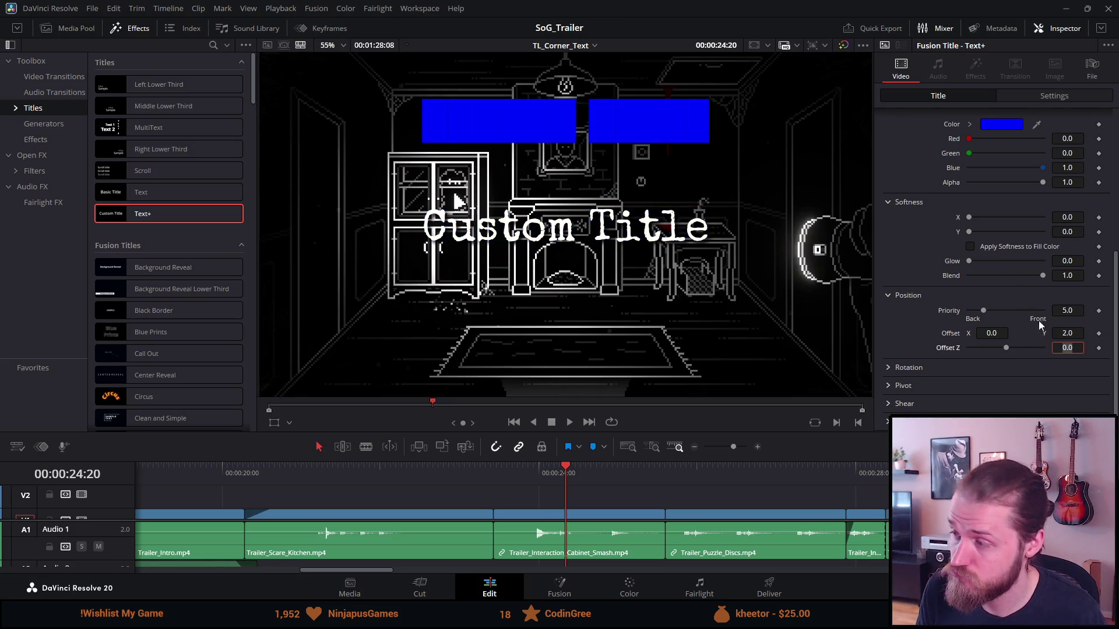
pyautogui.hotkey('shift', 'Tab')
pyautogui.press('Return')
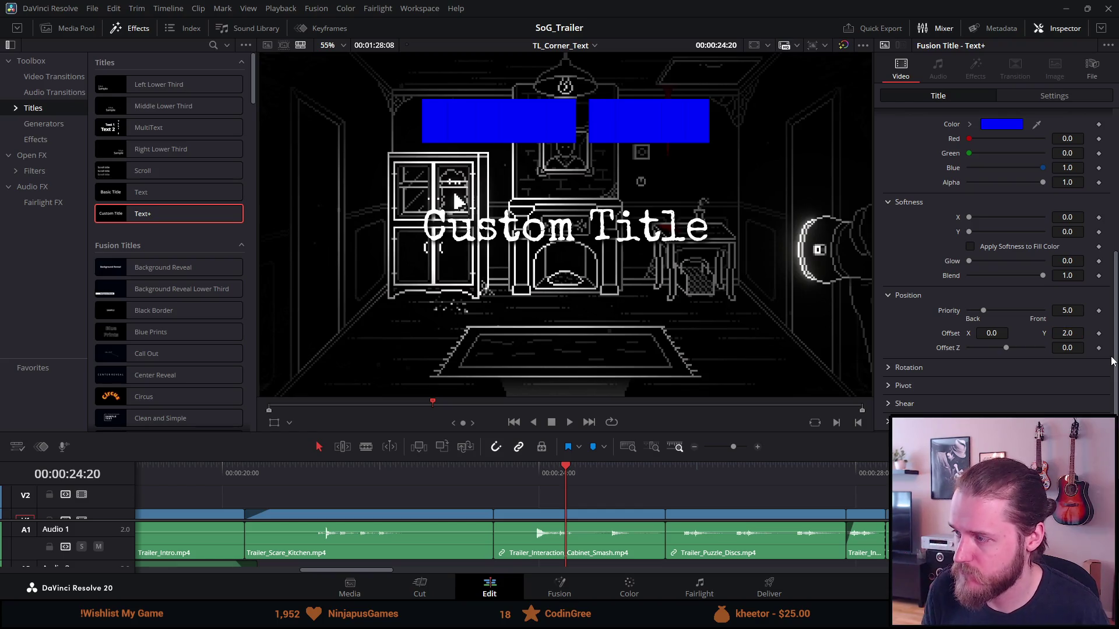
pyautogui.click(1072, 332)
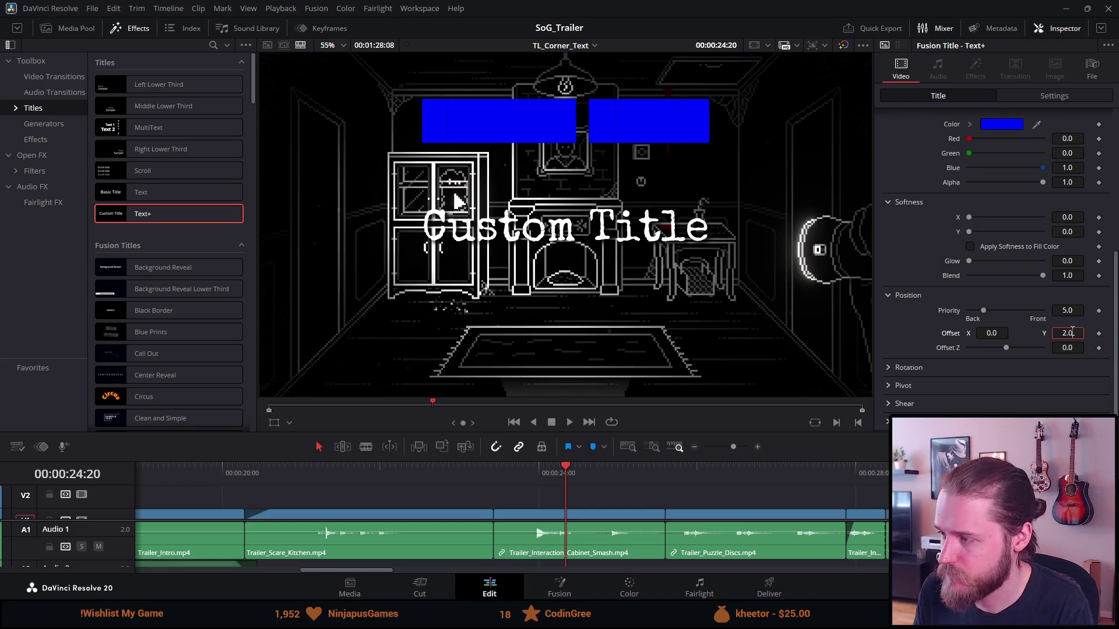
pyautogui.write('0')
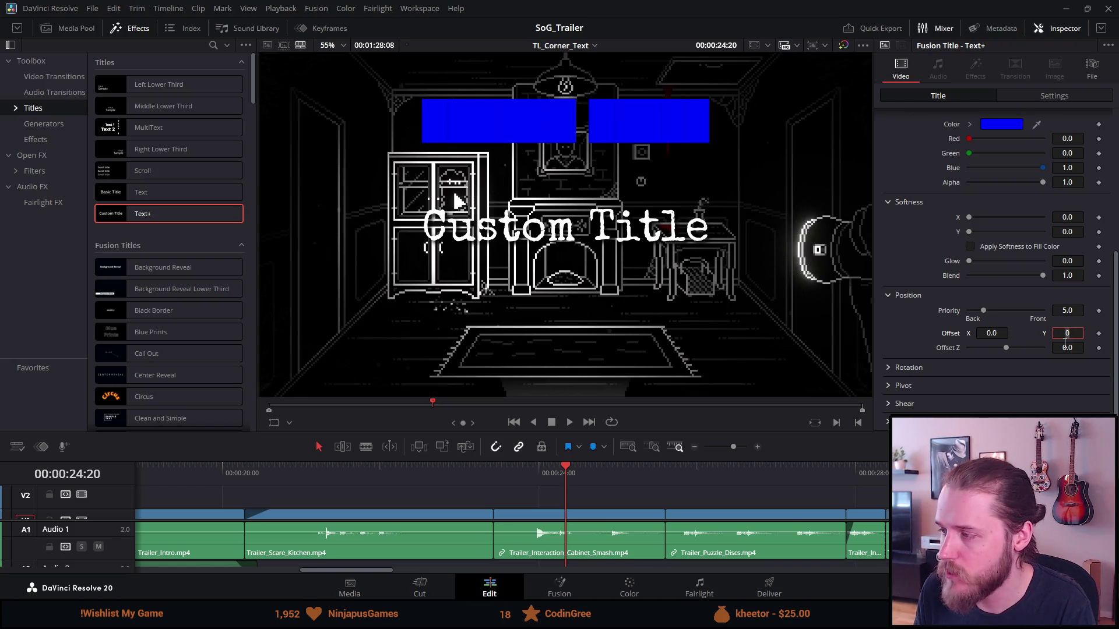
pyautogui.press('Return')
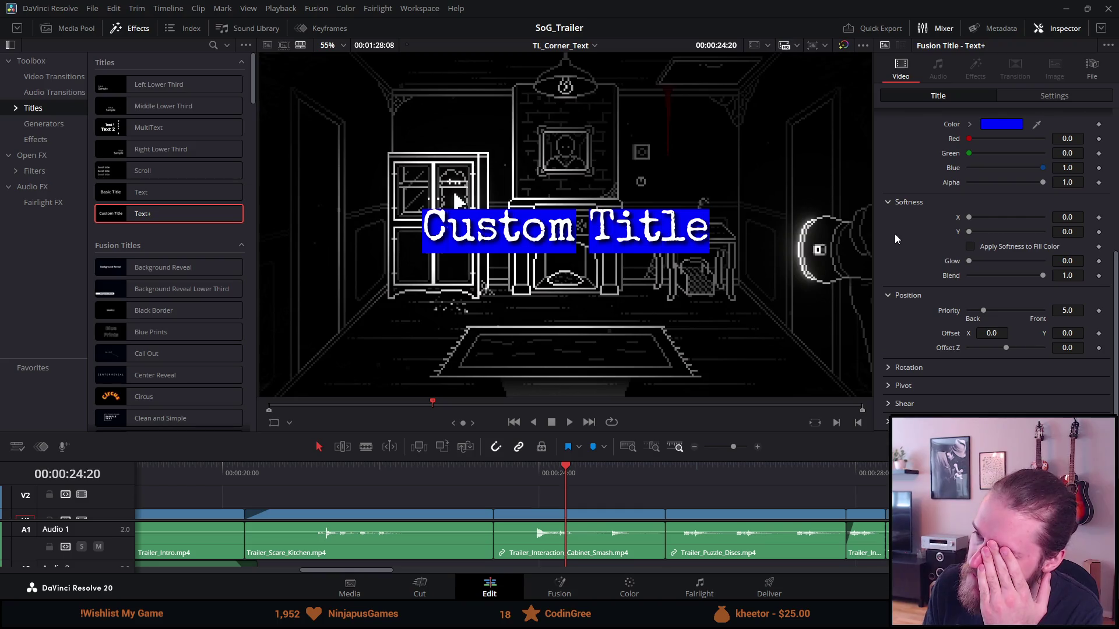
# Step: Set the border colour to white and save the project
pyautogui.click(1010, 127)
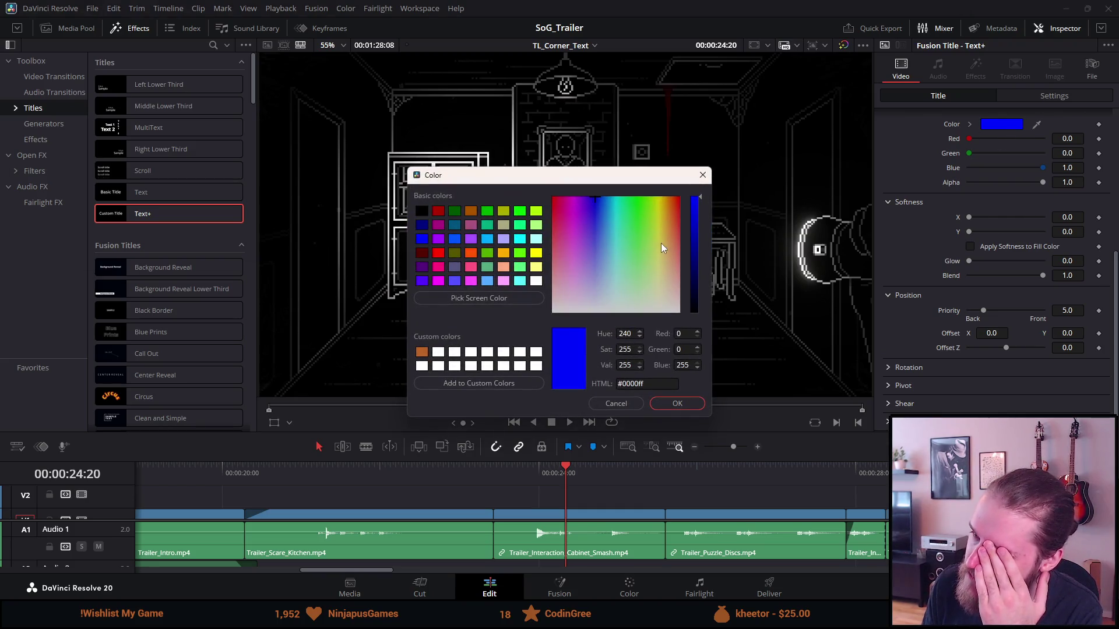
pyautogui.moveTo(645, 280); pyautogui.dragTo(445, 440)
pyautogui.click(697, 408)
pyautogui.hotkey('ctrl', 's')
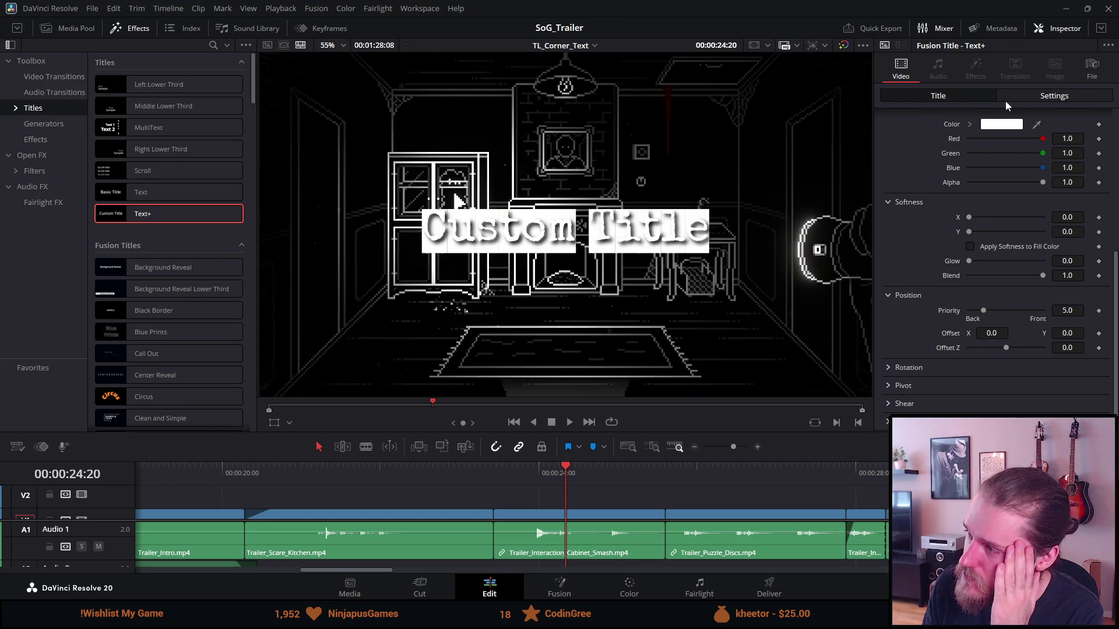
pyautogui.scroll(5, 973, 125)
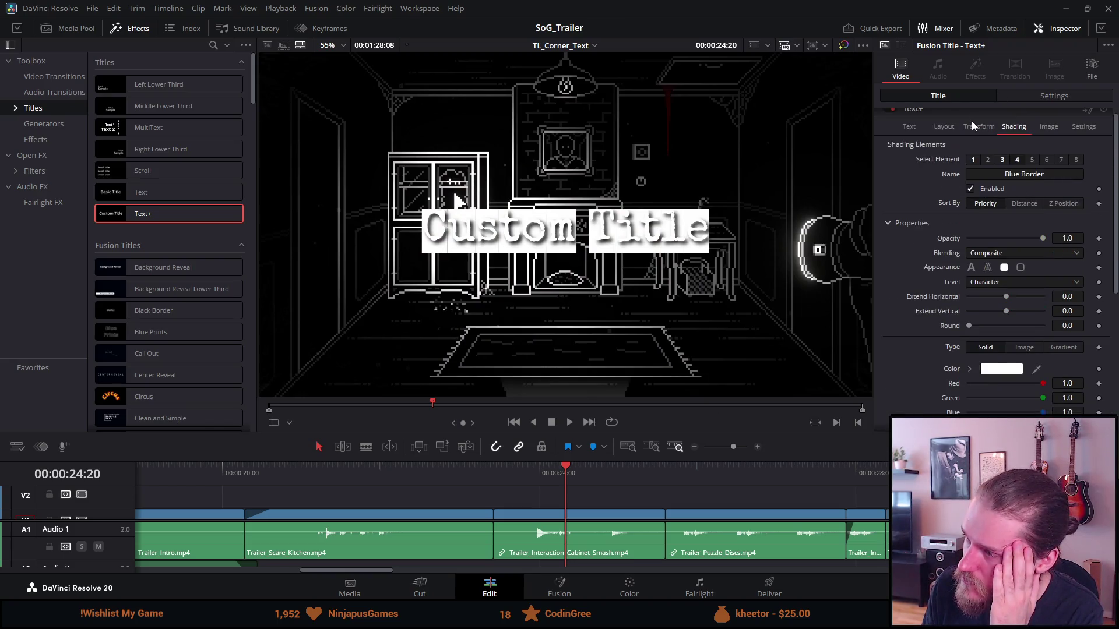
# Step: Set the title text colour to black
pyautogui.click(907, 129)
pyautogui.click(989, 279)
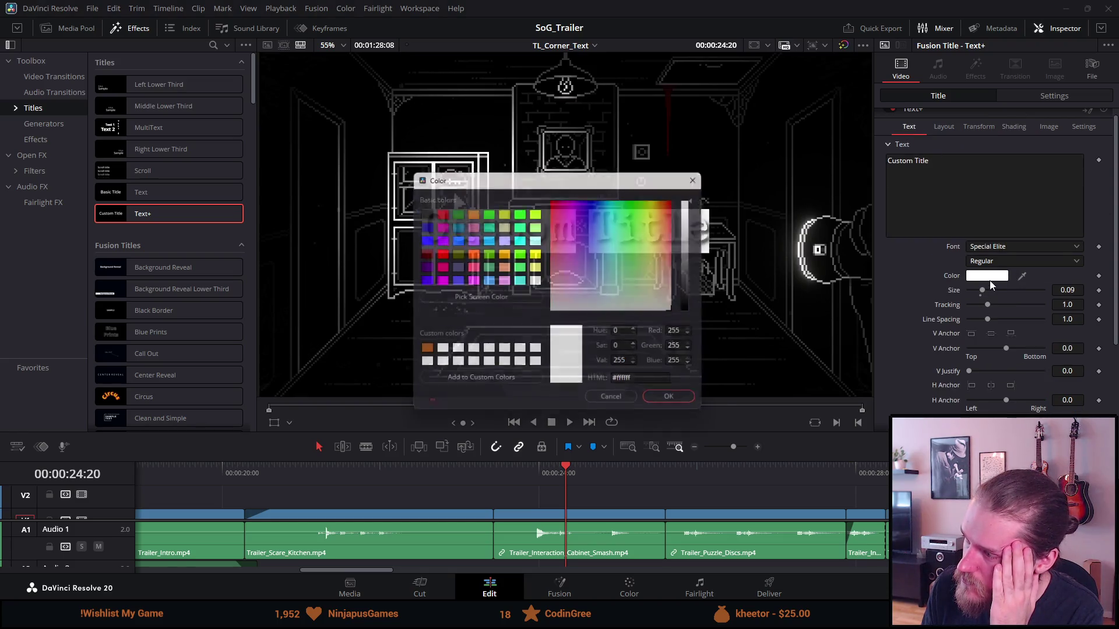
pyautogui.click(421, 212)
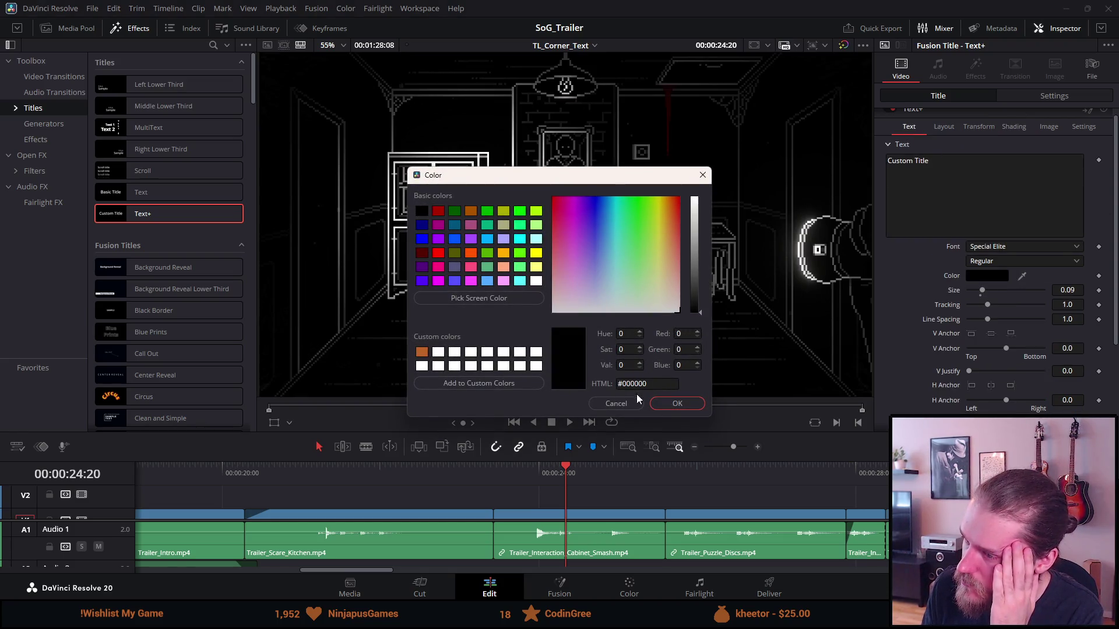
pyautogui.click(698, 401)
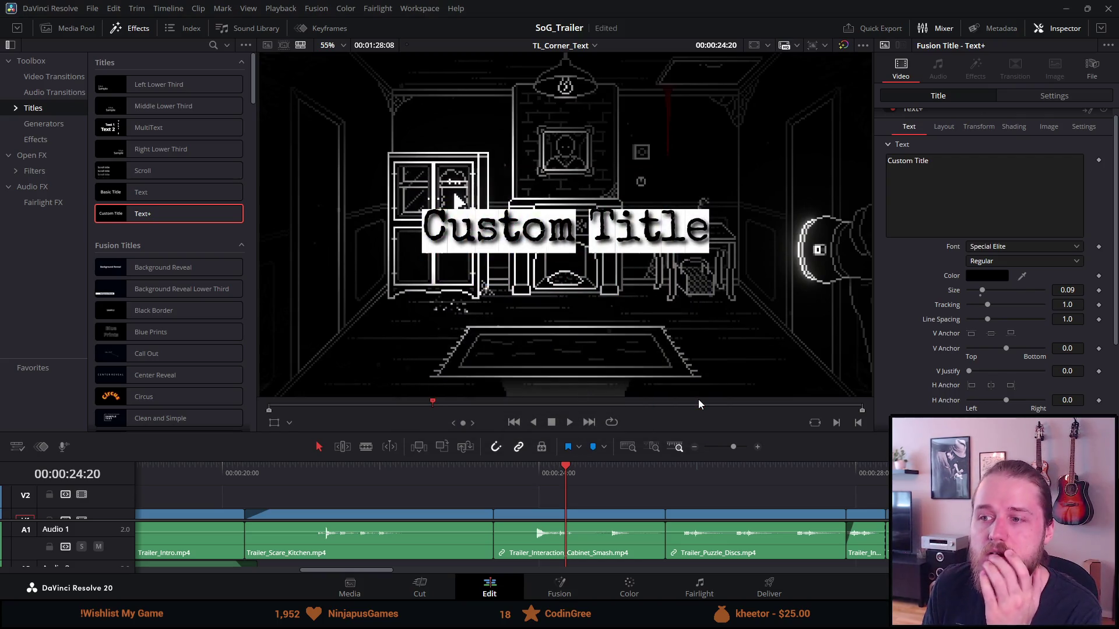
# Step: Turn off the Blue Border shading element and turn on the Black Shadow
pyautogui.click(1013, 126)
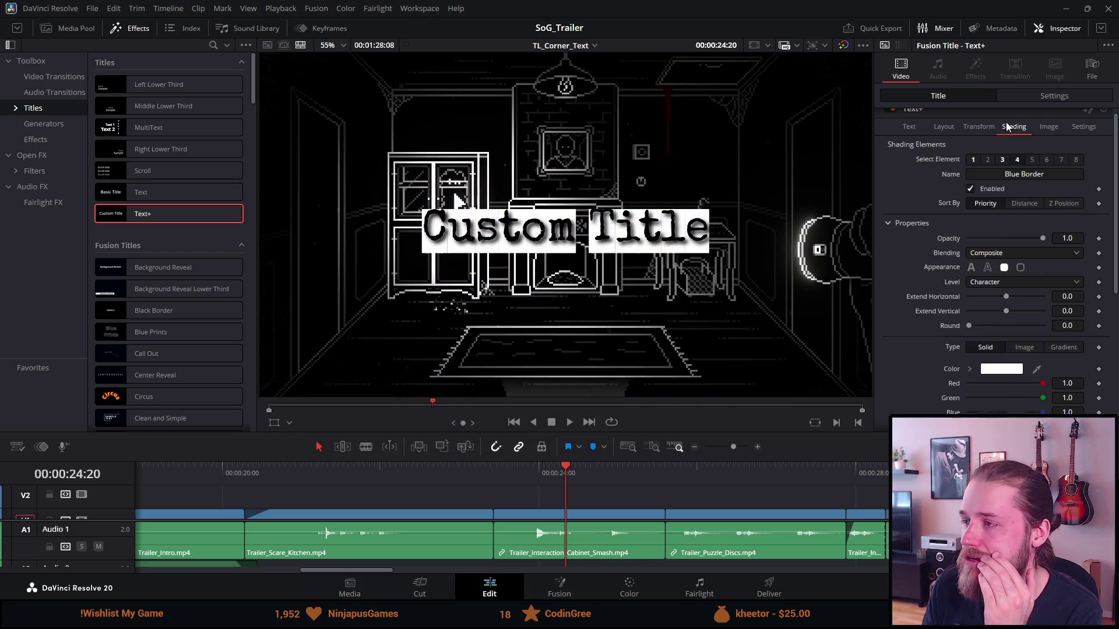
pyautogui.click(995, 159)
pyautogui.click(970, 188)
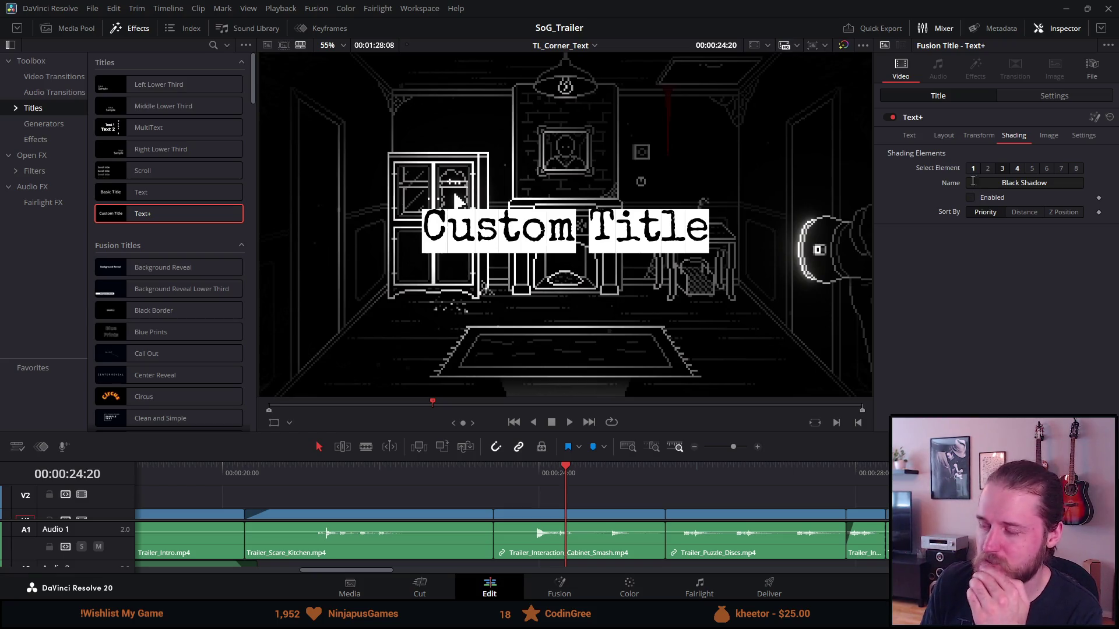
pyautogui.click(1003, 169)
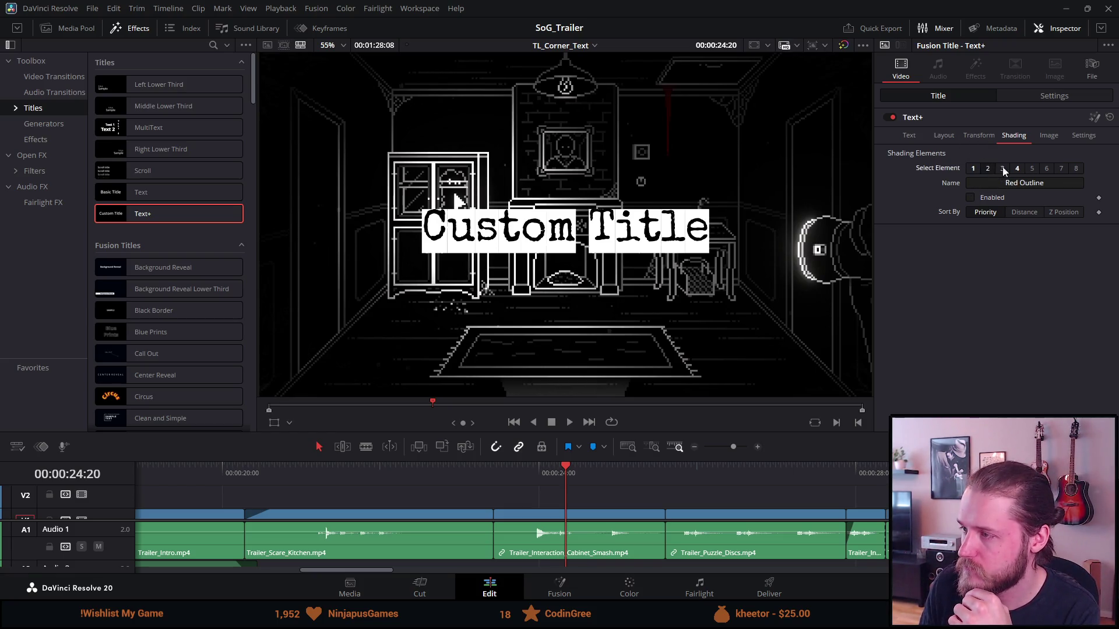
pyautogui.click(970, 197)
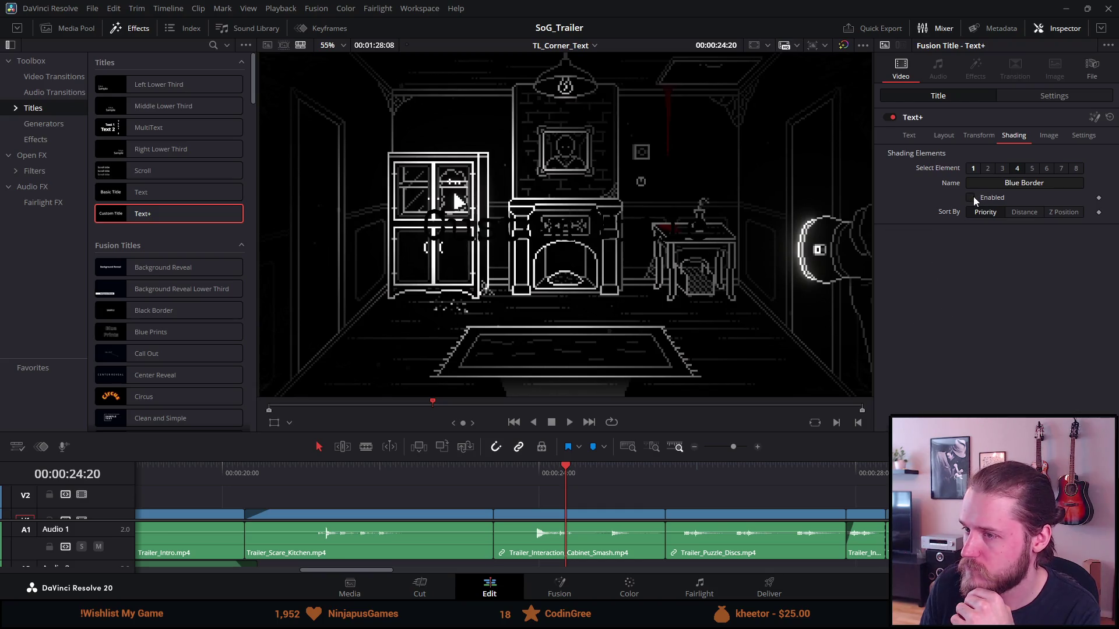
pyautogui.click(1002, 168)
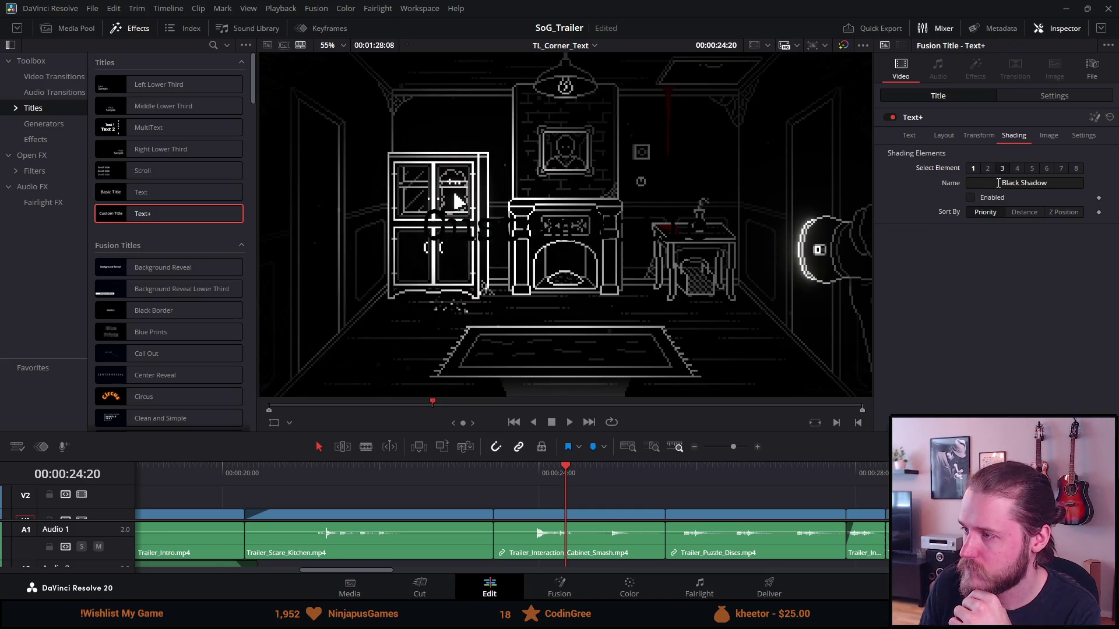
pyautogui.click(970, 198)
# Step: Change the title text colour from black to white
pyautogui.click(926, 137)
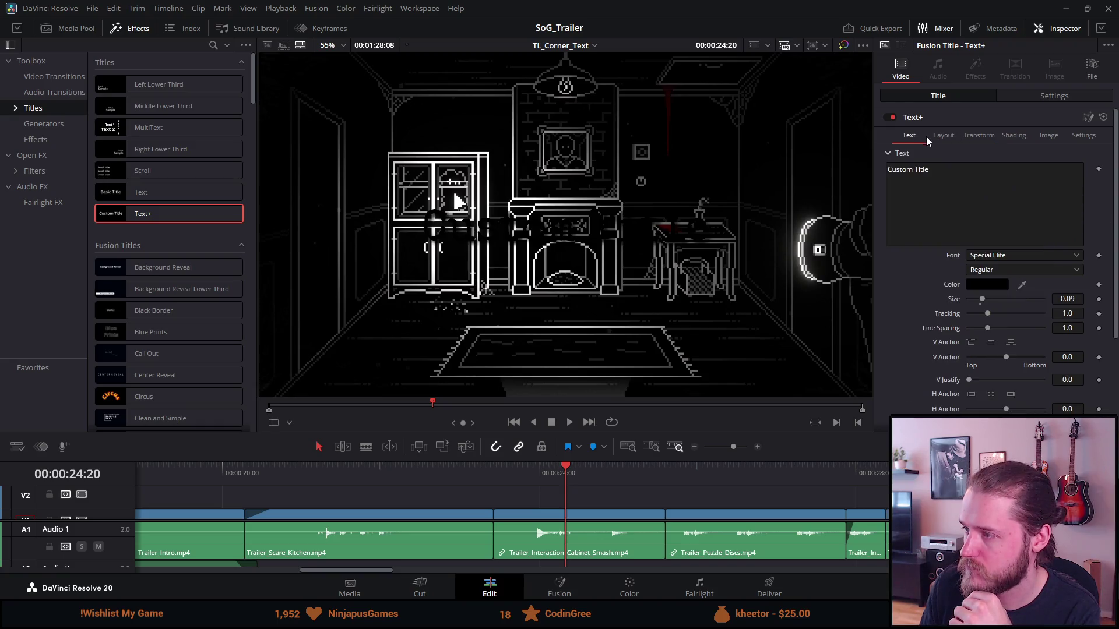
pyautogui.click(988, 284)
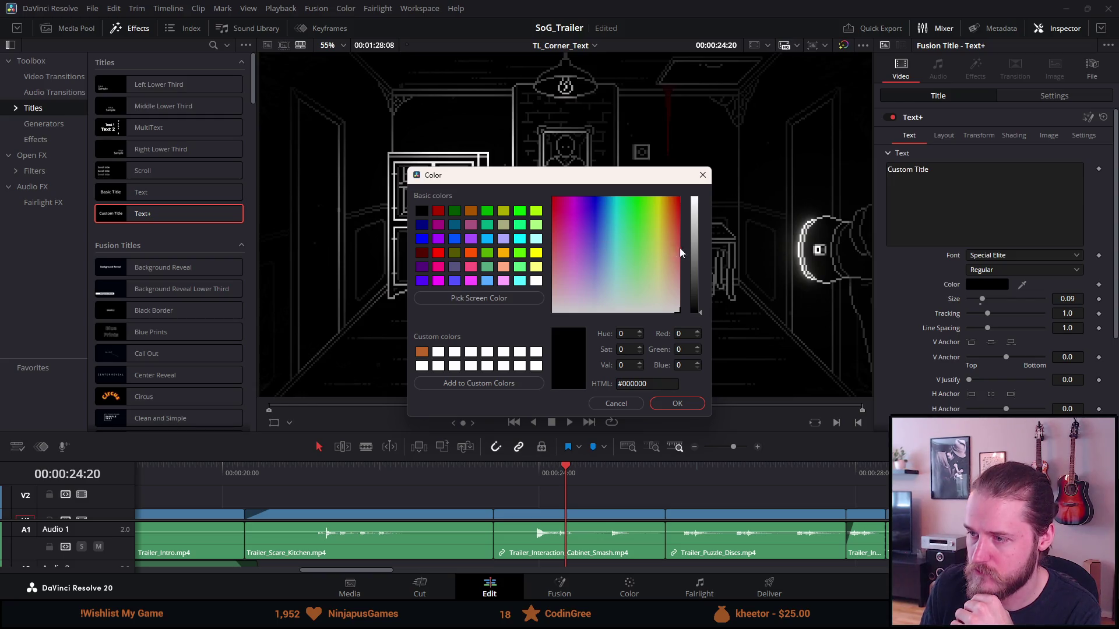
pyautogui.moveTo(693, 241); pyautogui.dragTo(694, 195)
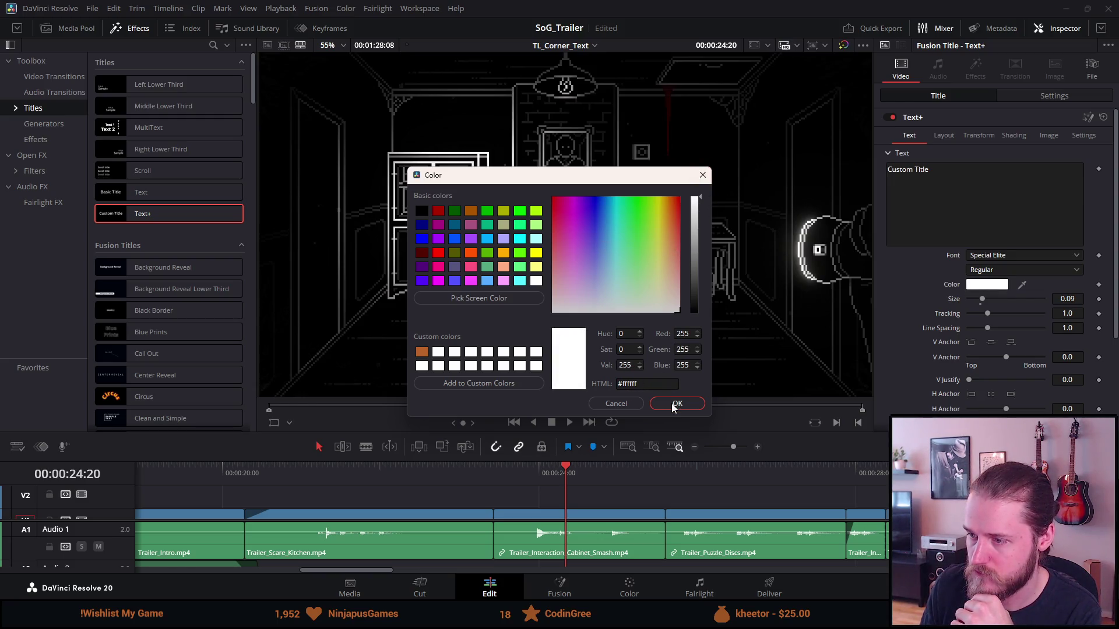
pyautogui.click(671, 403)
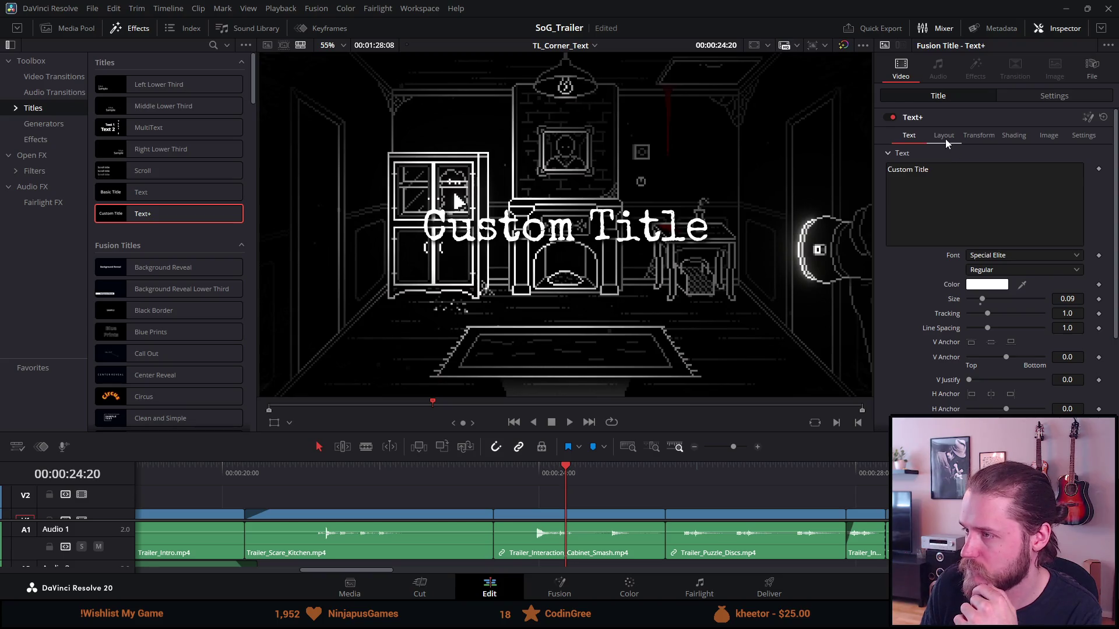
# Step: Enable the Red Outline shading element around the text
pyautogui.click(974, 141)
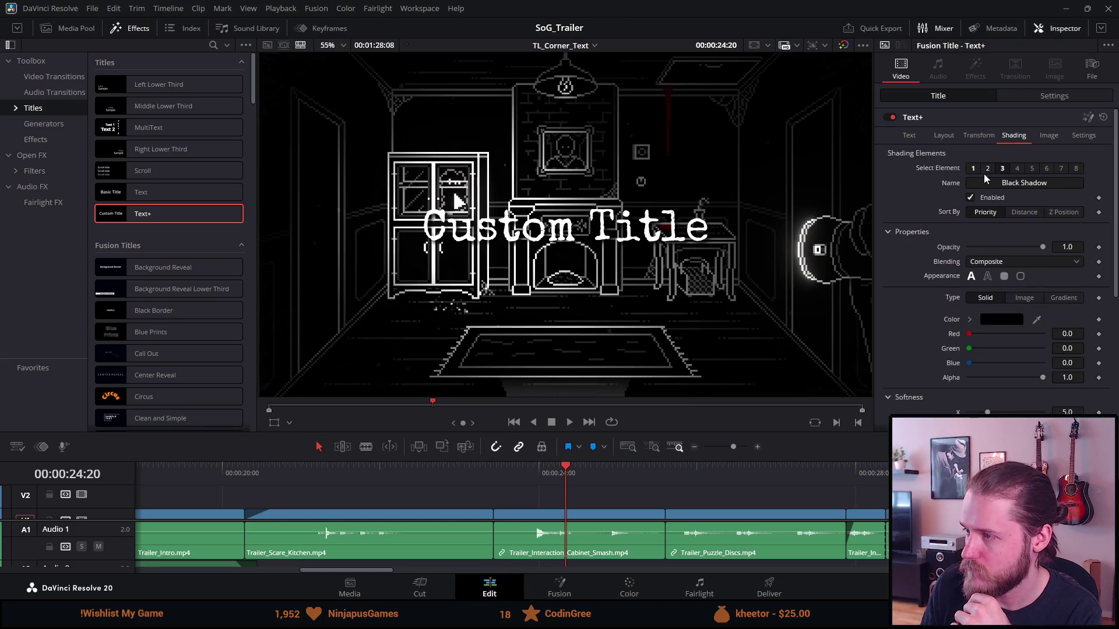
pyautogui.click(985, 171)
pyautogui.click(977, 197)
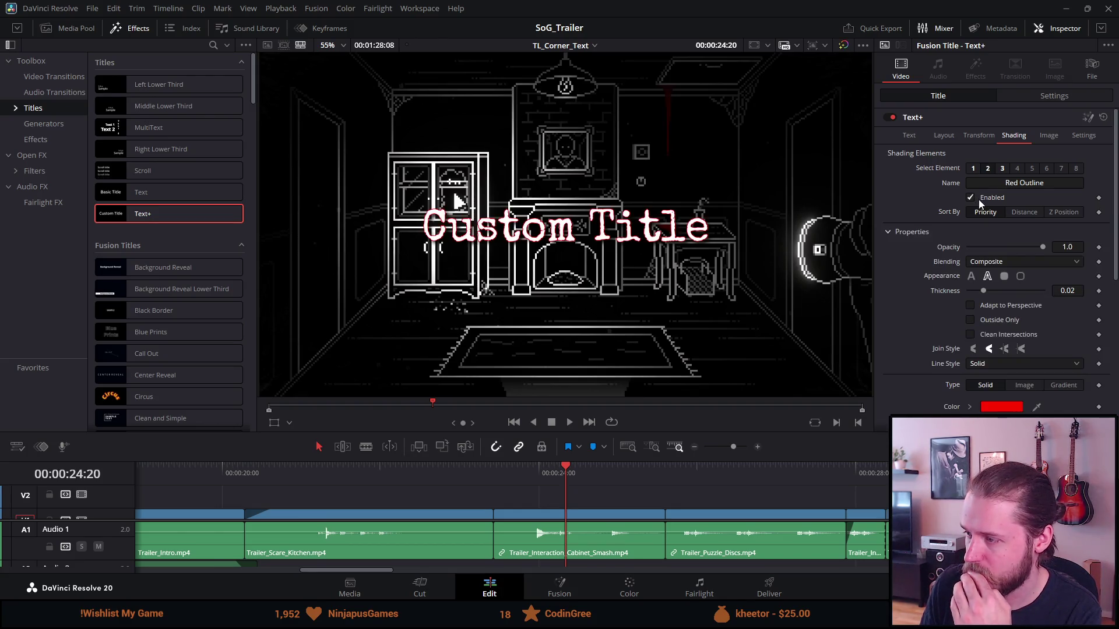
pyautogui.click(911, 135)
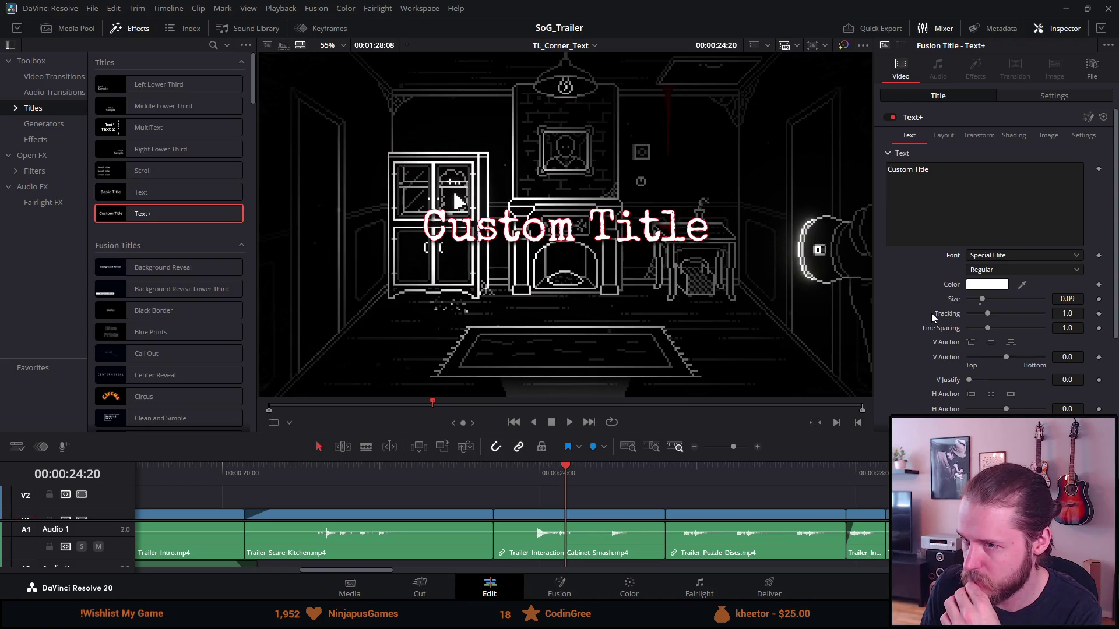
# Step: Preview and reset Write On, and expand Tab Spacing and Advanced Controls
pyautogui.scroll(-3, 931, 313)
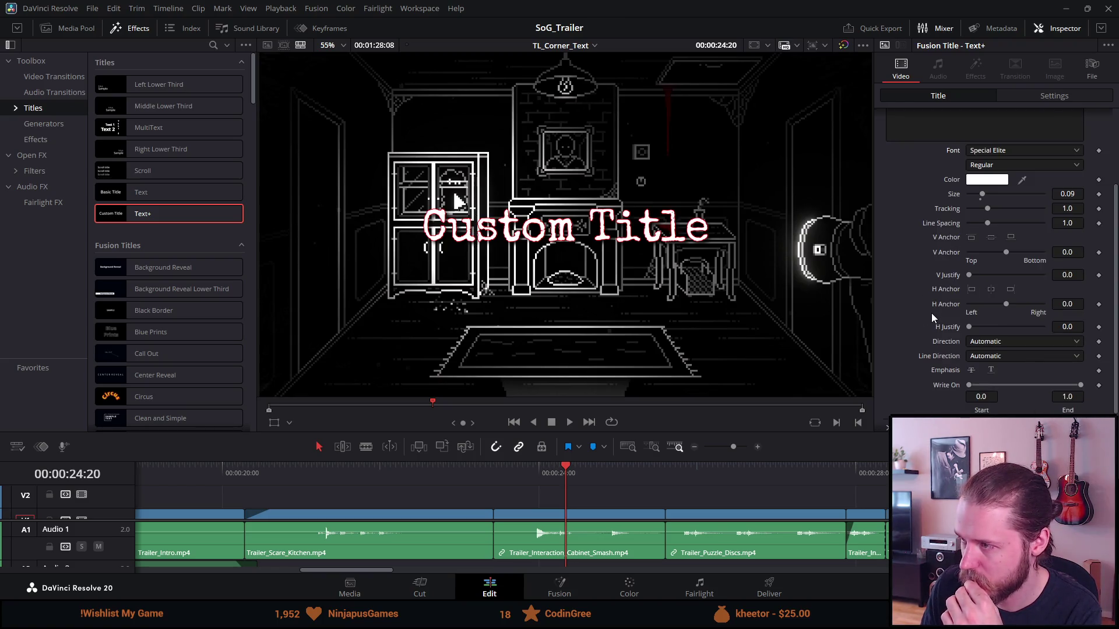
pyautogui.scroll(-1, 931, 313)
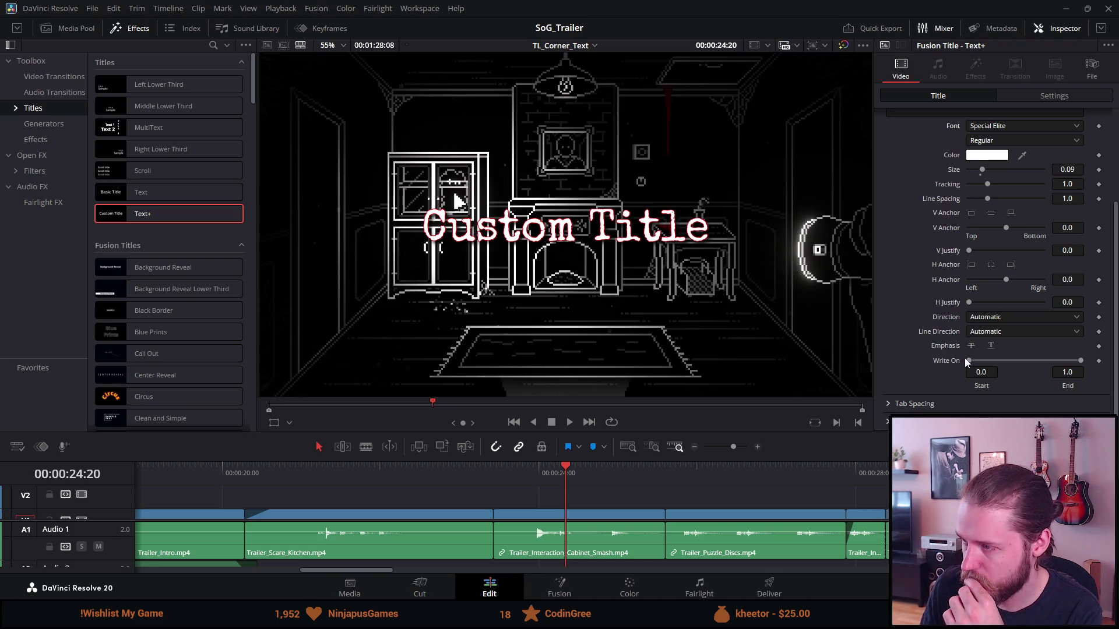
pyautogui.moveTo(967, 361); pyautogui.dragTo(942, 365)
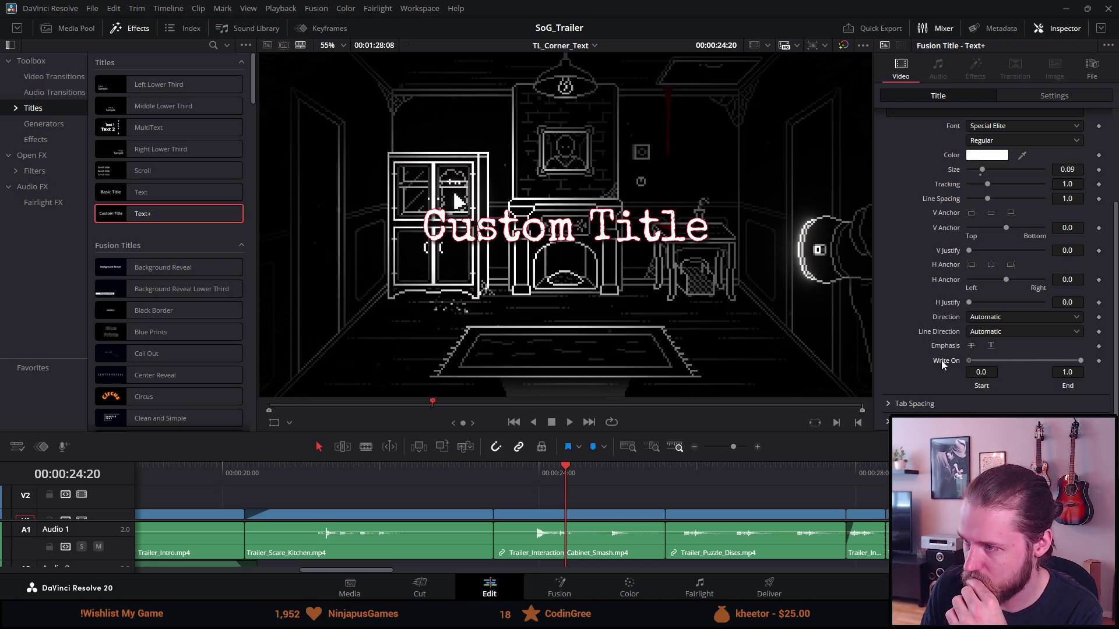
pyautogui.click(887, 403)
pyautogui.scroll(-2, 894, 390)
pyautogui.click(885, 424)
# Step: Glance at the Layout and Transform settings, then return to the Red Outline shading
pyautogui.scroll(-4, 887, 426)
pyautogui.scroll(-2, 996, 262)
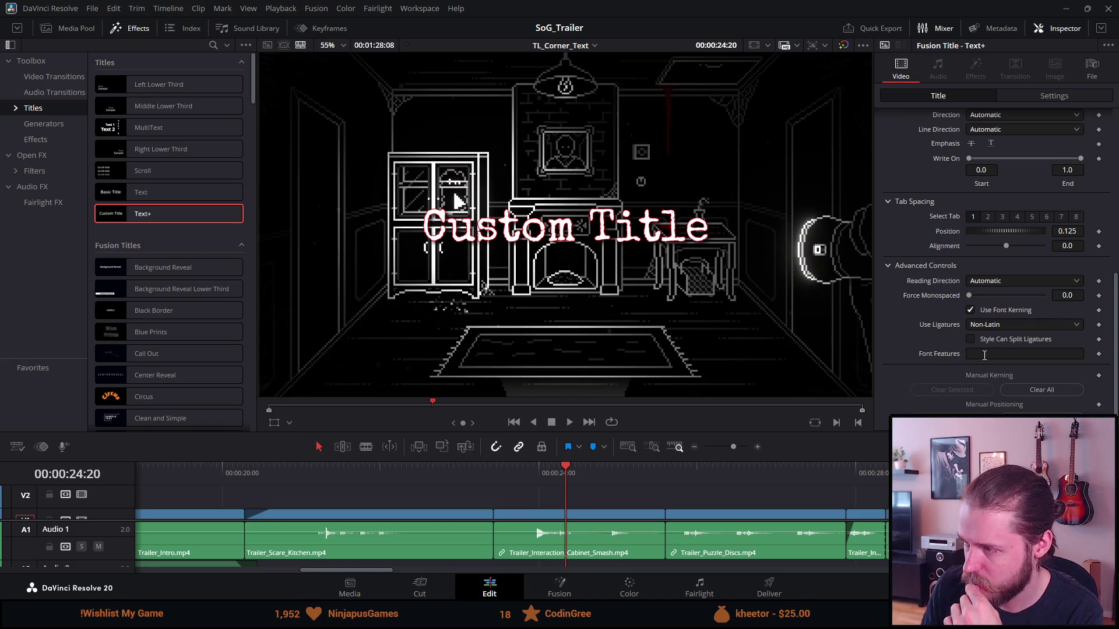
pyautogui.scroll(10, 923, 387)
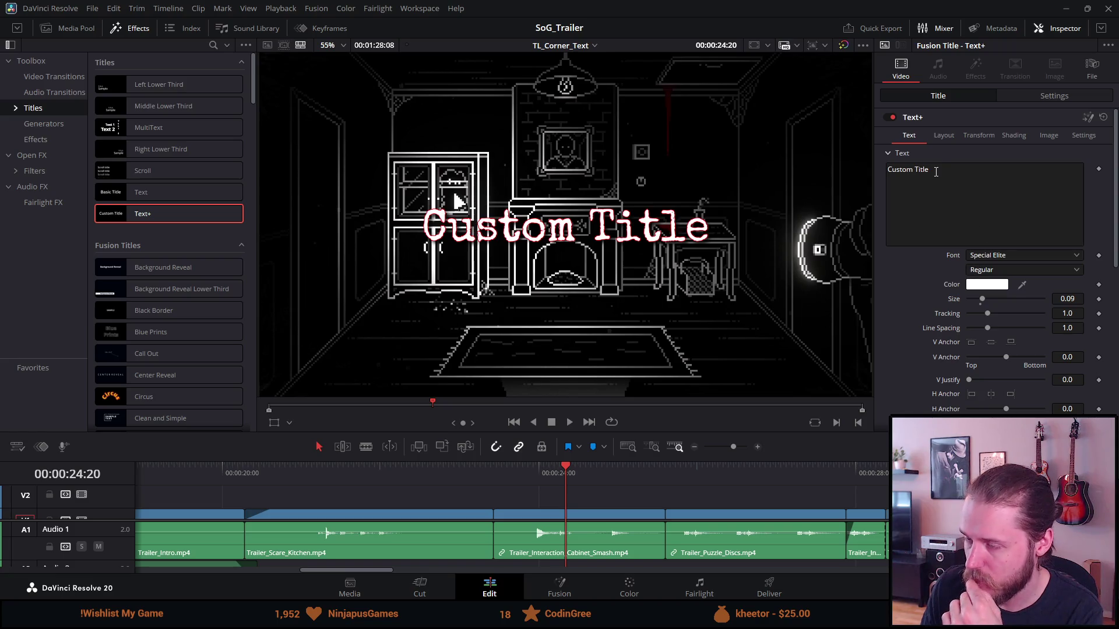
pyautogui.click(948, 135)
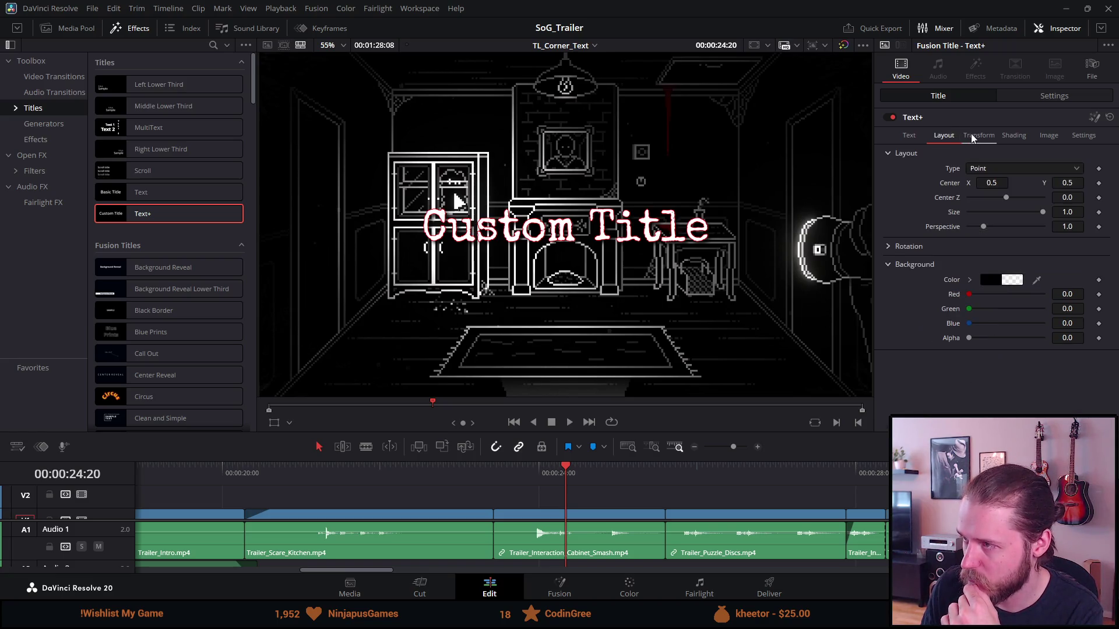
pyautogui.click(974, 136)
pyautogui.click(1003, 135)
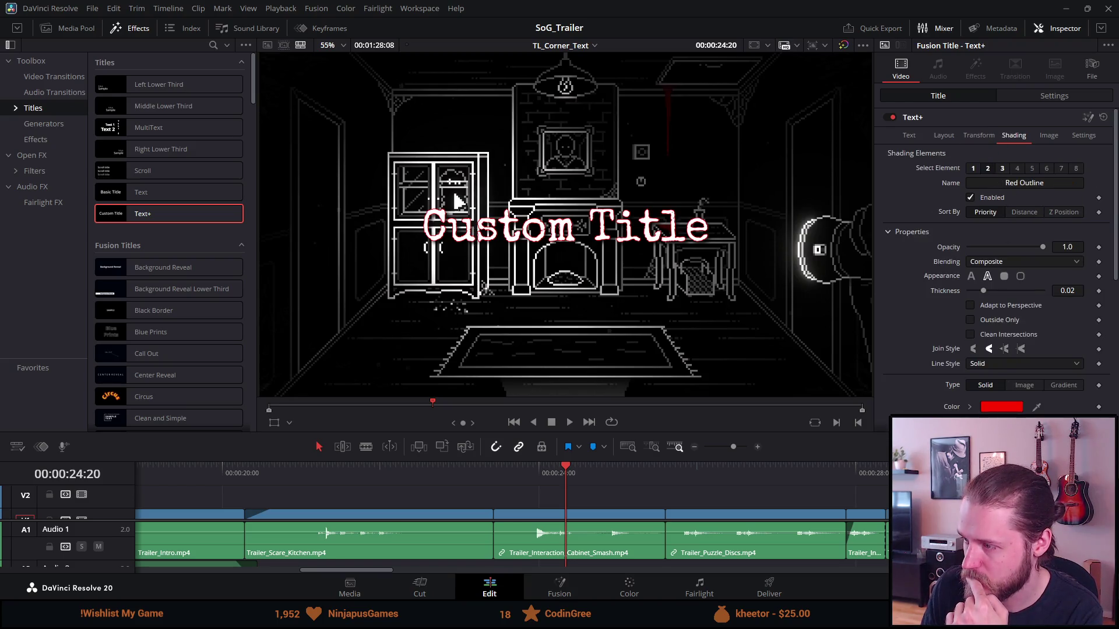
# Step: Change the outline colour from red to black and increase its thickness
pyautogui.click(1001, 407)
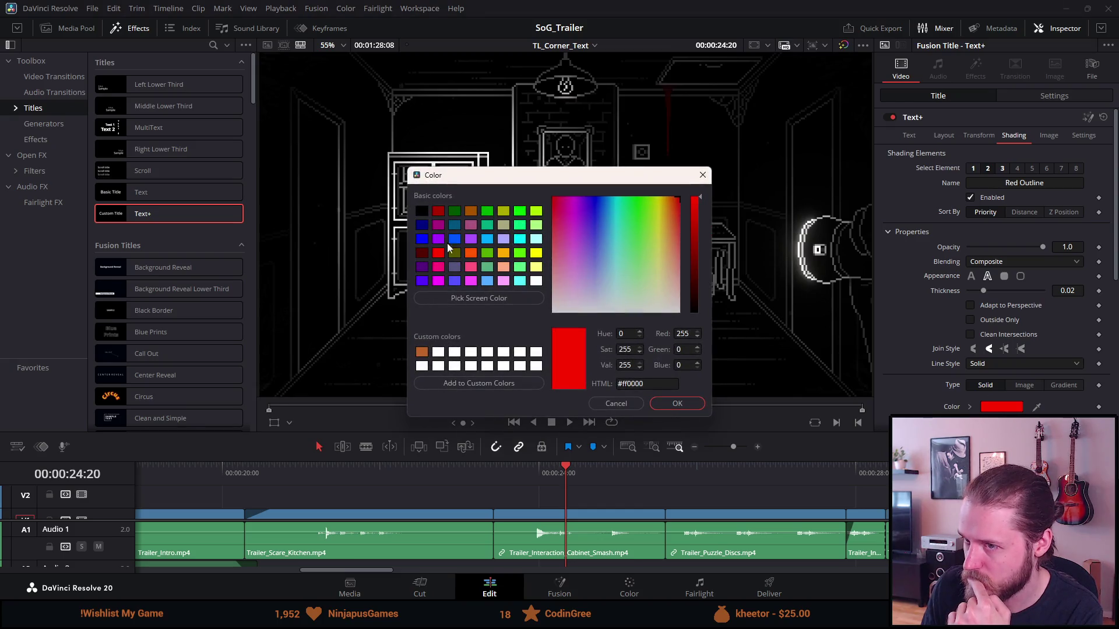
pyautogui.click(421, 211)
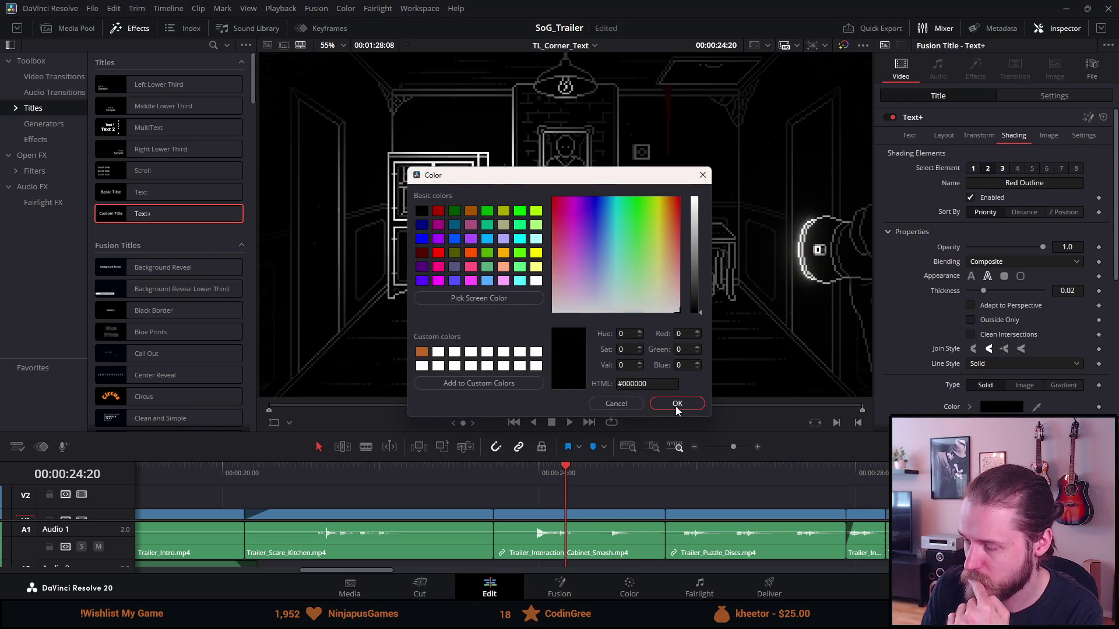
pyautogui.click(676, 407)
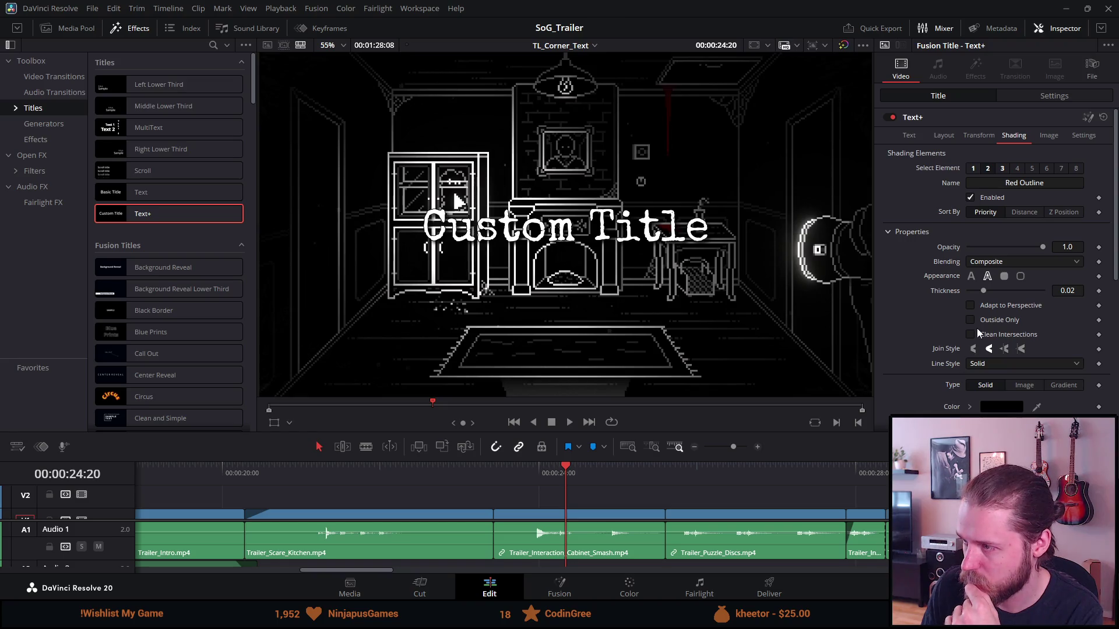
pyautogui.moveTo(983, 289); pyautogui.dragTo(1032, 296)
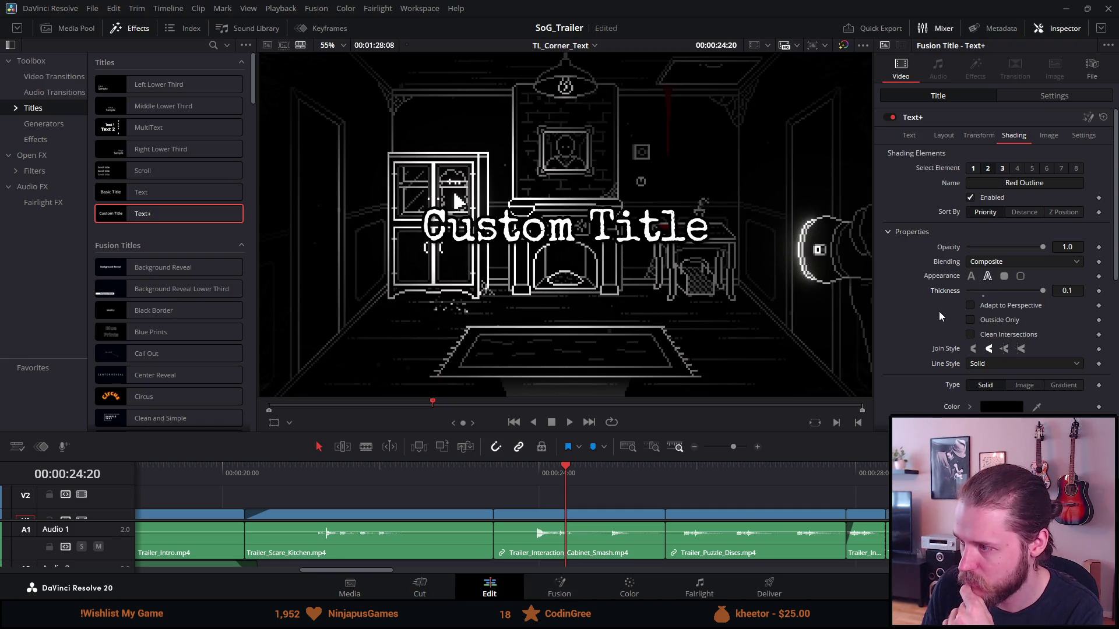
# Step: Enable the fifth shading element, save the project, then switch that element back off
pyautogui.scroll(-3, 938, 311)
pyautogui.scroll(-2, 932, 303)
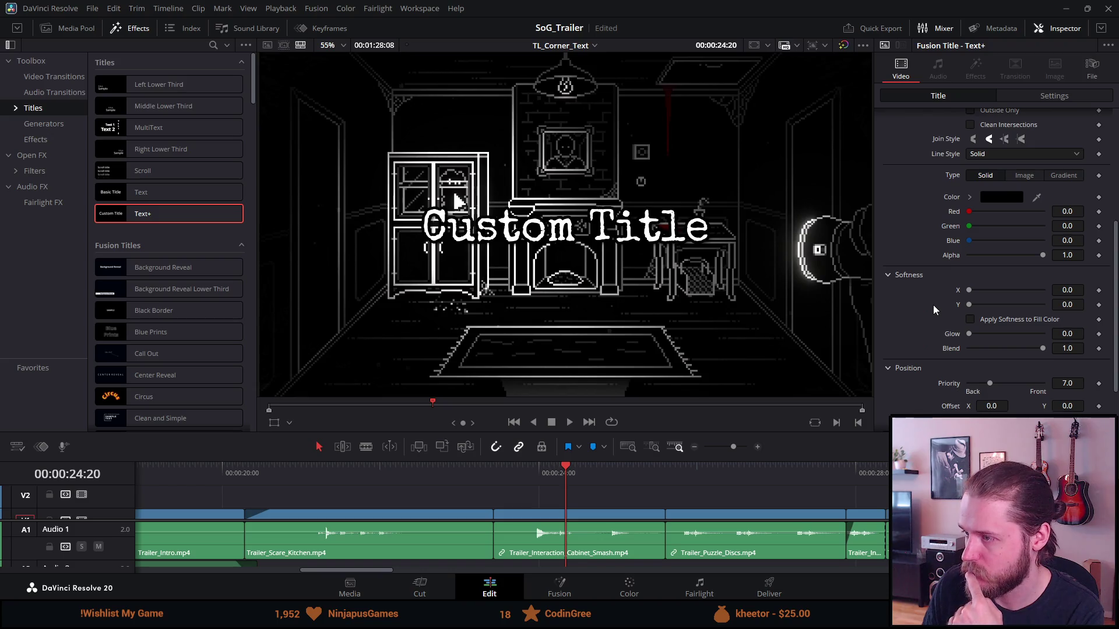
pyautogui.scroll(-3, 932, 305)
pyautogui.scroll(-2, 932, 305)
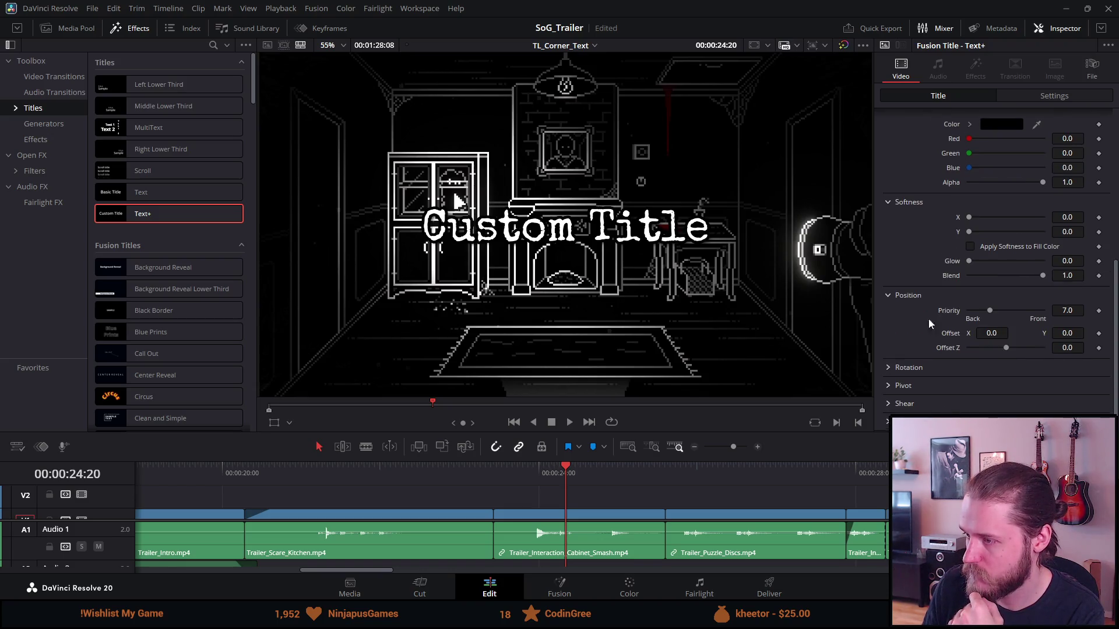
pyautogui.scroll(10, 910, 379)
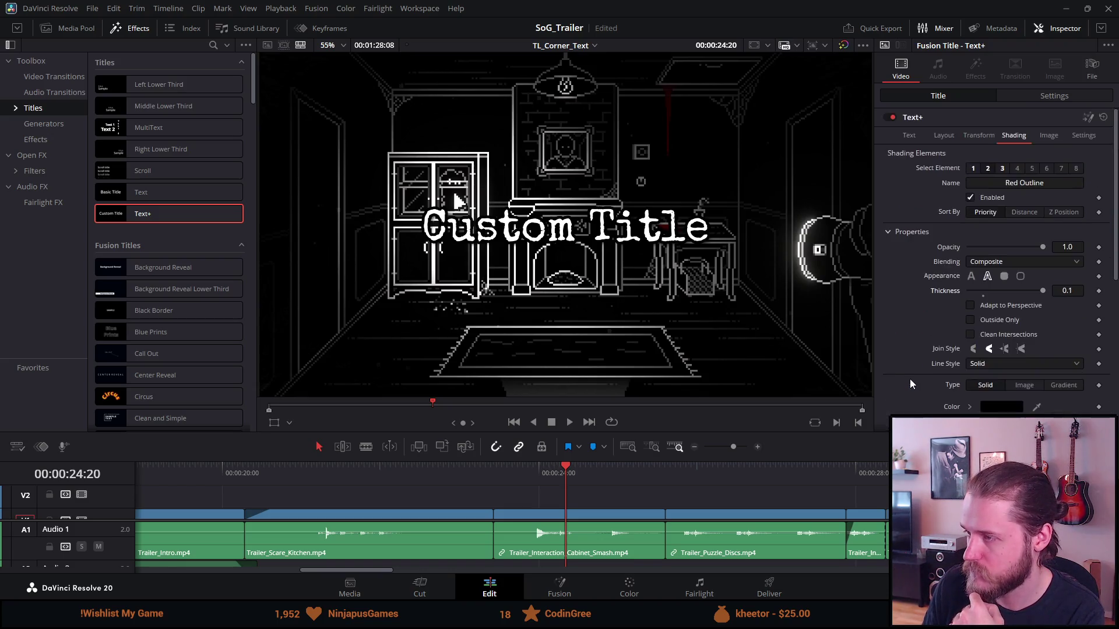
pyautogui.click(1033, 168)
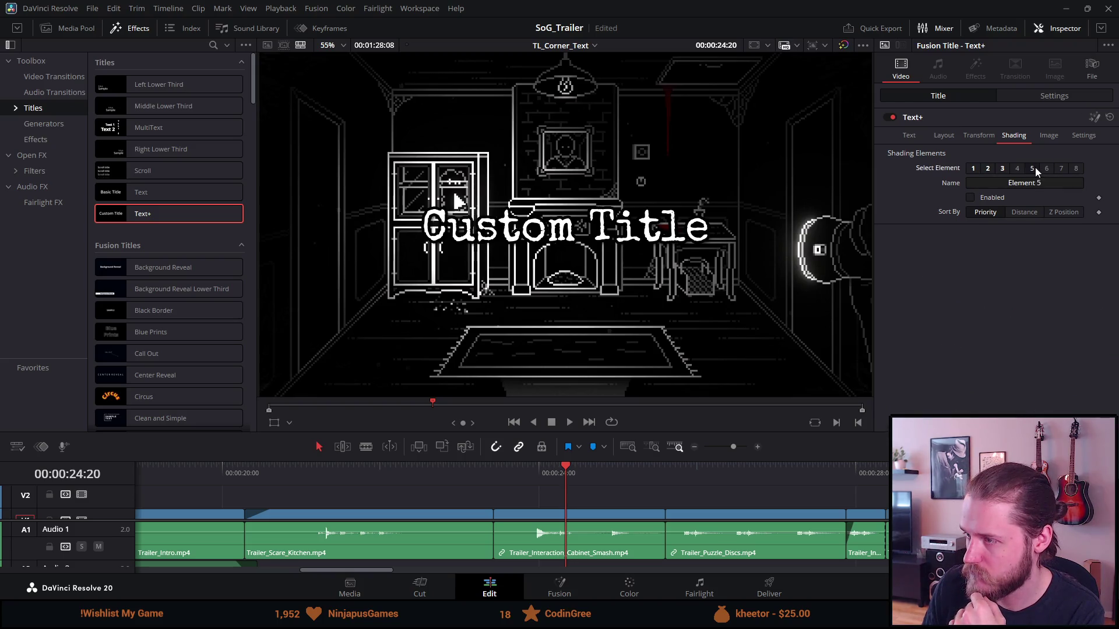
pyautogui.click(984, 200)
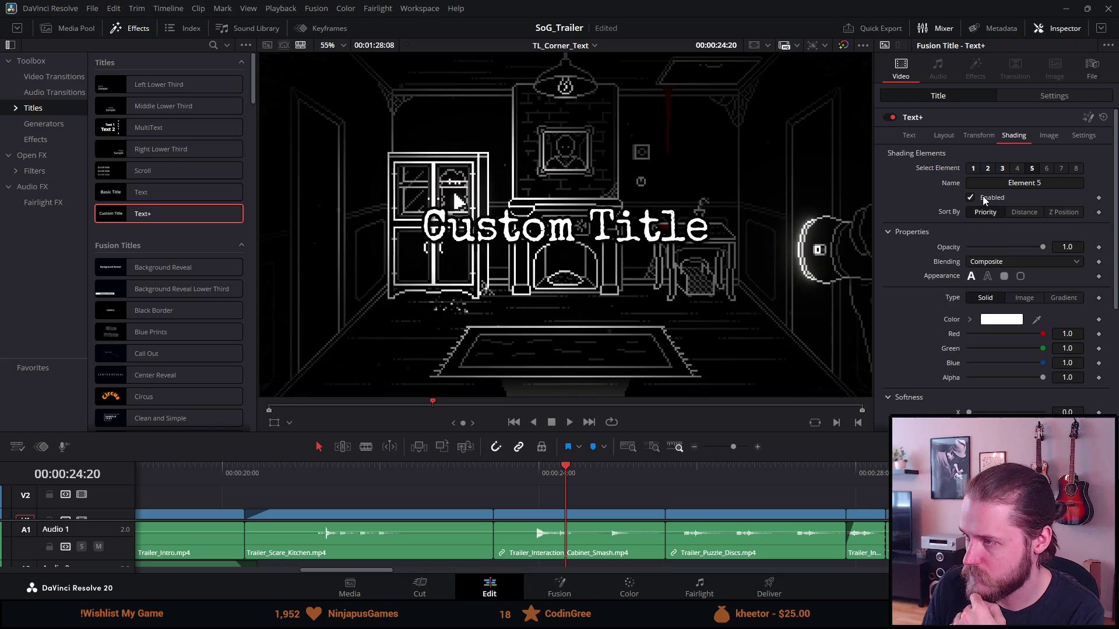
pyautogui.hotkey('ctrl', 's')
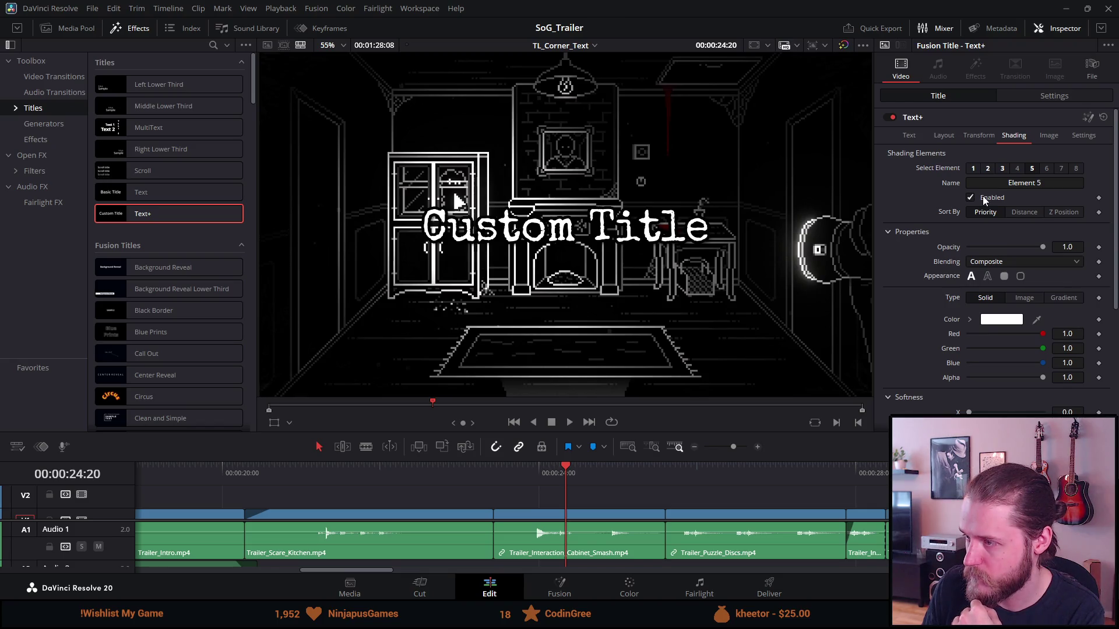
pyautogui.click(984, 200)
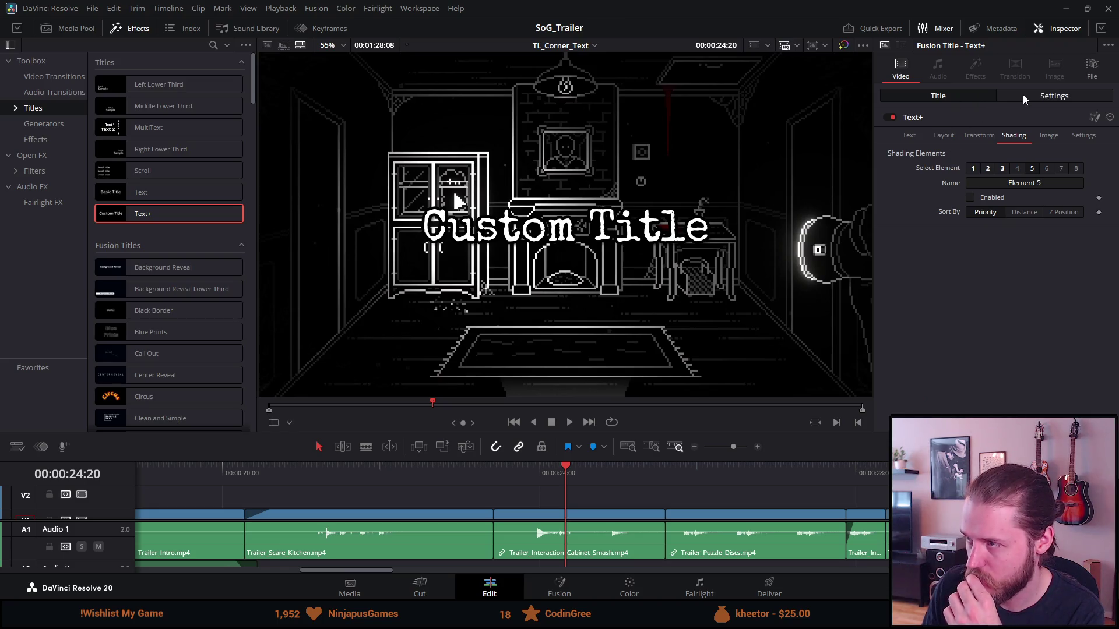
pyautogui.click(912, 136)
# Step: Replace the title text with 'Venture into the dark', breaking the line after Venture
pyautogui.click(948, 183)
pyautogui.hotkey('ctrl', 'a')
pyautogui.write('Venture into the dark')
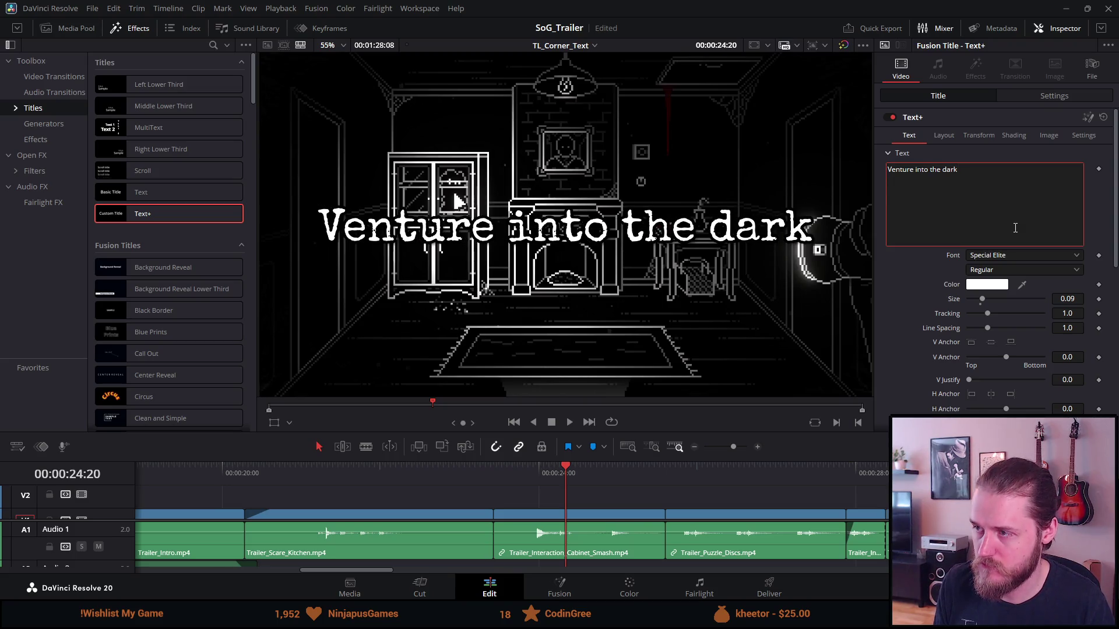
pyautogui.click(916, 170)
pyautogui.press('BackSpace')
pyautogui.press('Return')
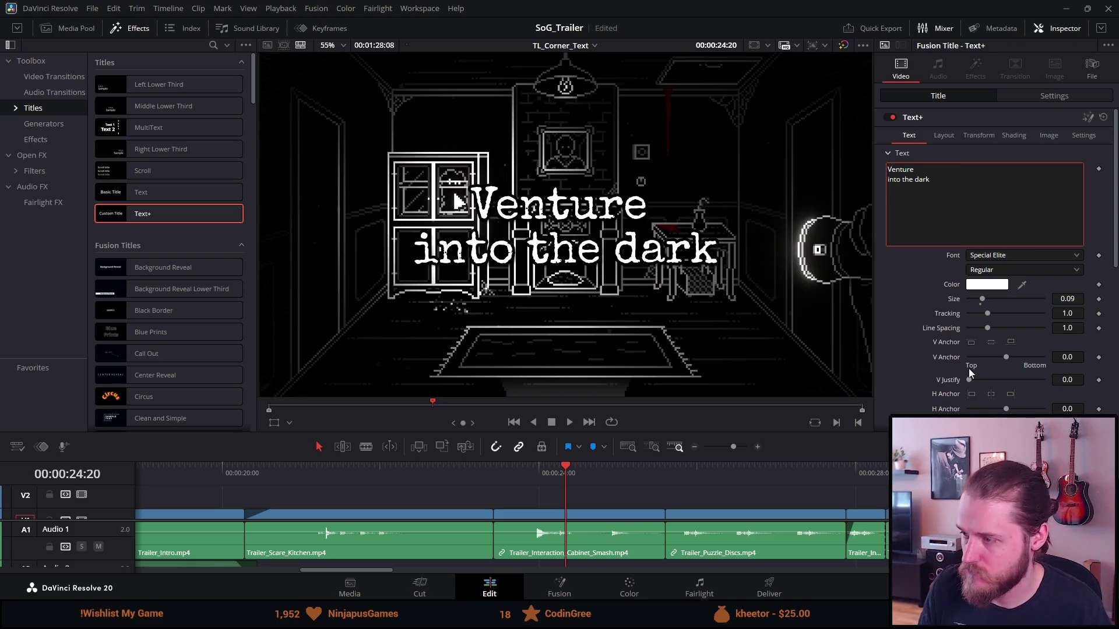
# Step: Set H Anchor to -1.0 and append test characters 'asd' to the text
pyautogui.click(971, 394)
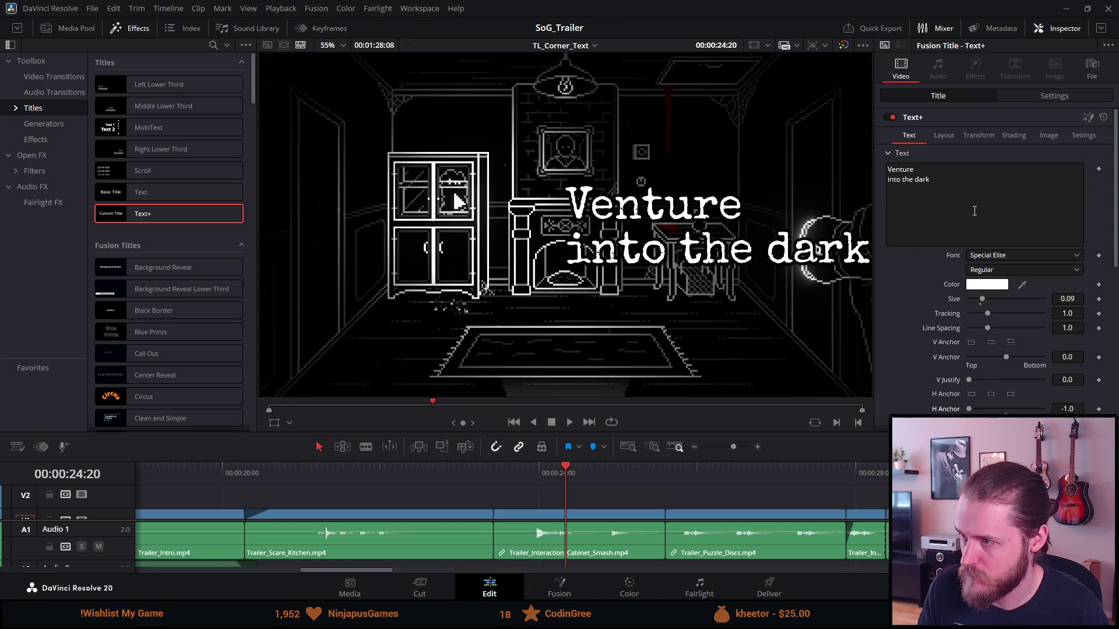
pyautogui.click(962, 187)
pyautogui.write('asd')
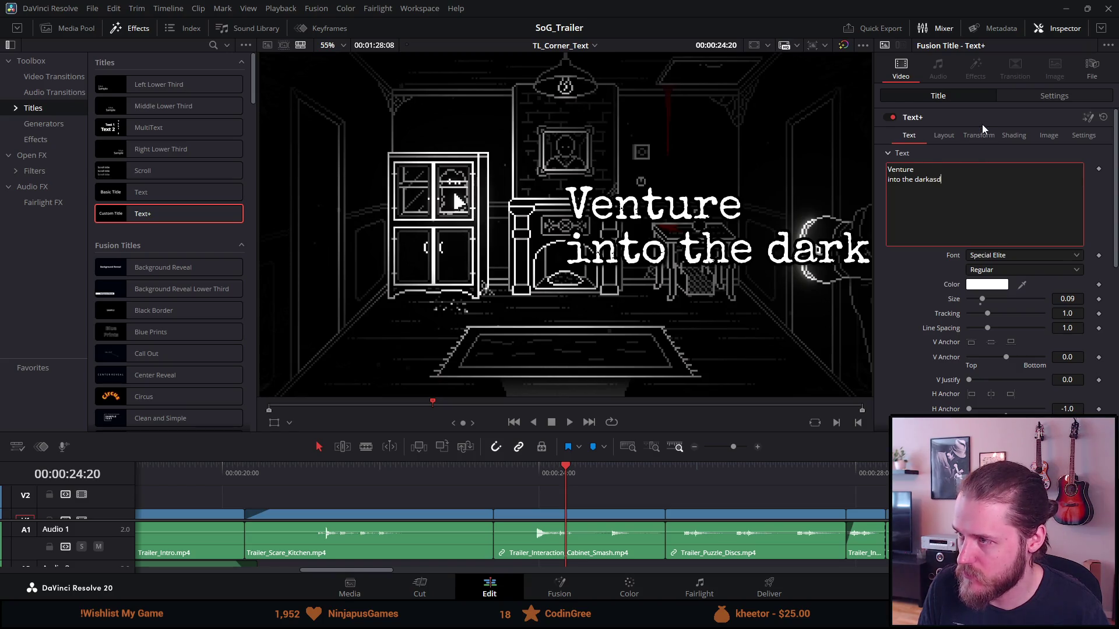
pyautogui.click(956, 135)
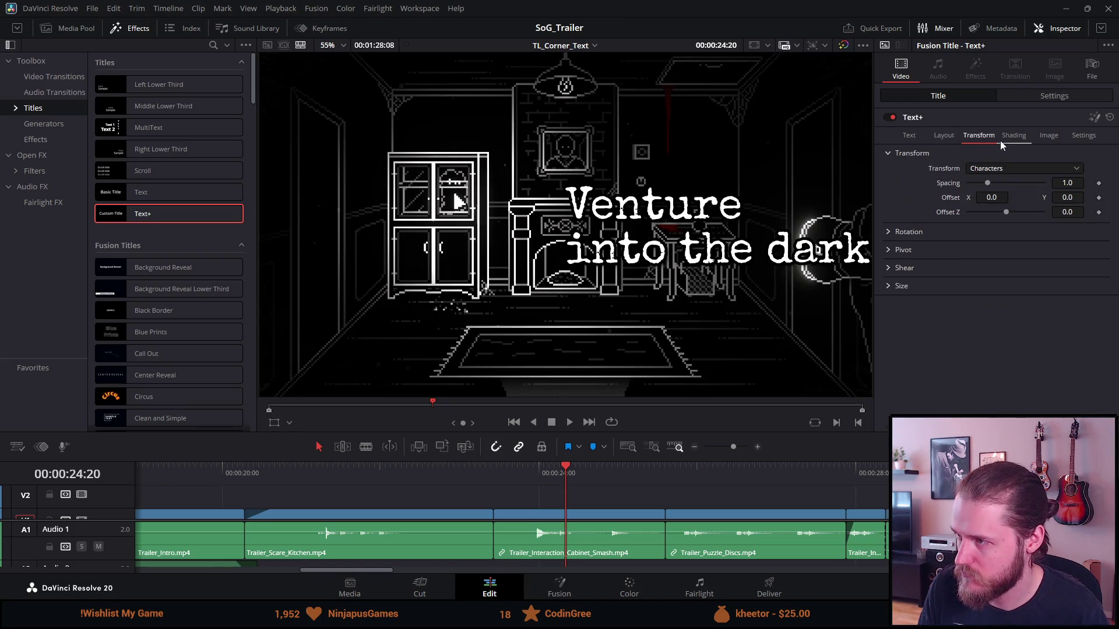
# Step: Reset the title clip's Zoom to 1.0 and set Position X to -503
pyautogui.click(1014, 135)
pyautogui.click(1081, 137)
pyautogui.click(1038, 97)
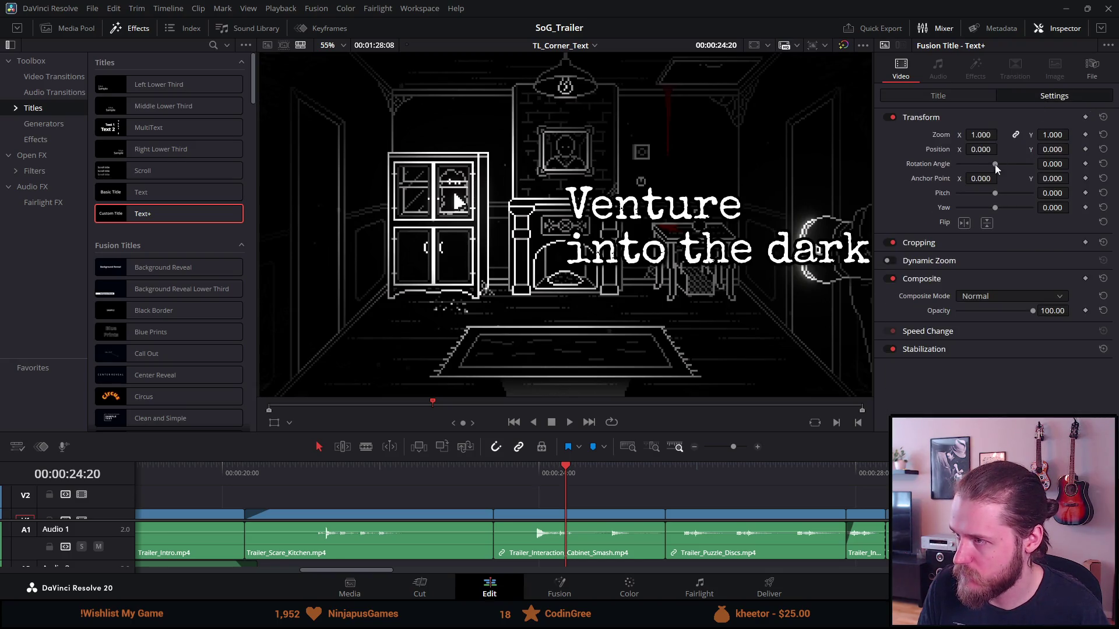
pyautogui.moveTo(980, 135); pyautogui.dragTo(958, 135)
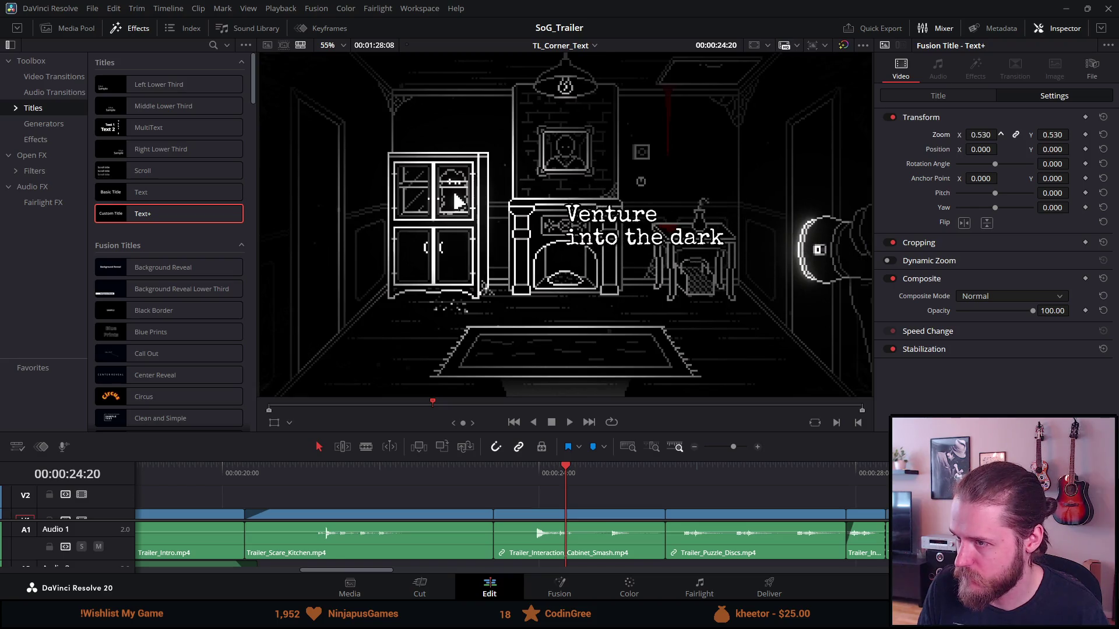
pyautogui.doubleClick(947, 136)
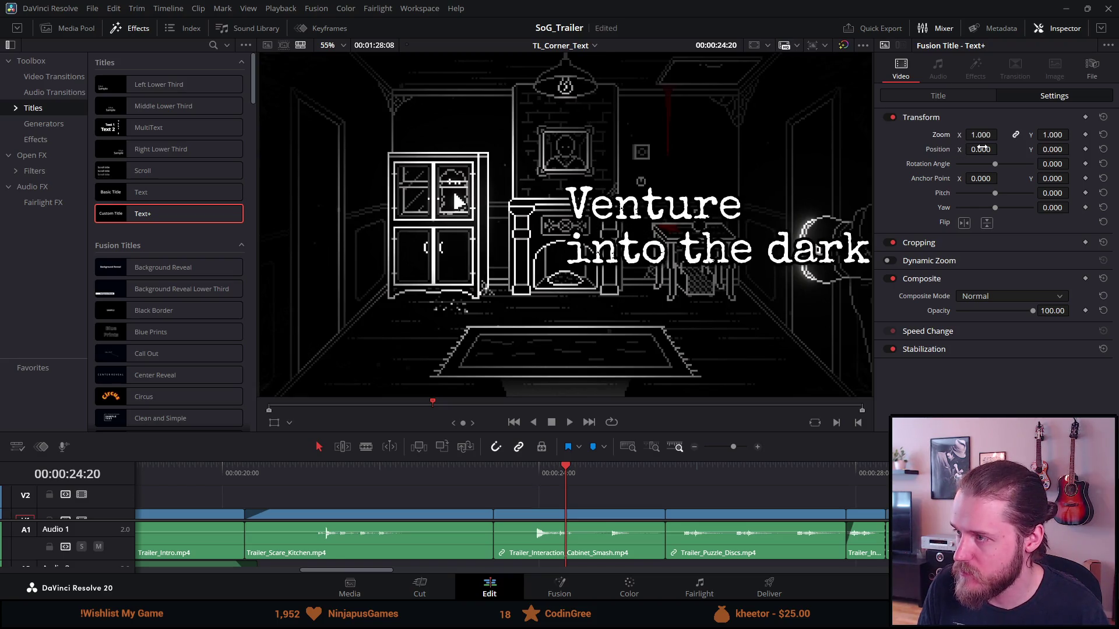
pyautogui.doubleClick(981, 149)
# Step: Delete the stray 'asd' characters from the end of the title text
pyautogui.click(948, 96)
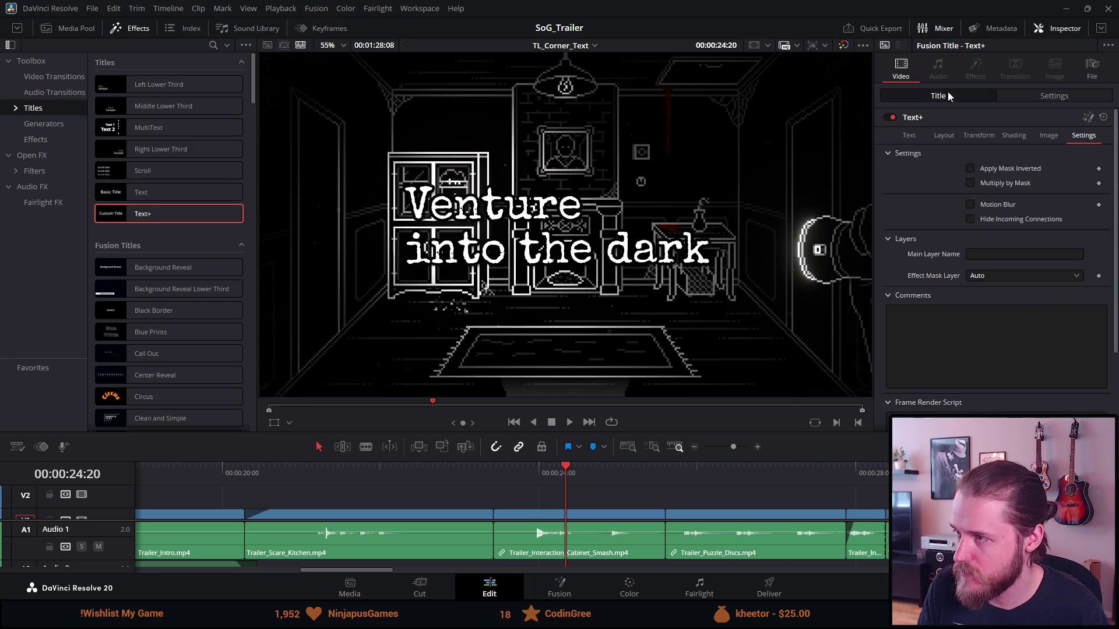
pyautogui.click(909, 136)
pyautogui.click(953, 190)
pyautogui.press('BackSpace')
pyautogui.press('BackSpace')
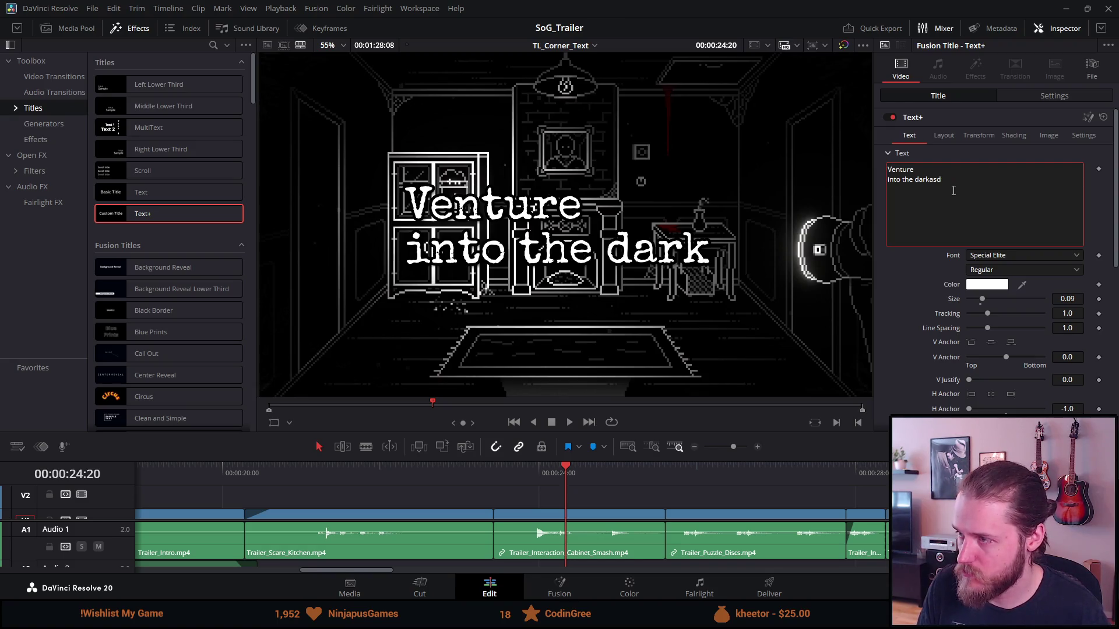
pyautogui.press('BackSpace')
pyautogui.press('BackSpace')
pyautogui.press('BackSpace')
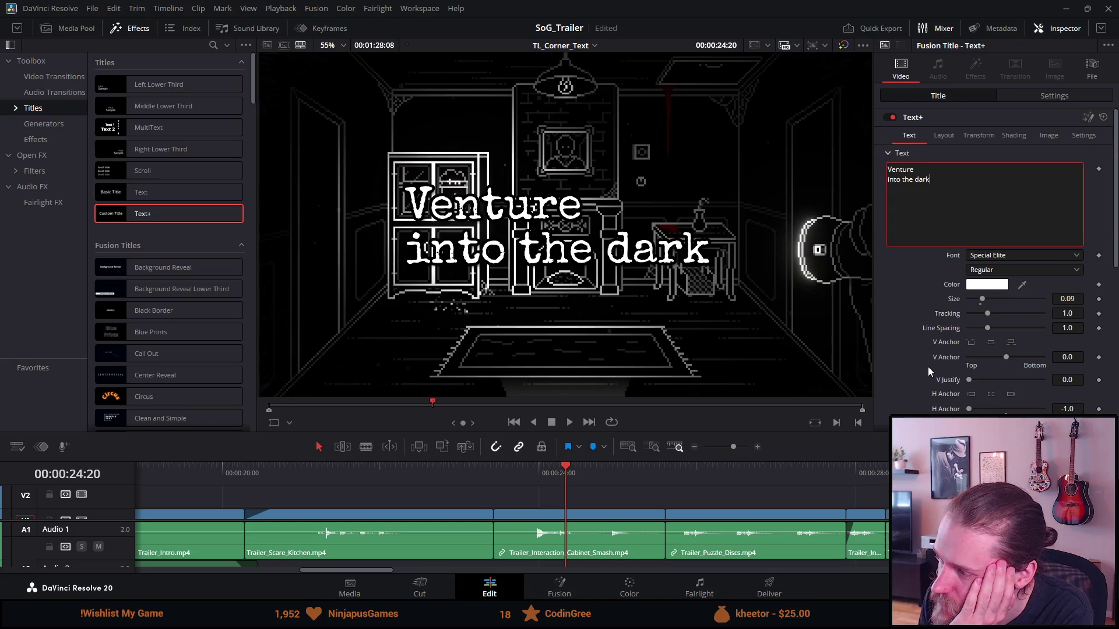
pyautogui.scroll(-3, 927, 366)
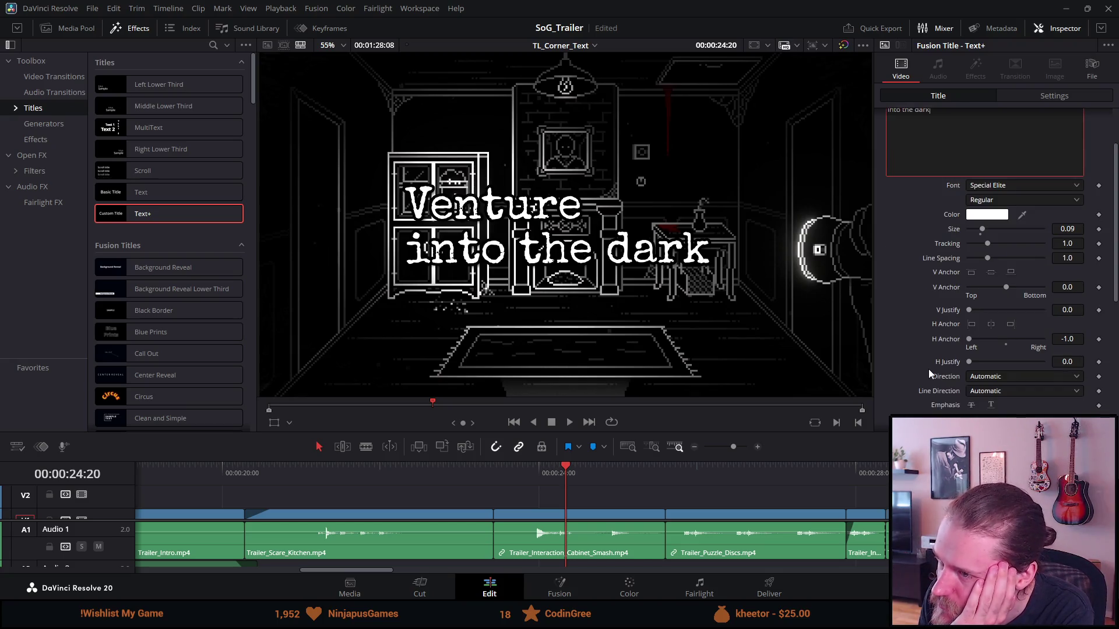
pyautogui.scroll(3, 929, 373)
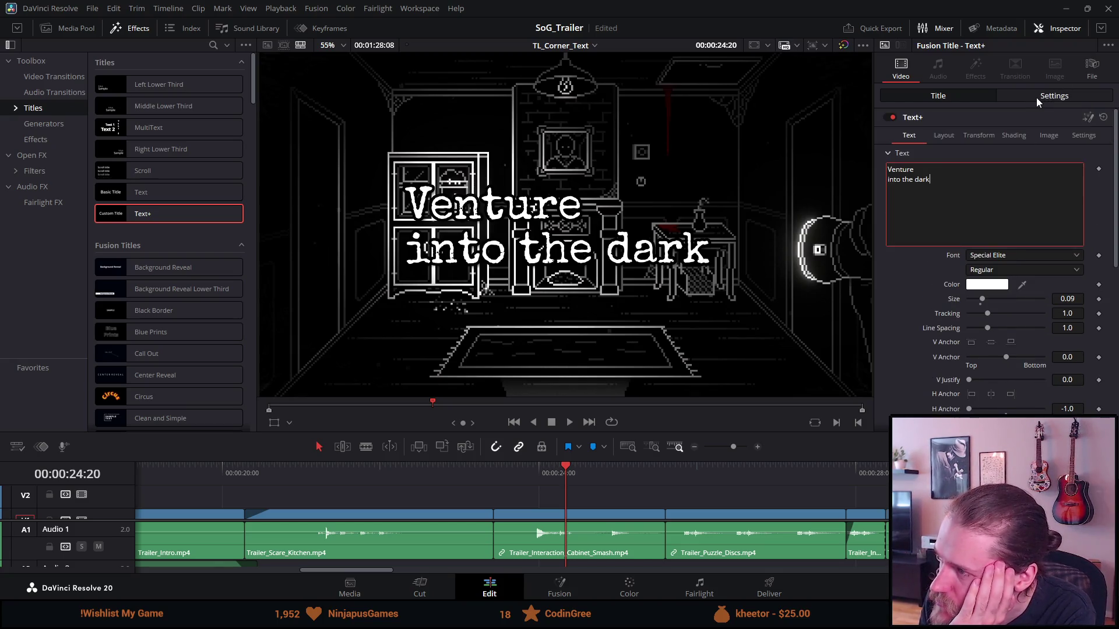
pyautogui.click(1084, 136)
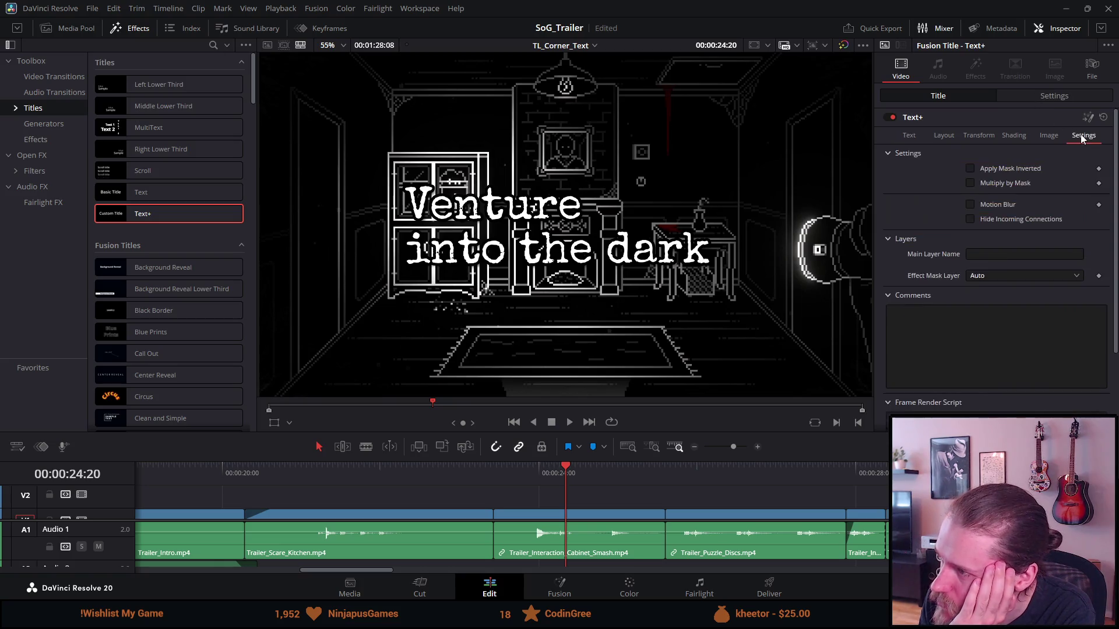
# Step: Append test characters 'hvjhtj' to the end of the title text
pyautogui.click(1057, 95)
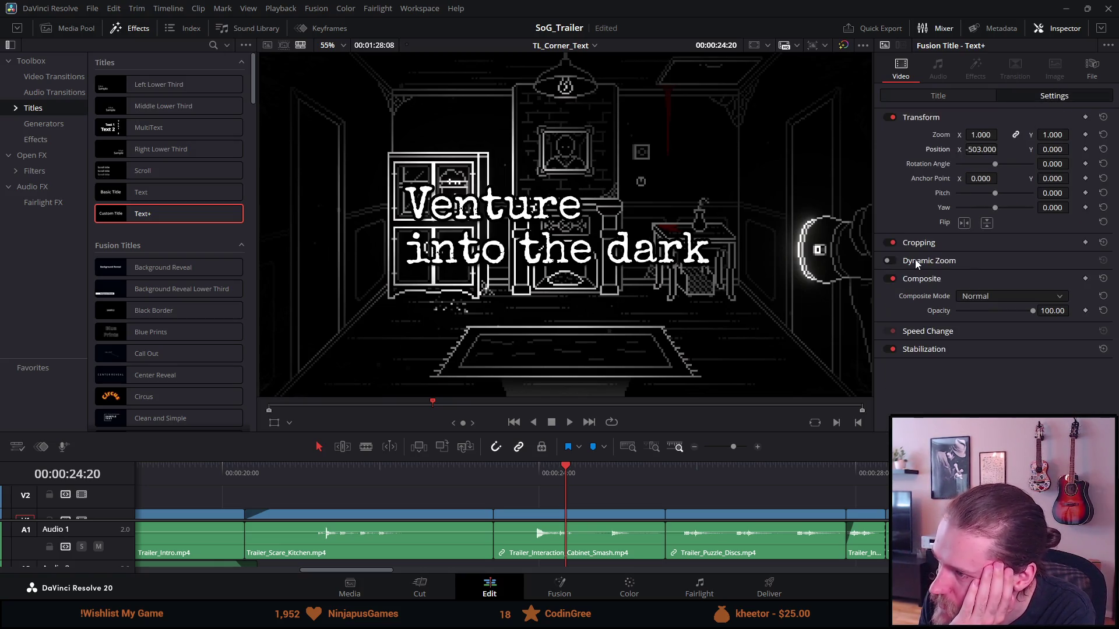
pyautogui.click(938, 96)
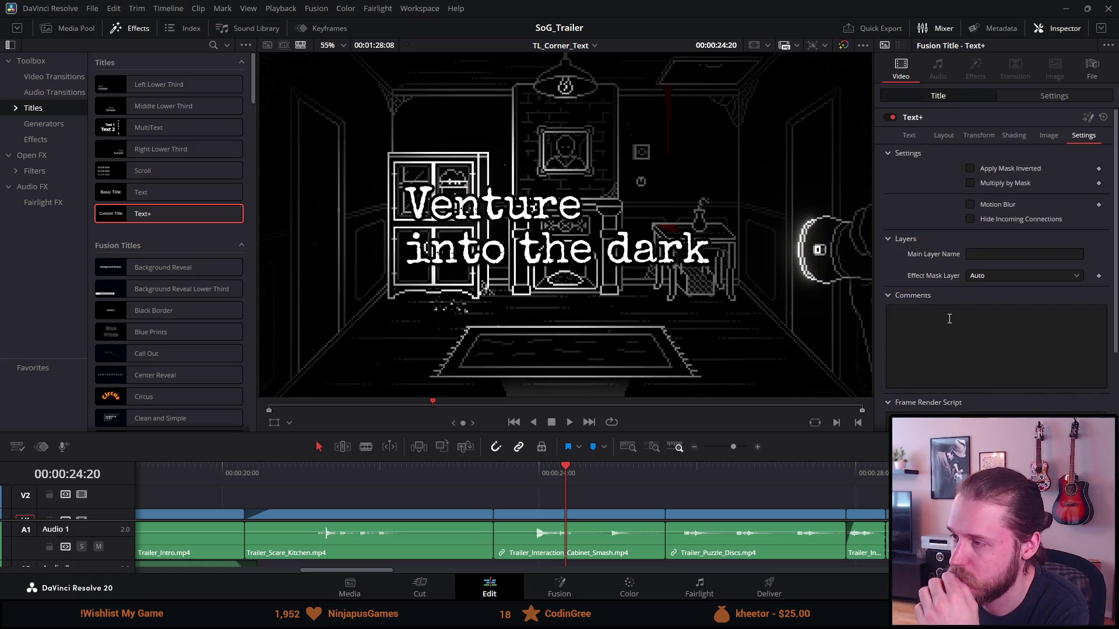
pyautogui.click(910, 136)
pyautogui.click(944, 190)
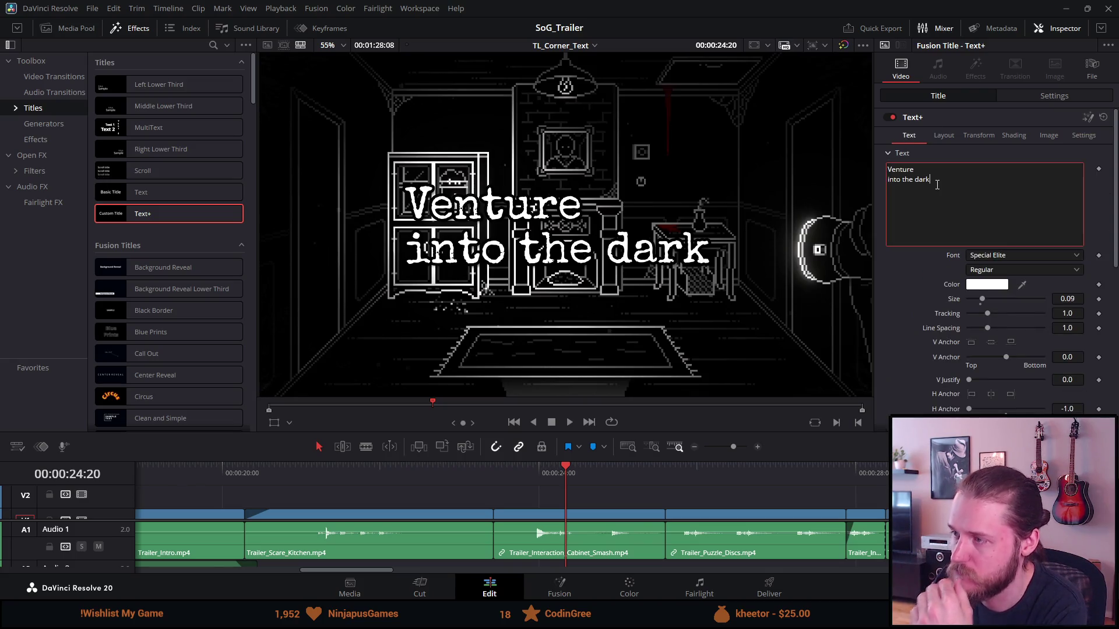
pyautogui.write('hvjhtj')
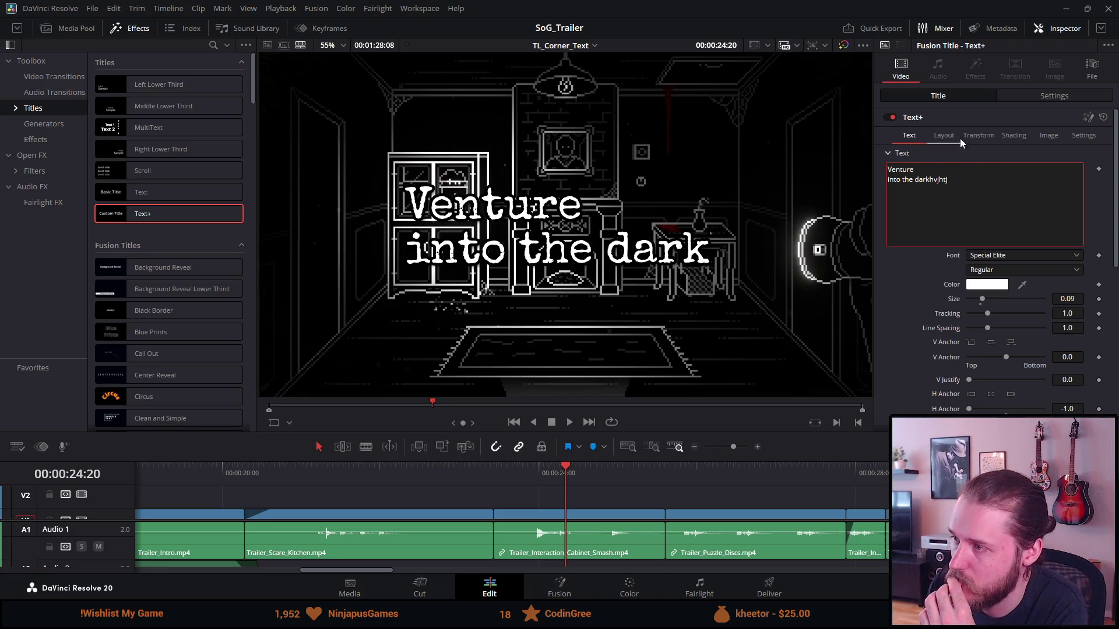
# Step: Try Cropping with Retain Image Position on the title clip, then turn it off
pyautogui.click(1040, 98)
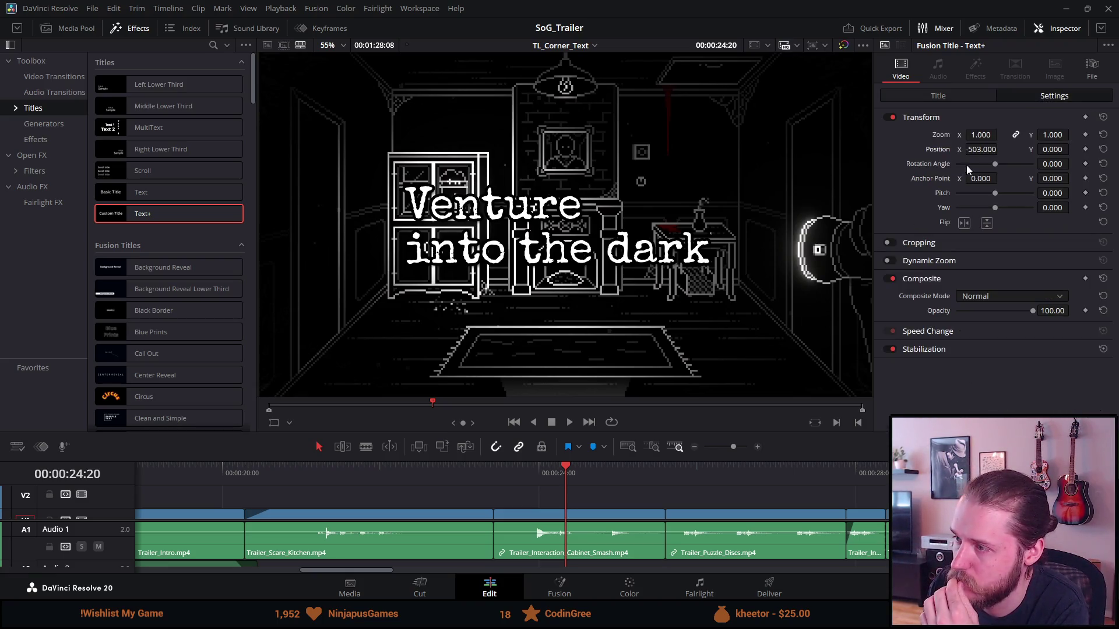
pyautogui.click(891, 279)
pyautogui.click(890, 349)
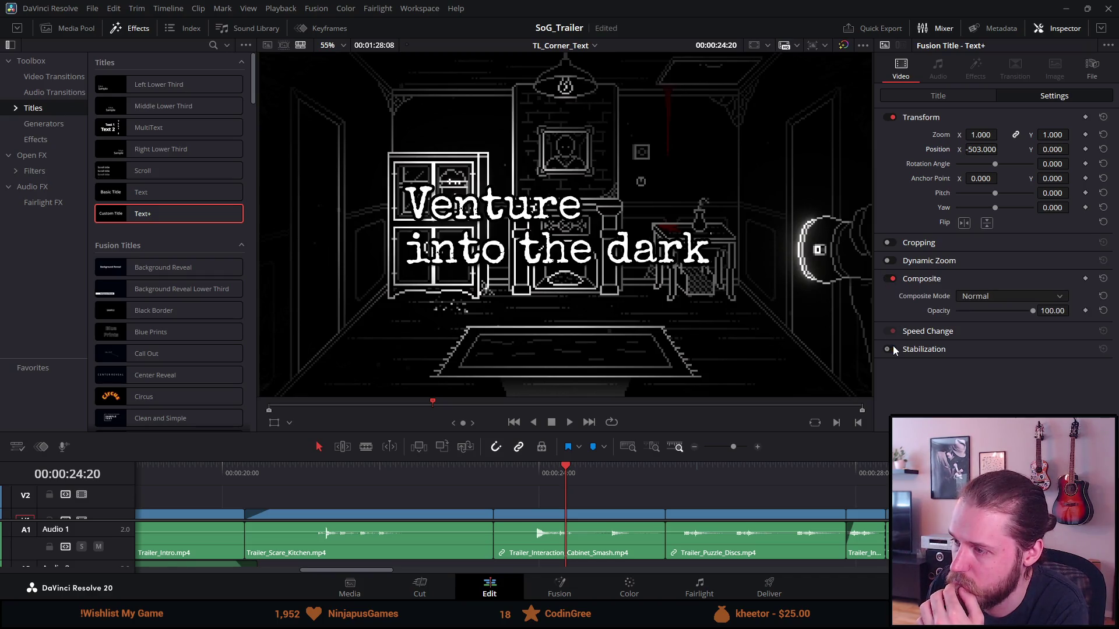
pyautogui.click(891, 242)
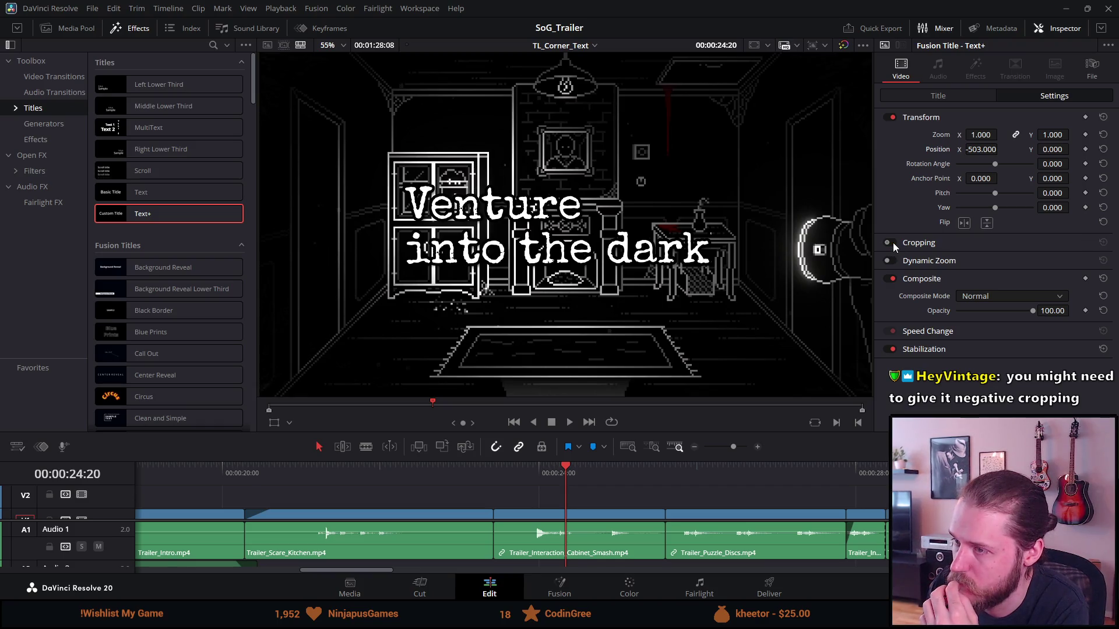
pyautogui.click(918, 243)
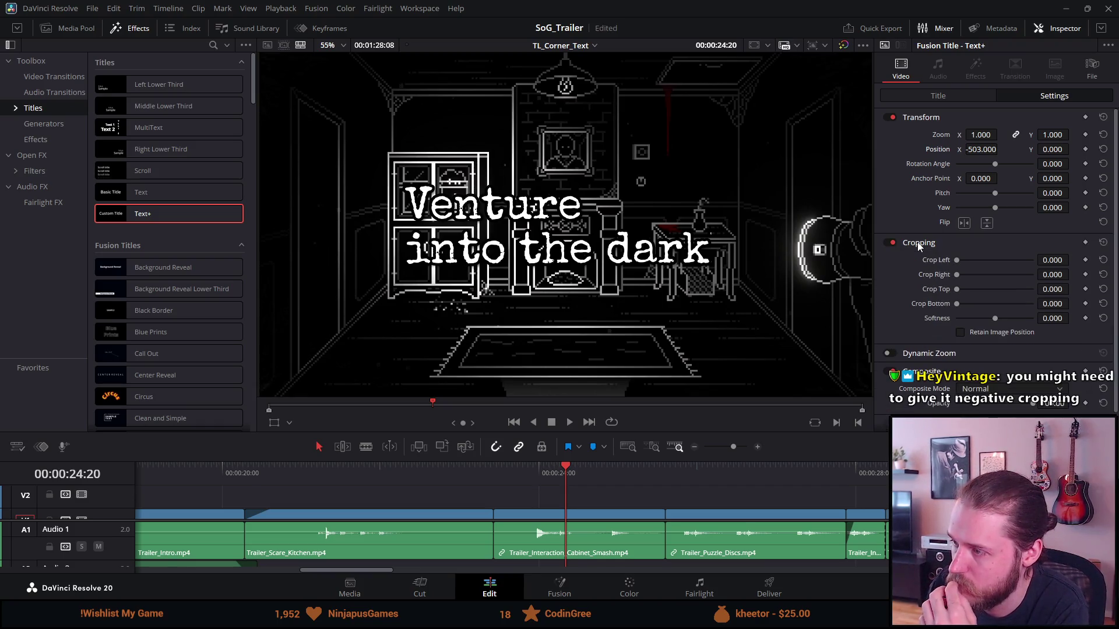
pyautogui.click(960, 333)
pyautogui.click(888, 242)
pyautogui.click(938, 96)
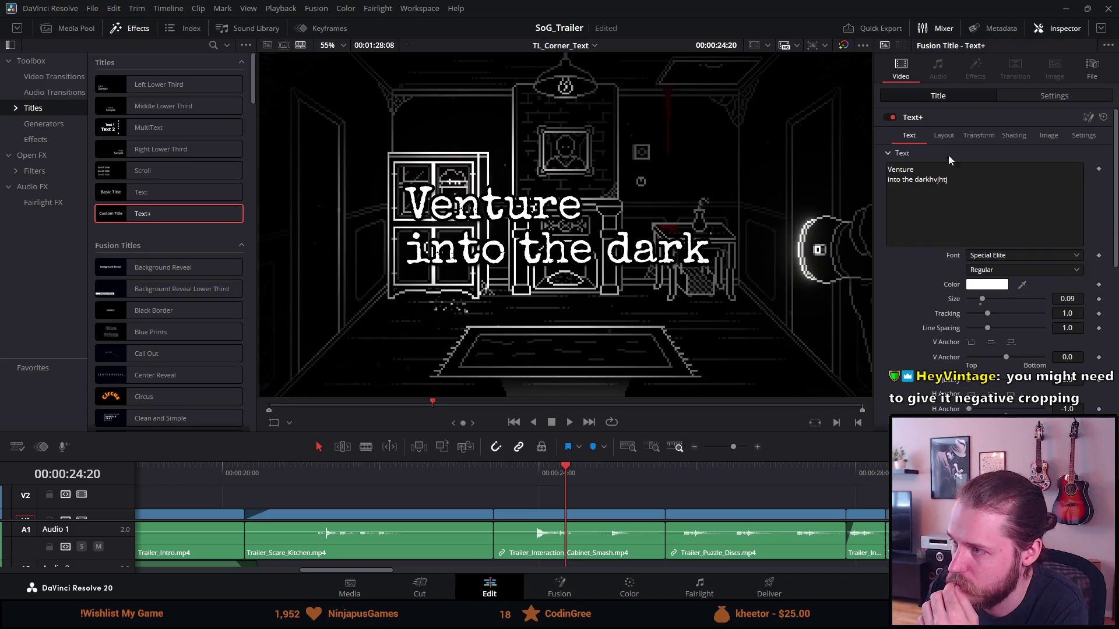
pyautogui.scroll(-3, 937, 223)
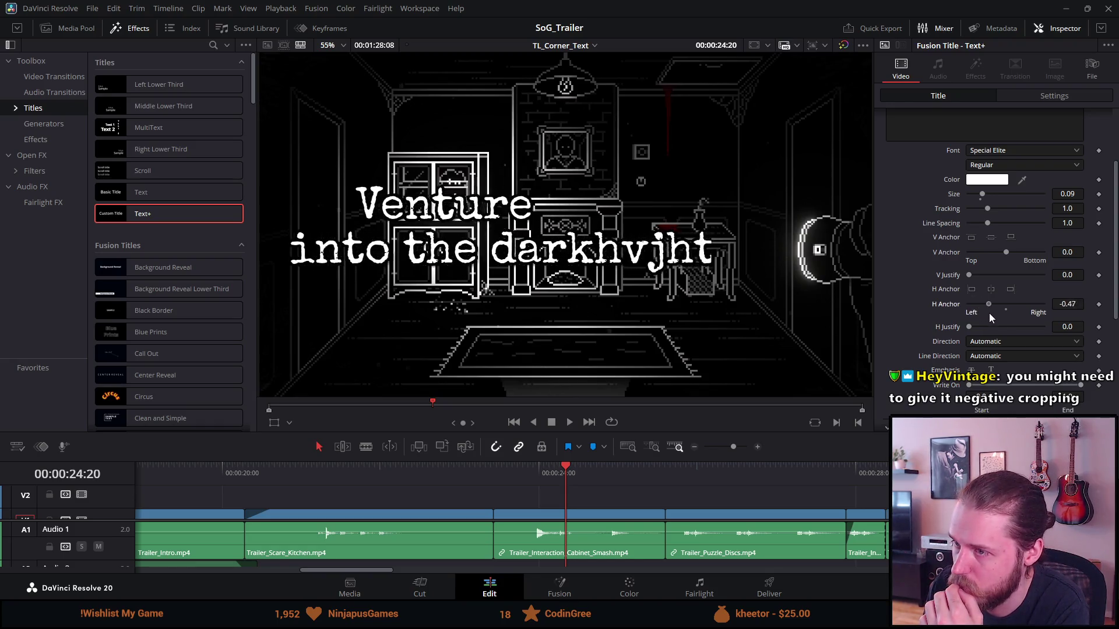
# Step: Shift H Anchor toward centre, then undo back to a clean title anchored at -1.0
pyautogui.moveTo(978, 311); pyautogui.dragTo(1037, 328)
pyautogui.press('BackSpace')
pyautogui.press('BackSpace')
pyautogui.press('BackSpace')
pyautogui.press('BackSpace')
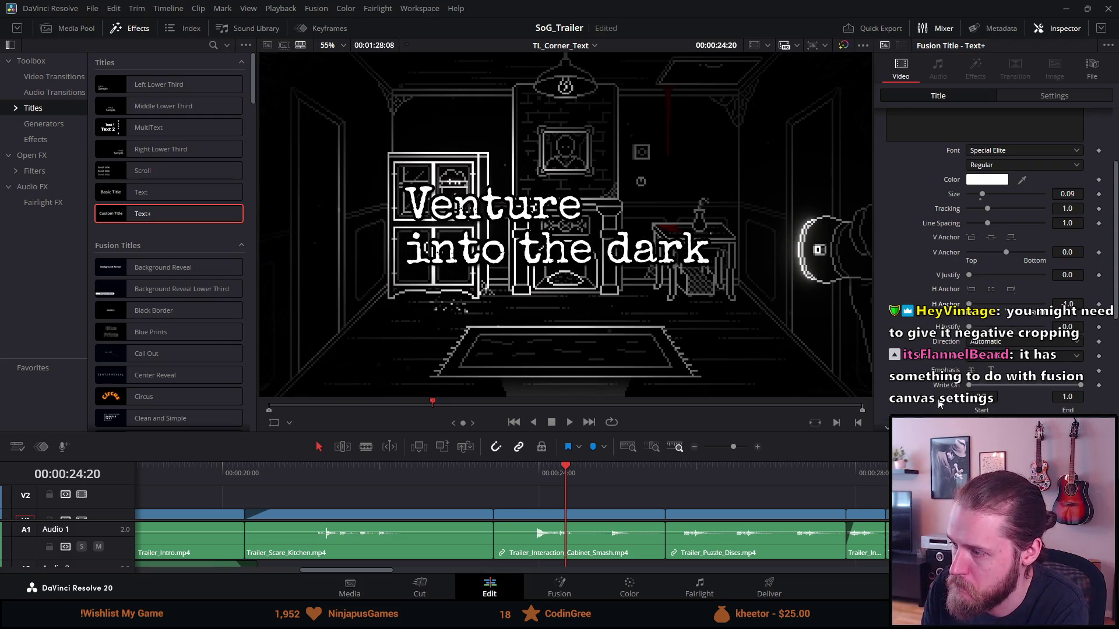
pyautogui.scroll(-3, 933, 396)
pyautogui.scroll(-2, 929, 391)
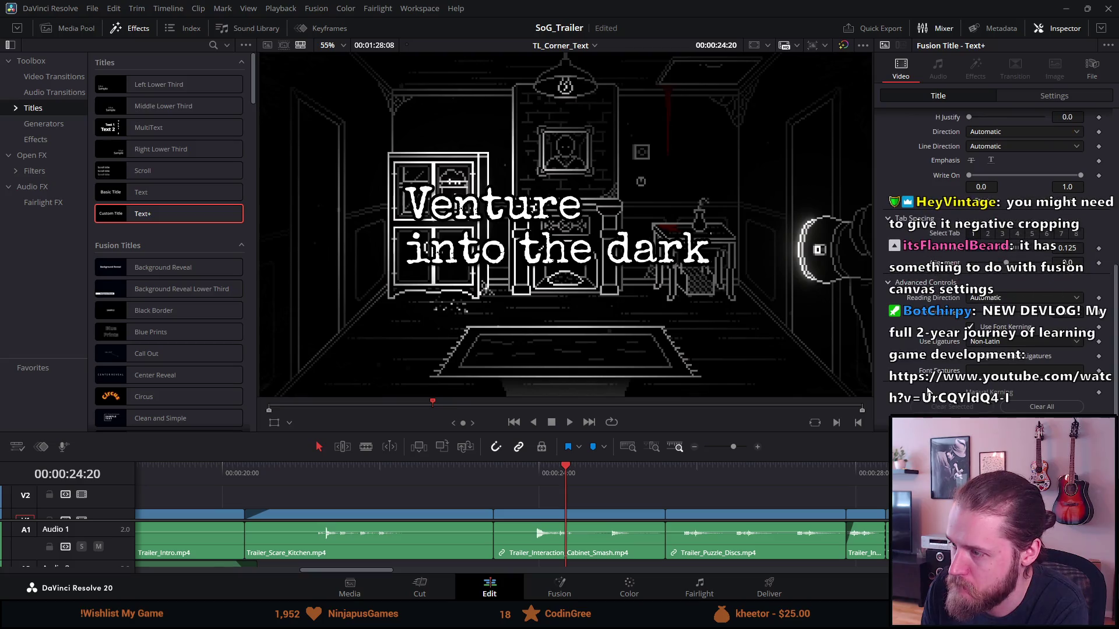
pyautogui.scroll(5, 928, 389)
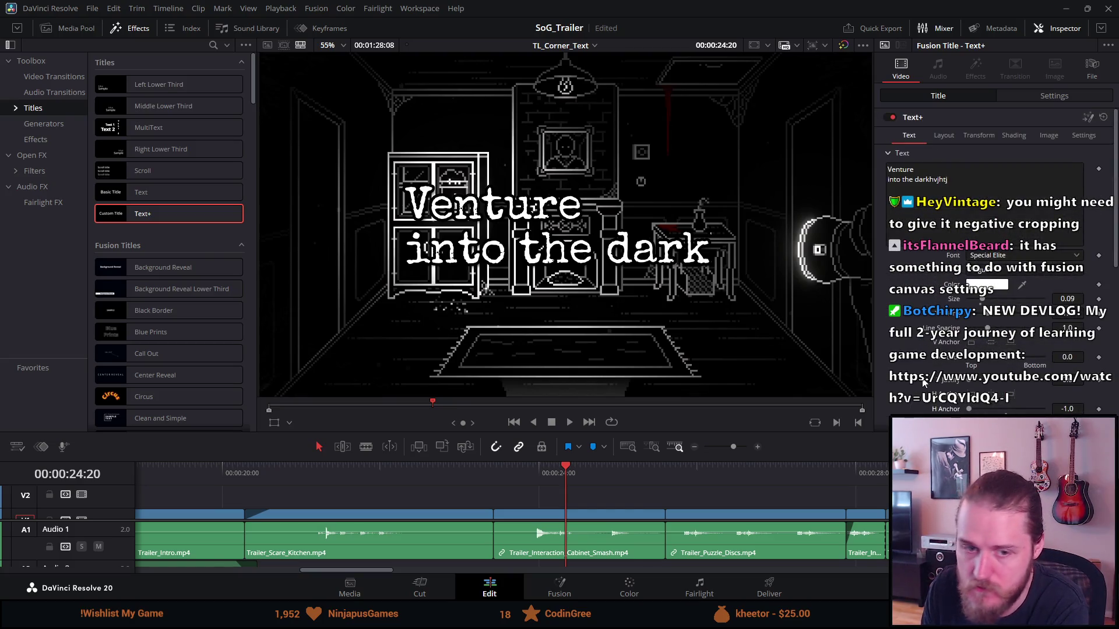
pyautogui.moveTo(166, 213)
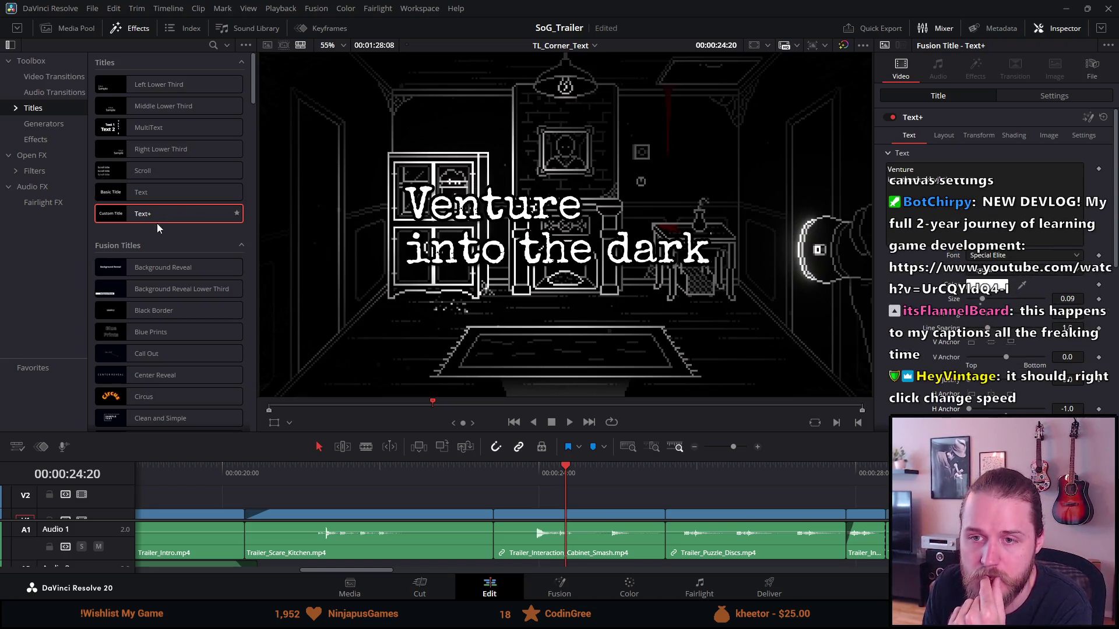
# Step: Add the Random Write On title from Effects > Titles to track V2
pyautogui.scroll(-5, 156, 289)
pyautogui.scroll(-3, 158, 290)
pyautogui.scroll(-3, 159, 290)
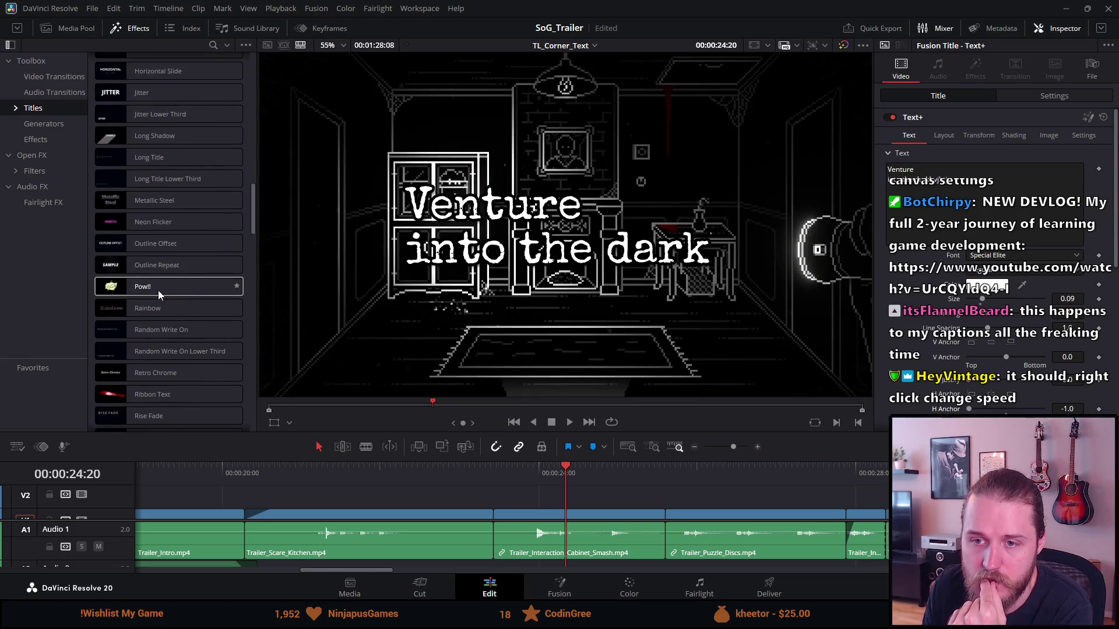
pyautogui.moveTo(176, 331); pyautogui.dragTo(592, 494)
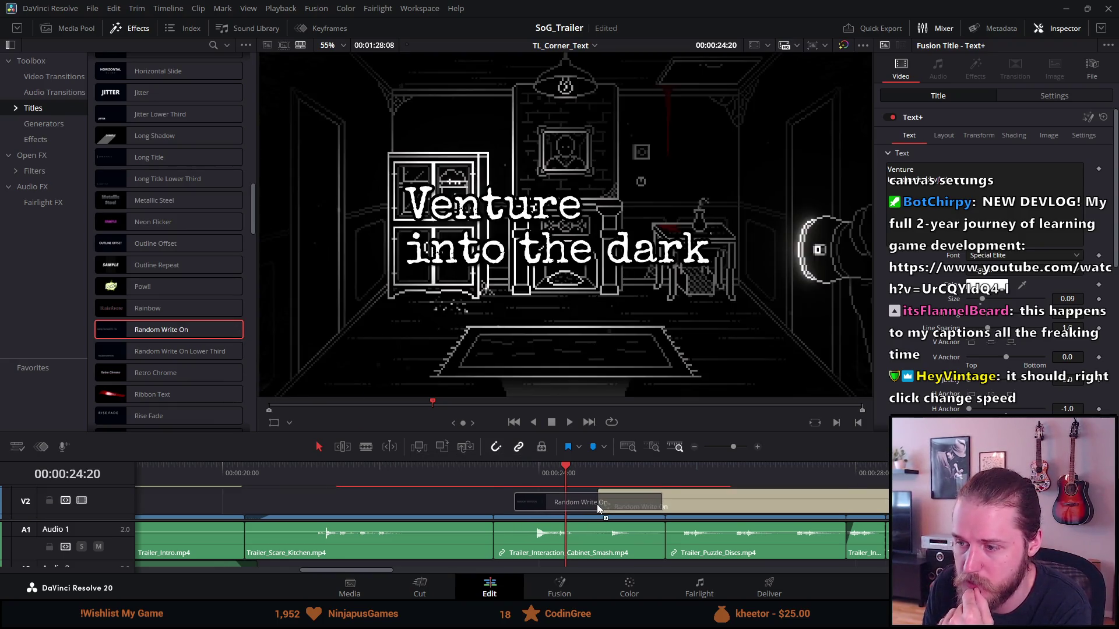
pyautogui.moveTo(592, 495); pyautogui.dragTo(597, 505)
pyautogui.click(744, 472)
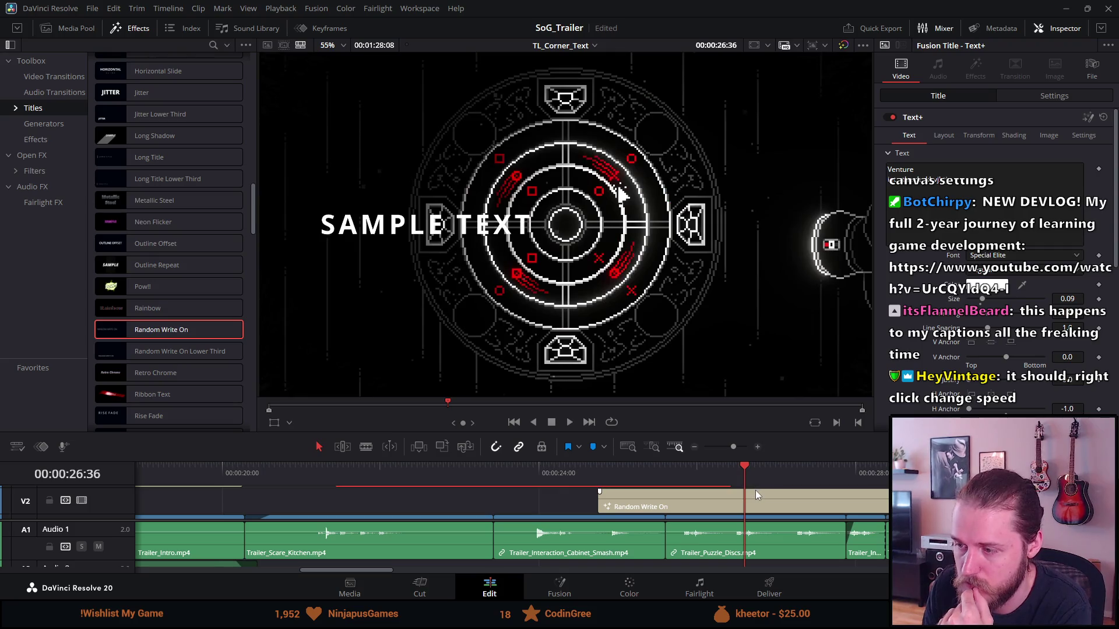
# Step: Cancel Change Clip Duration, keeping five seconds, and enlarge the timeline area
pyautogui.rightClick(755, 490)
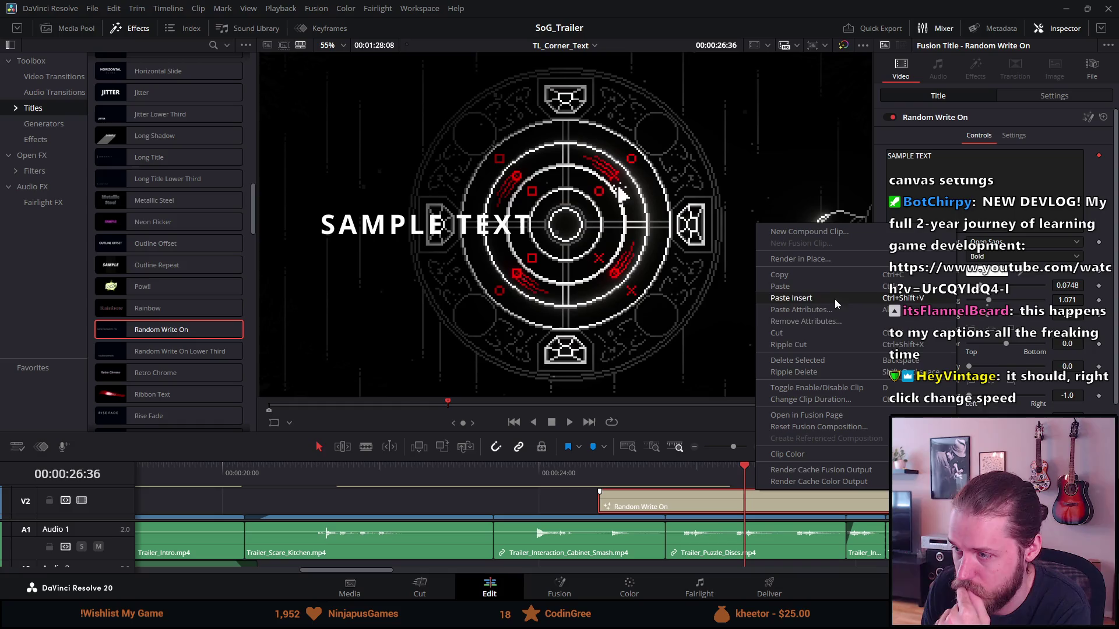
pyautogui.click(830, 402)
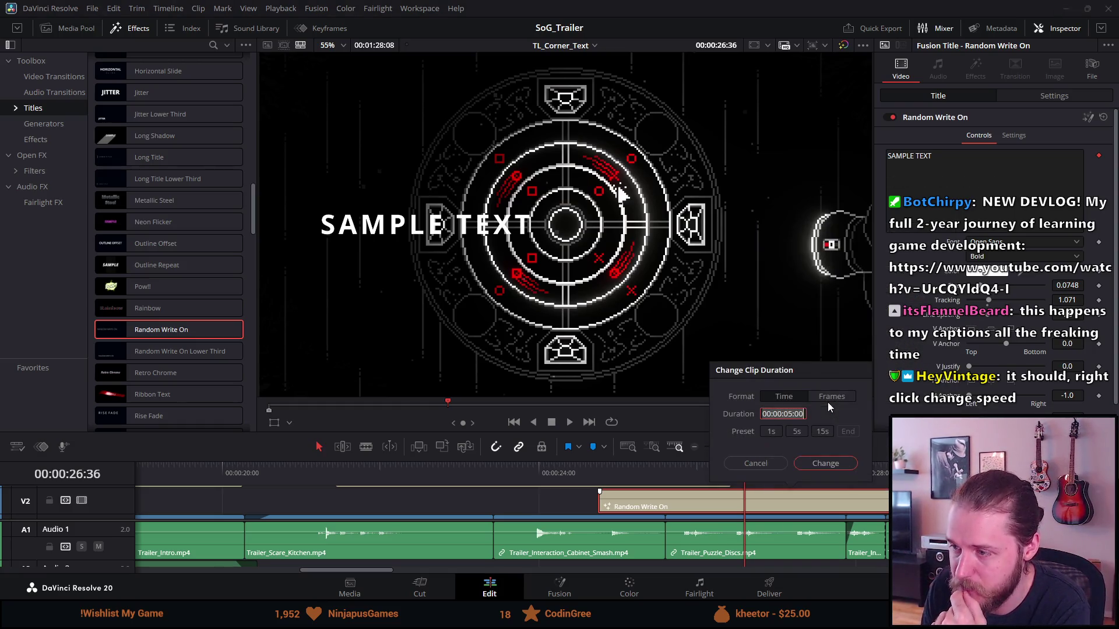
pyautogui.click(755, 463)
pyautogui.rightClick(778, 491)
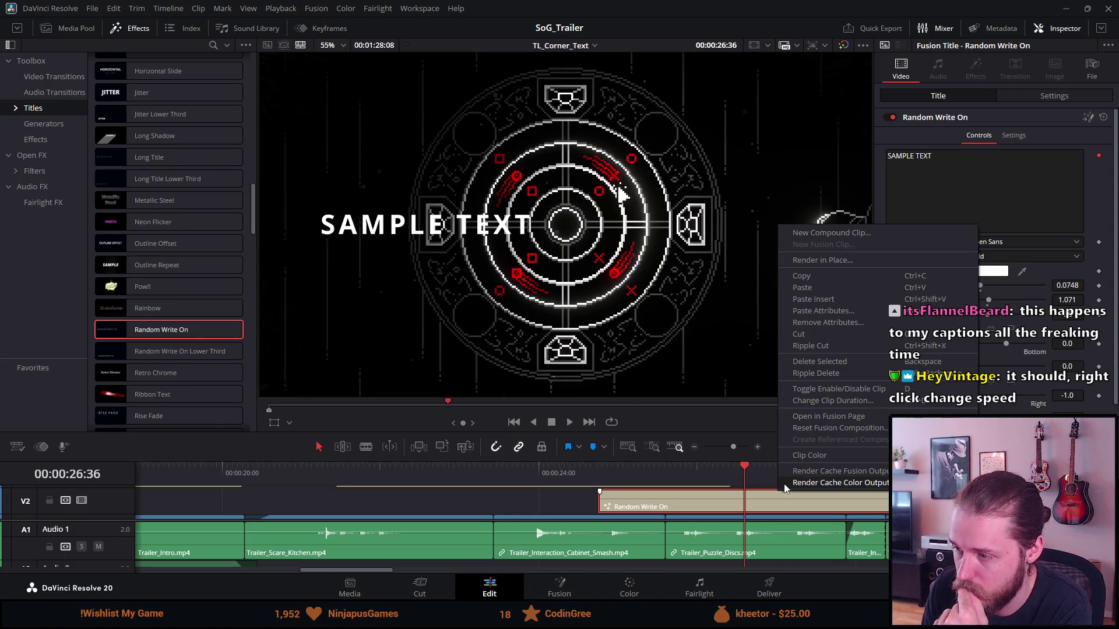
pyautogui.click(638, 458)
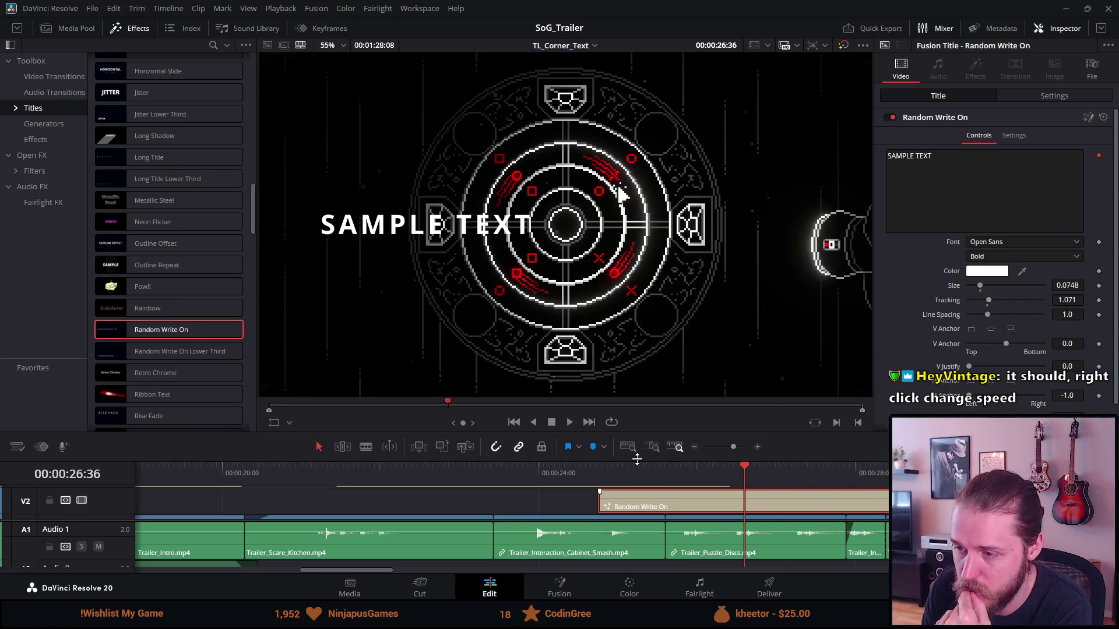
pyautogui.moveTo(670, 447); pyautogui.dragTo(675, 330)
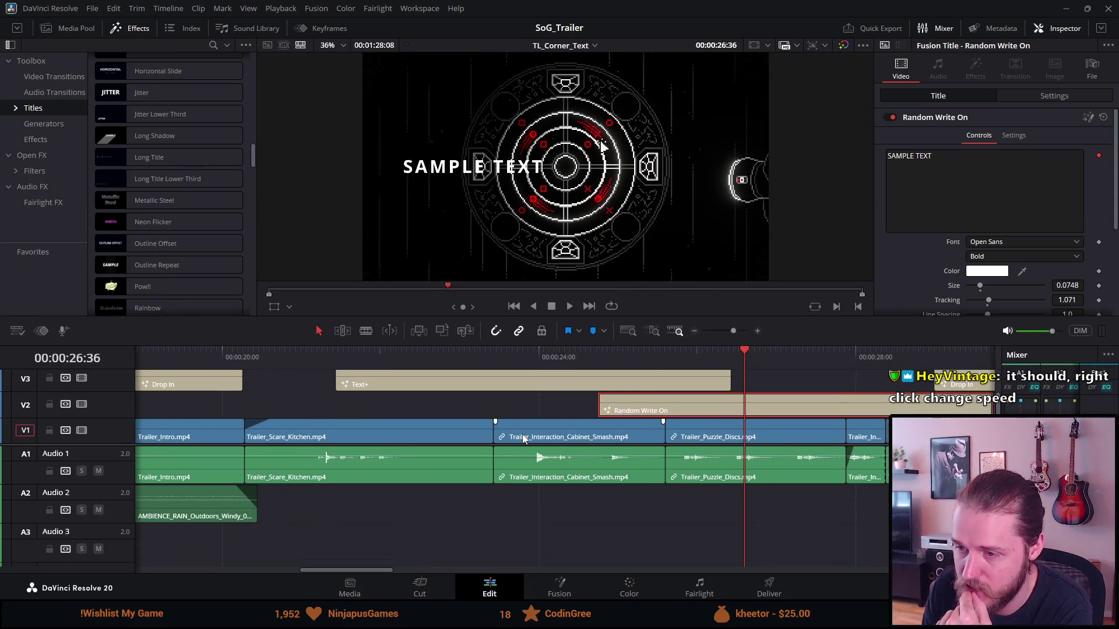
# Step: Check the trailer and Random Write On clip options, then open the title in Fusion
pyautogui.rightClick(524, 438)
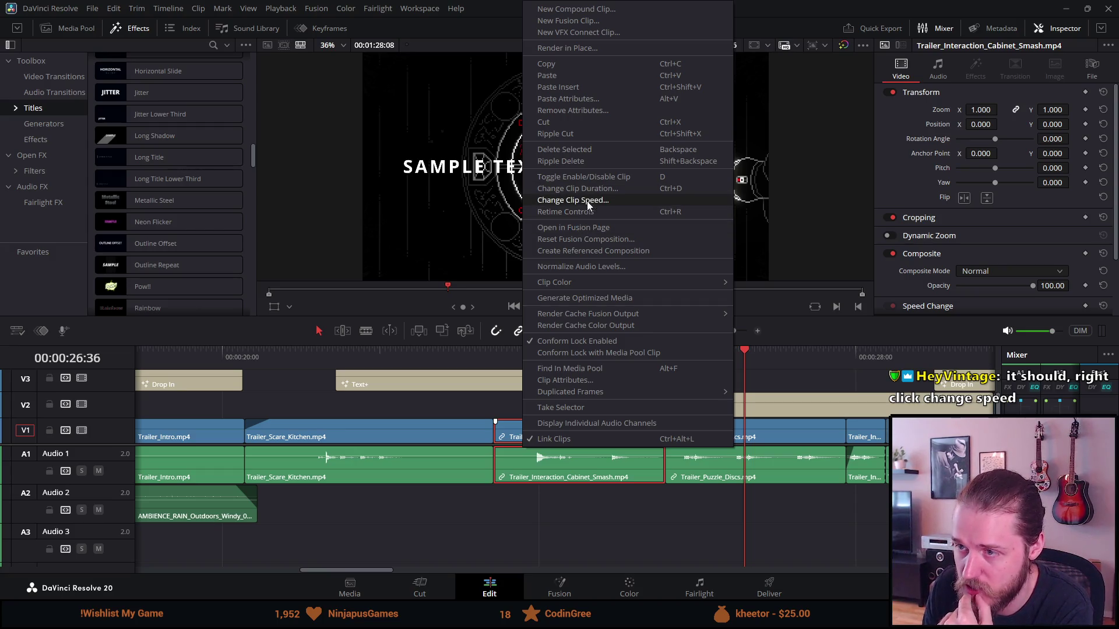
pyautogui.click(800, 390)
pyautogui.click(753, 409)
pyautogui.rightClick(753, 409)
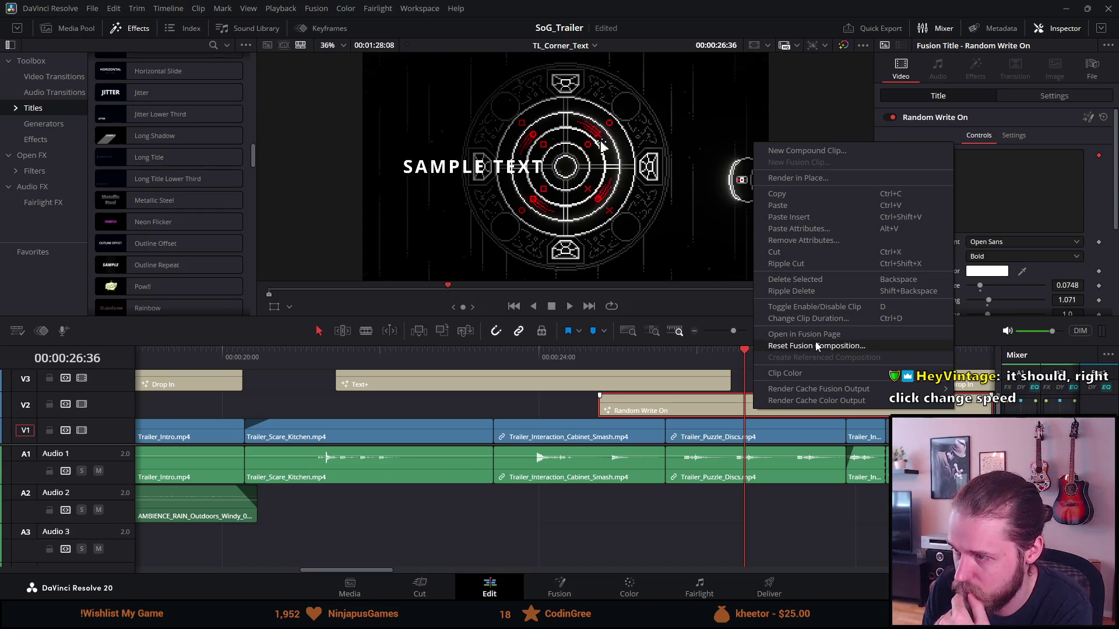
pyautogui.press('Escape')
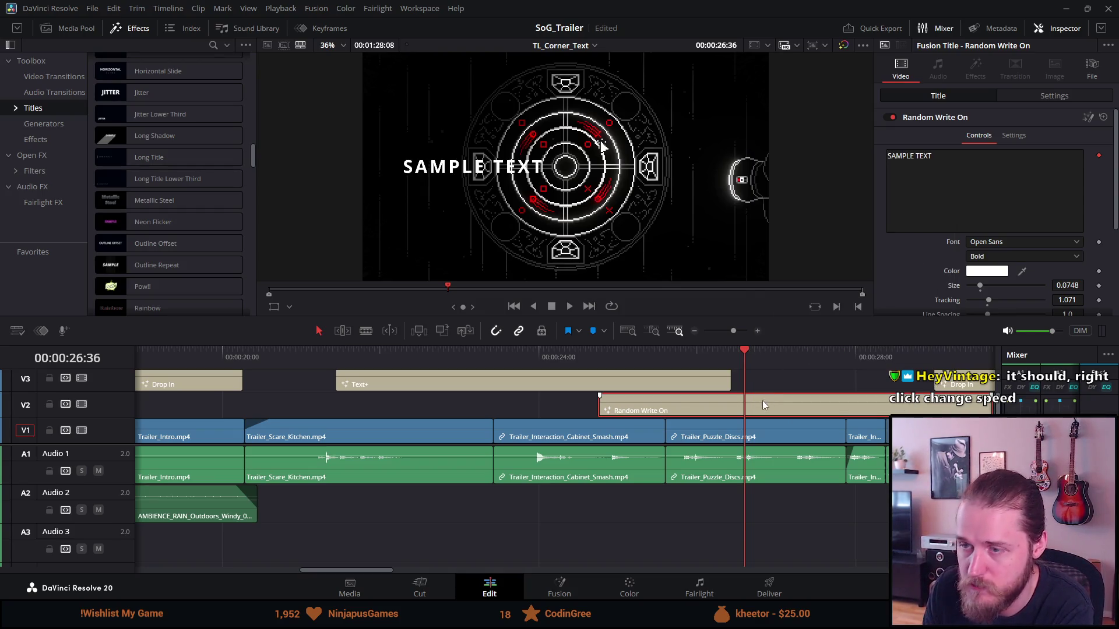
pyautogui.hotkey('shift', '5')
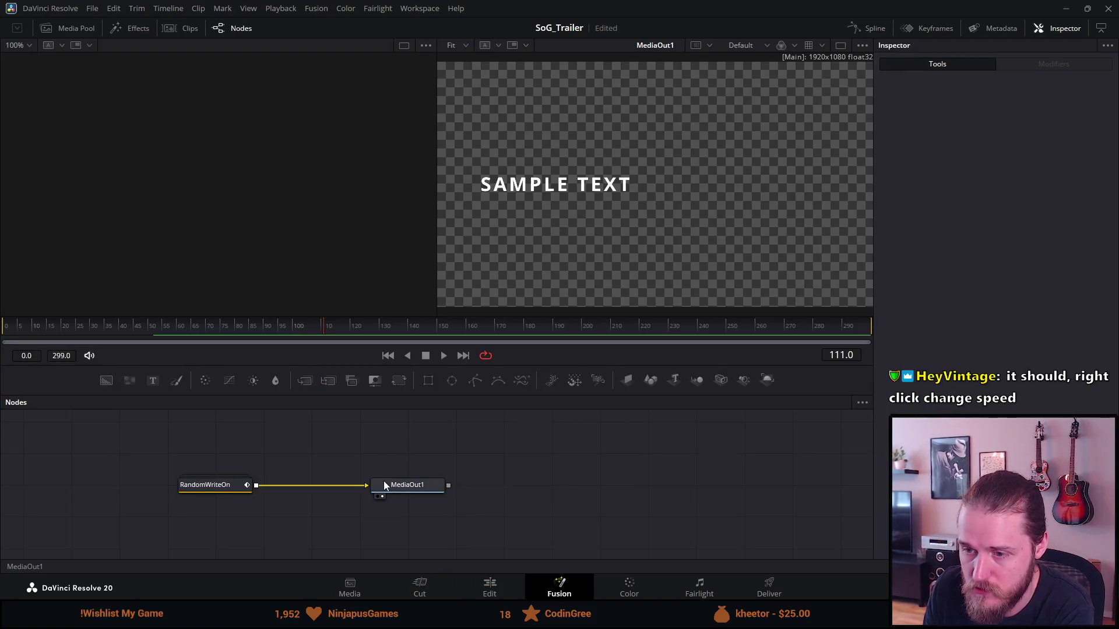
# Step: Inspect the MediaOut1 and RandomWriteOn nodes, then return to the Edit page
pyautogui.click(384, 486)
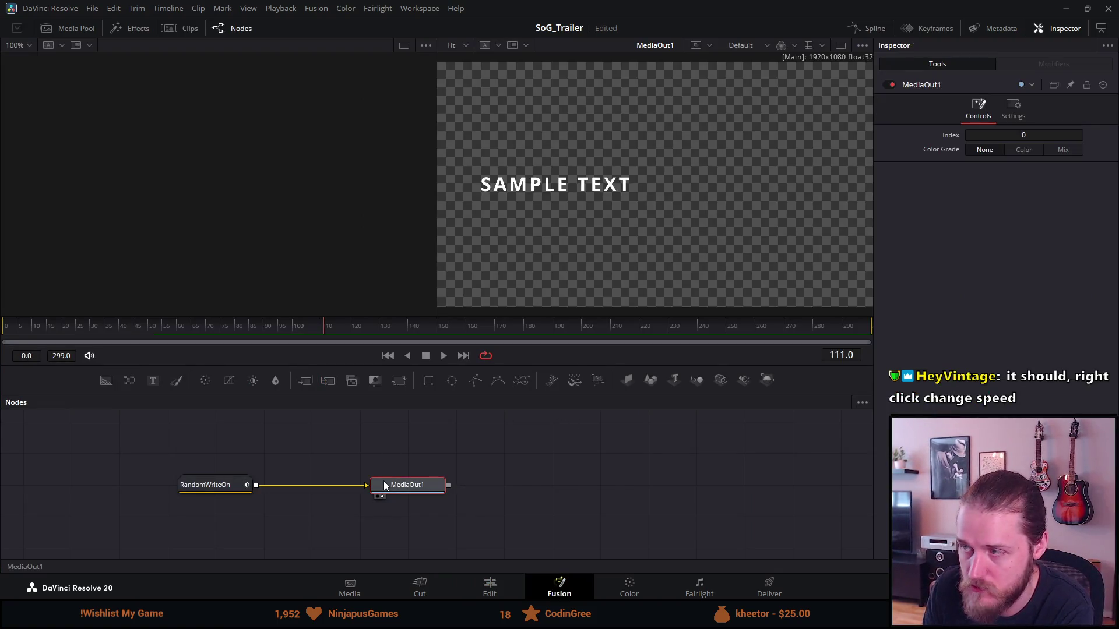
pyautogui.click(206, 486)
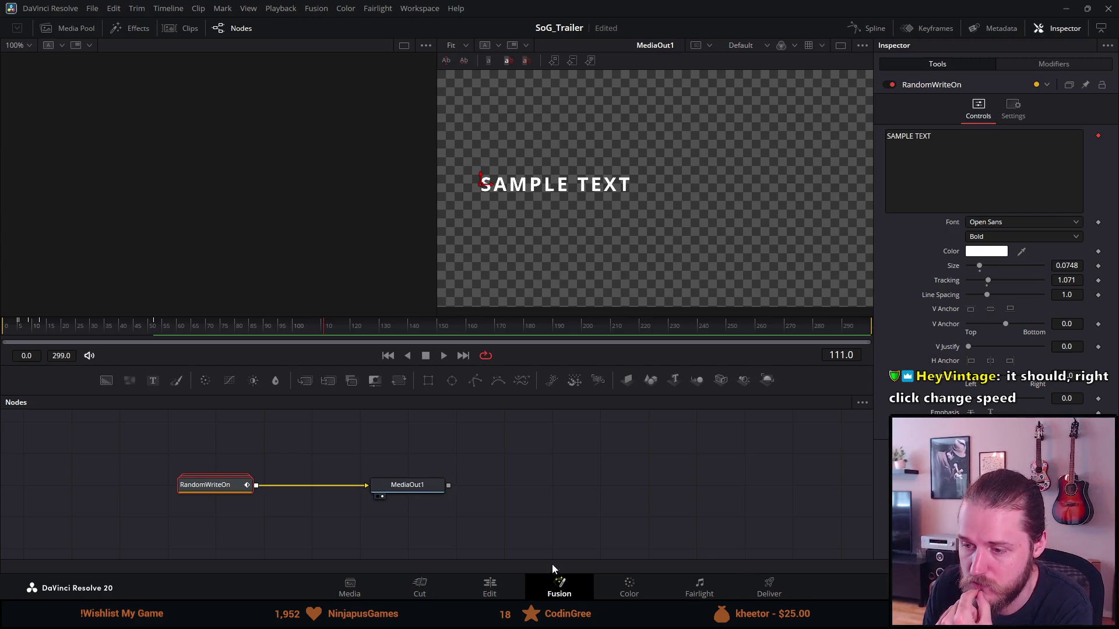
pyautogui.click(501, 594)
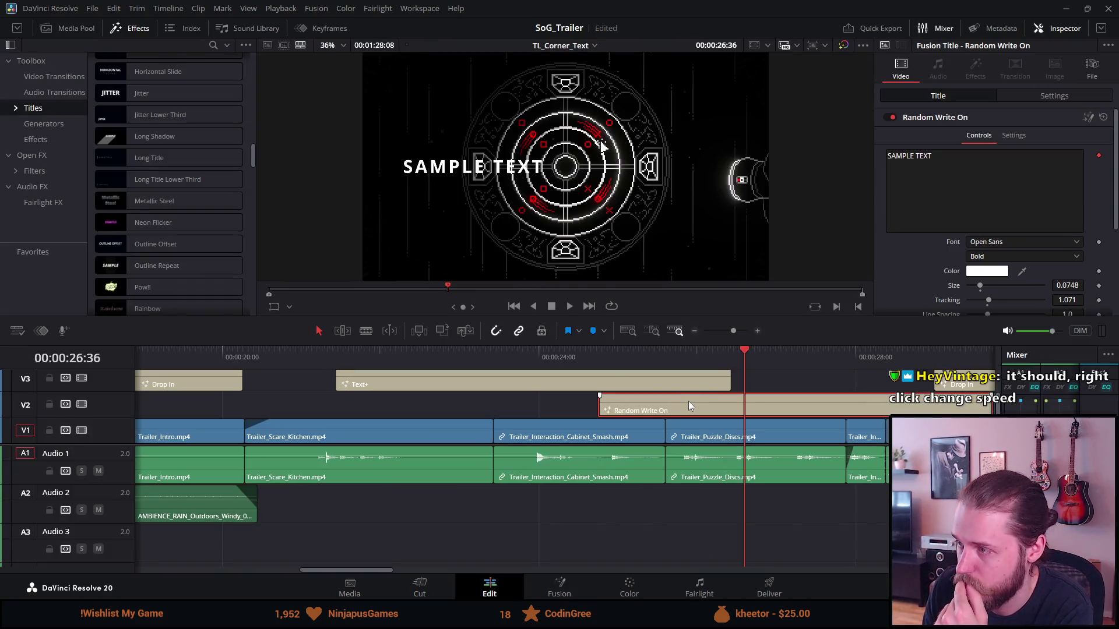
# Step: Delete the Random Write On clip from V2 and select the Text+ title
pyautogui.scroll(-5, 1029, 237)
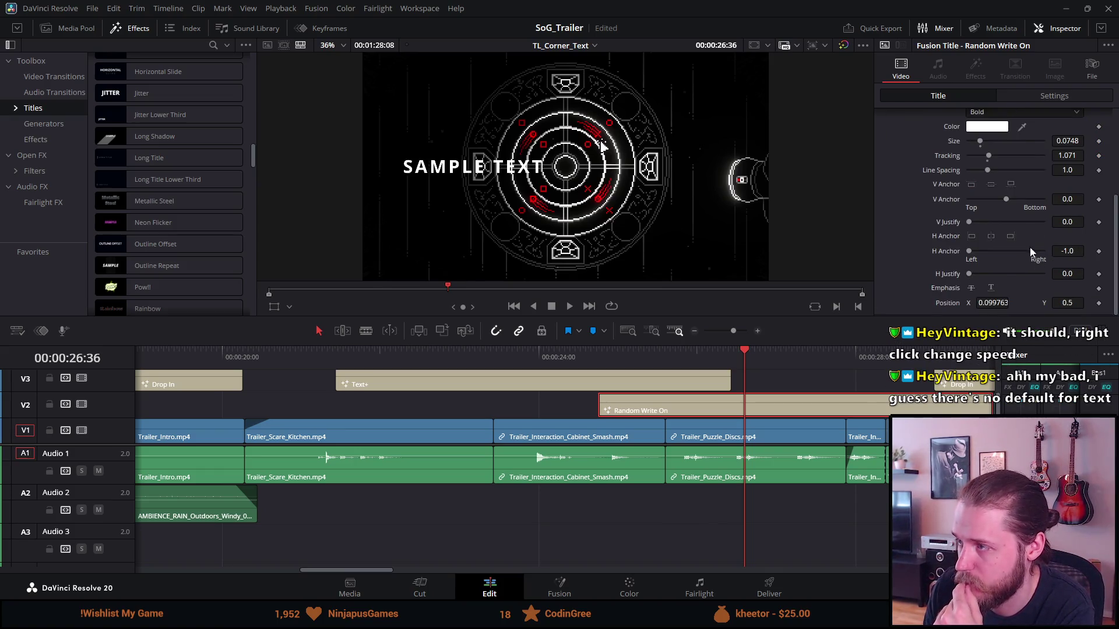
pyautogui.click(1049, 97)
pyautogui.click(962, 97)
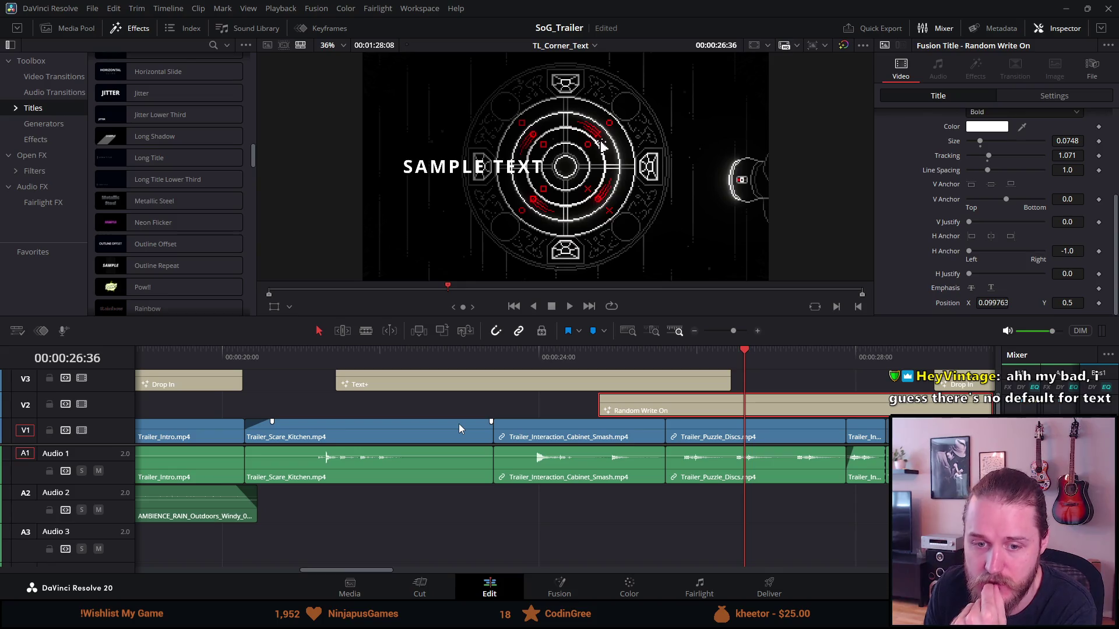
pyautogui.moveTo(657, 409)
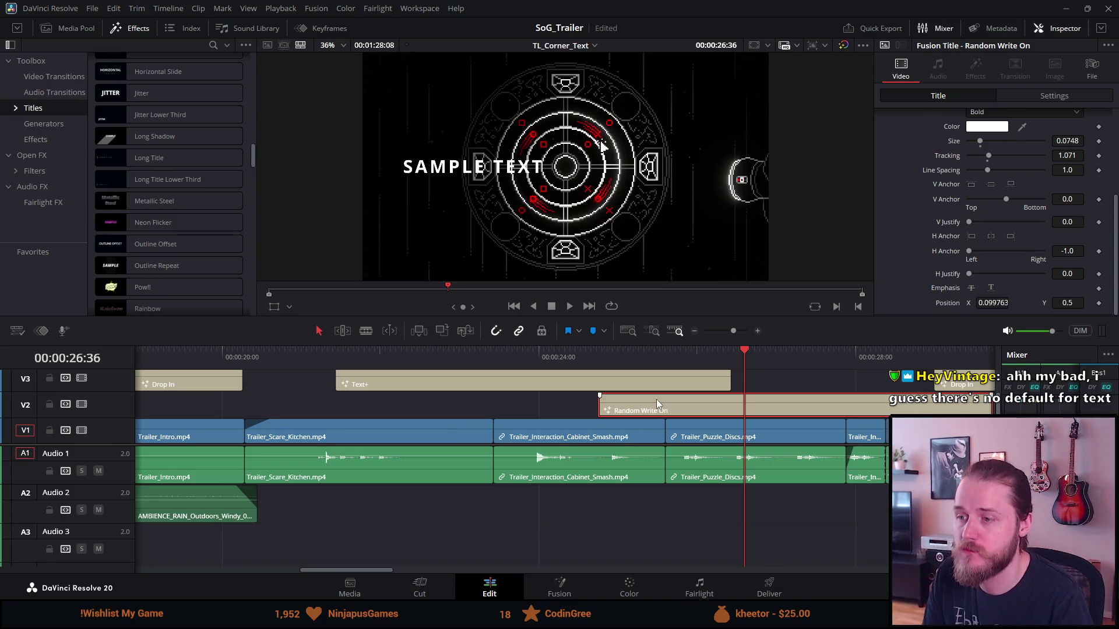
pyautogui.press('Delete')
pyautogui.click(652, 384)
pyautogui.click(636, 362)
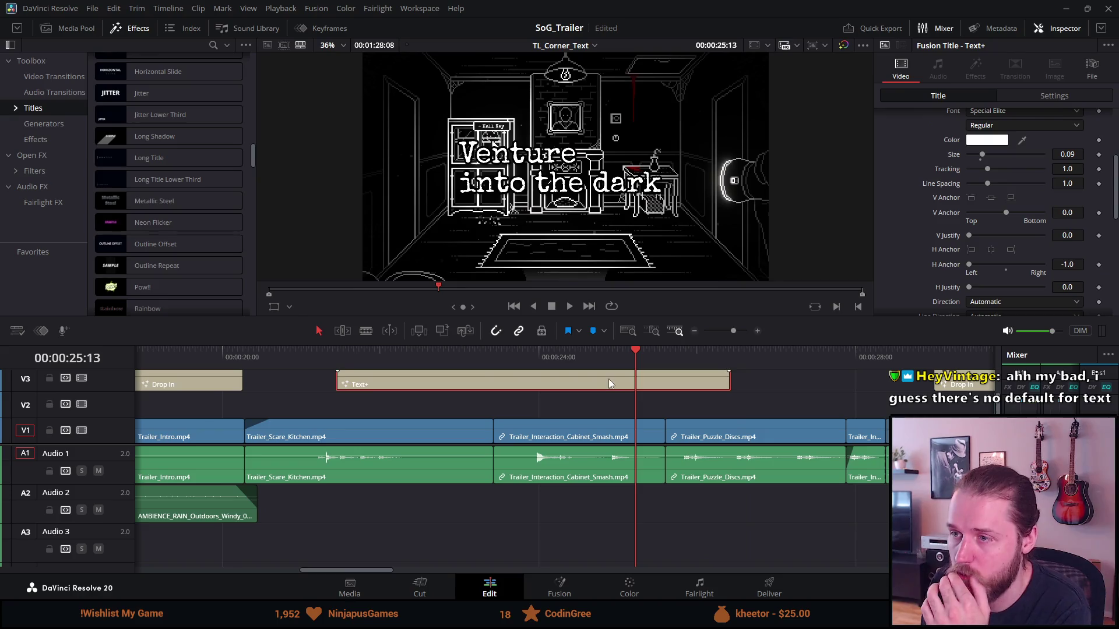
# Step: Enable Cropping in the Text+ title's Settings tab
pyautogui.click(1070, 96)
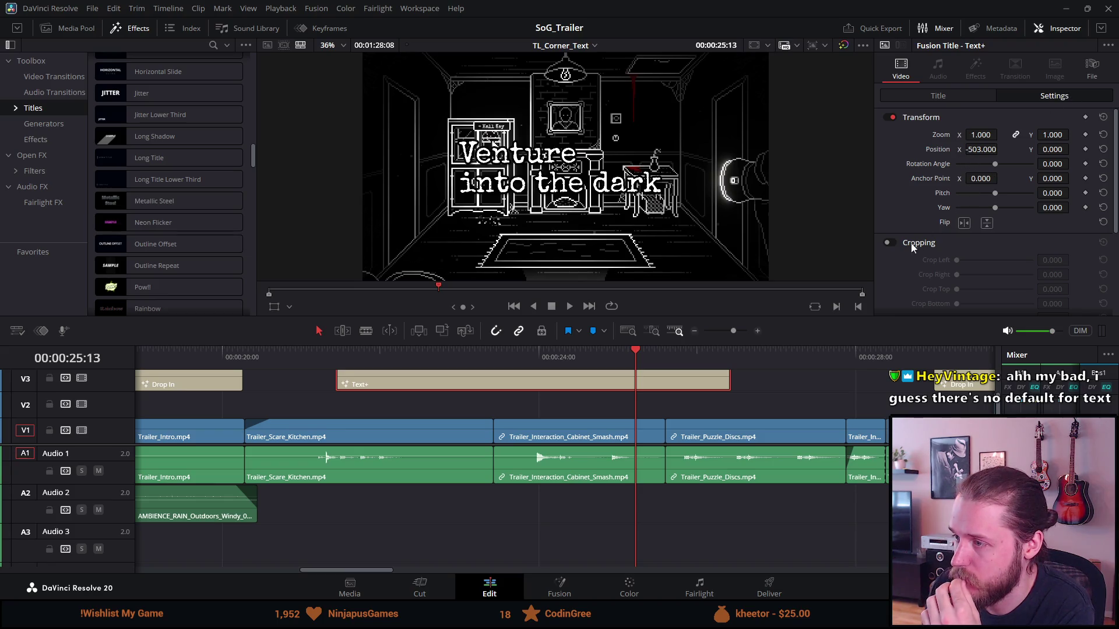
pyautogui.click(889, 242)
pyautogui.click(913, 96)
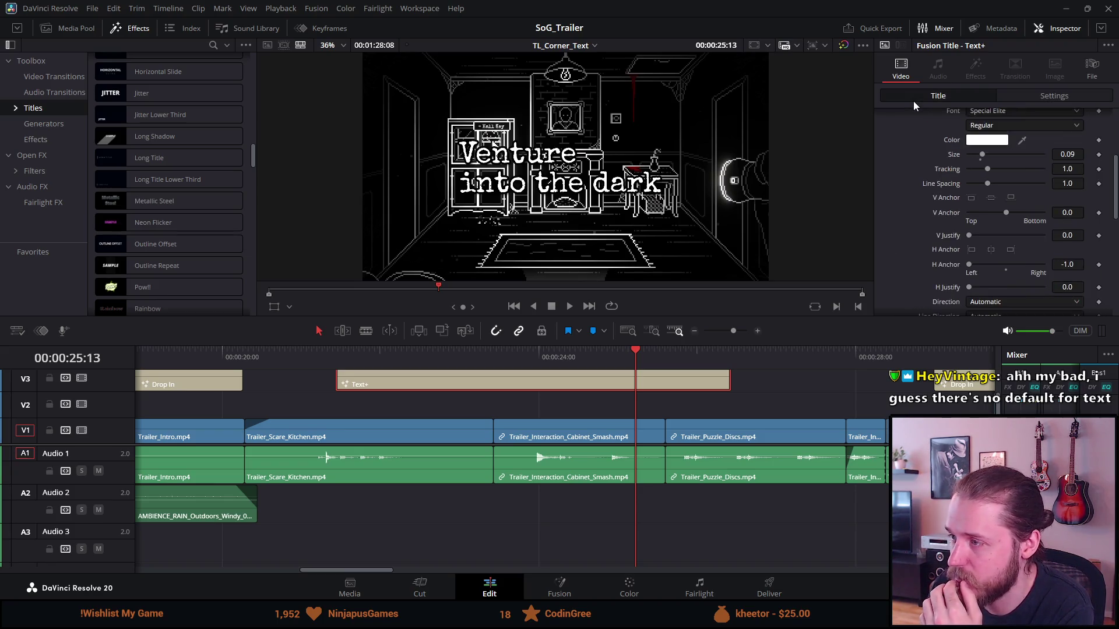
pyautogui.click(1036, 95)
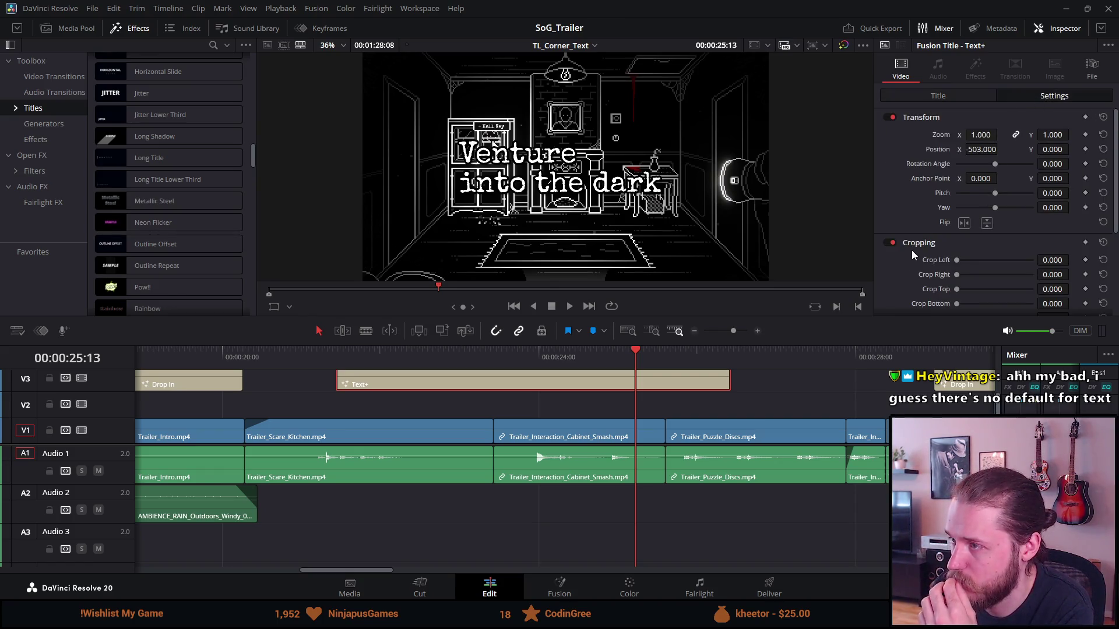
pyautogui.scroll(-1, 911, 255)
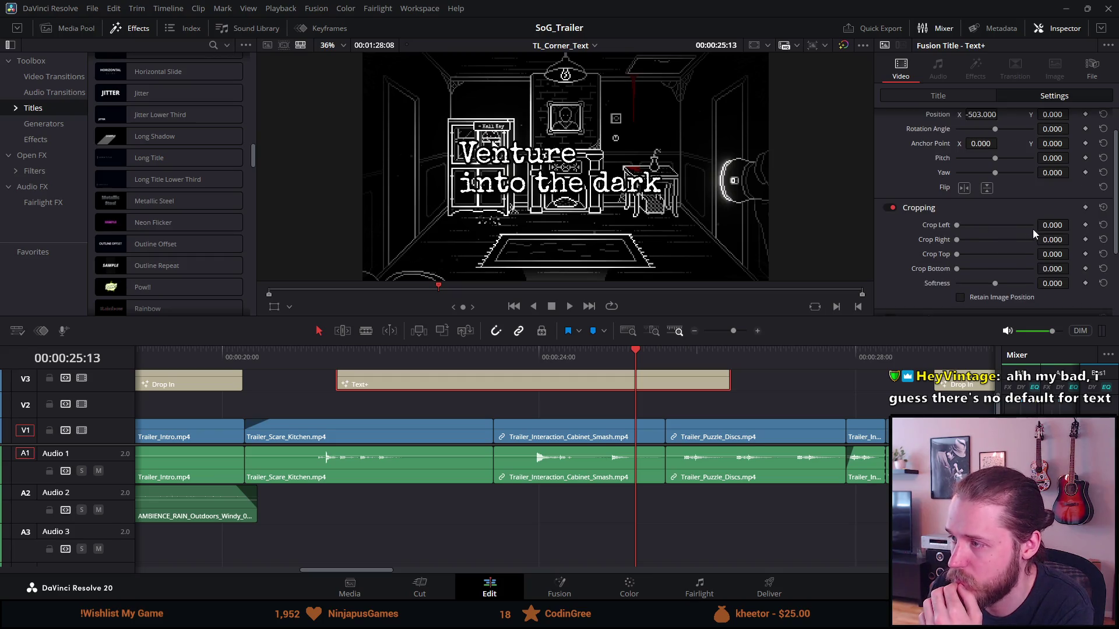
# Step: Enter -5 for Crop Left, which clamps to 0, and review the settings
pyautogui.click(1057, 225)
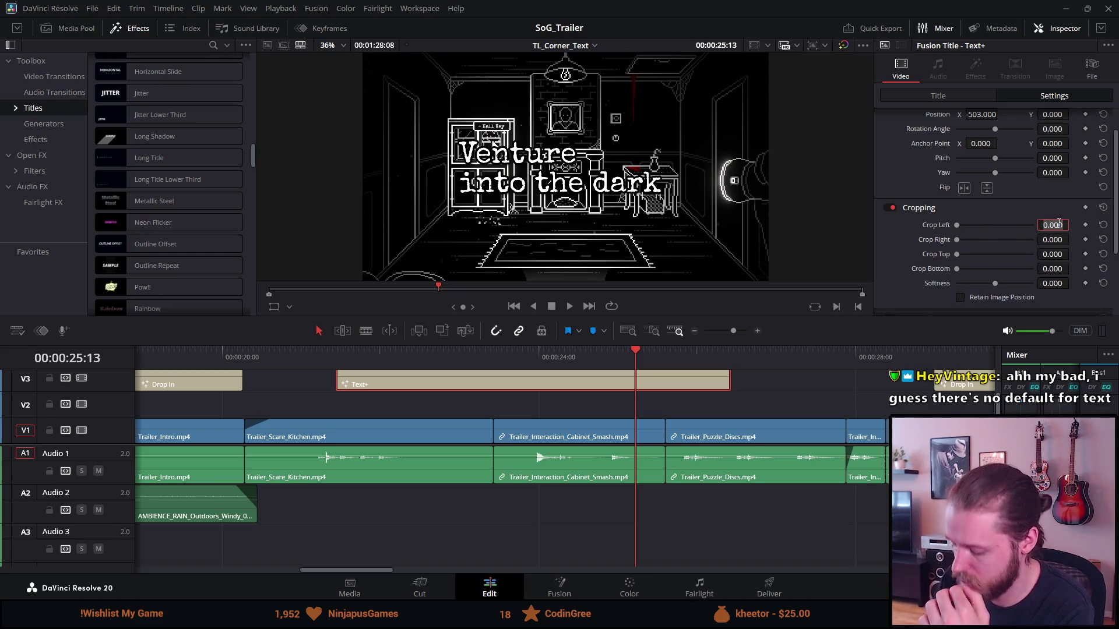
pyautogui.write('-5')
pyautogui.press('Return')
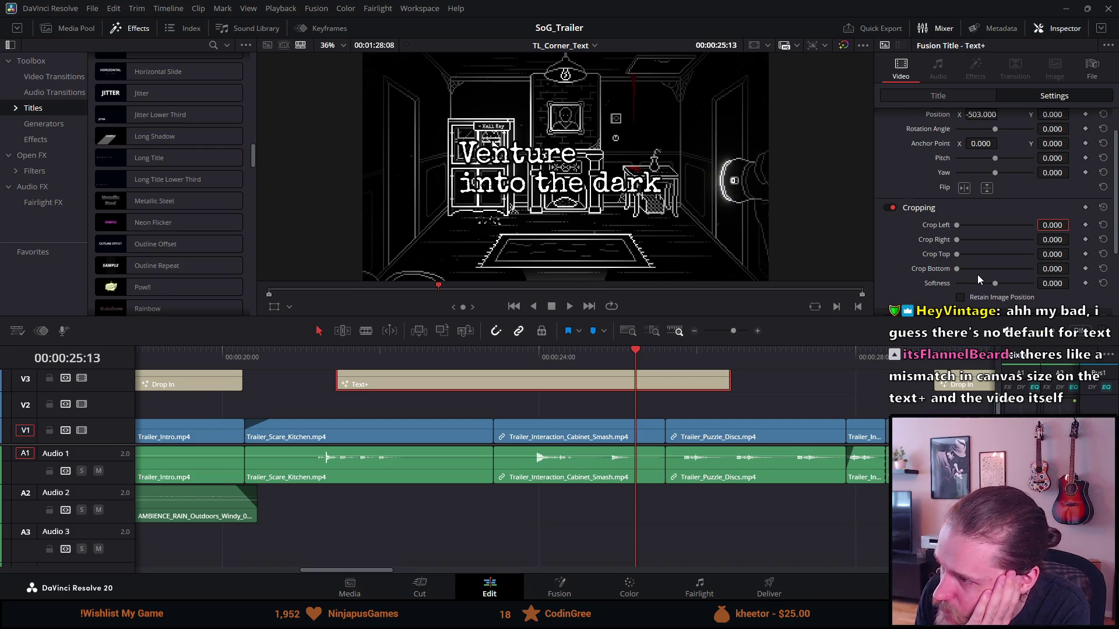
pyautogui.scroll(-3, 977, 275)
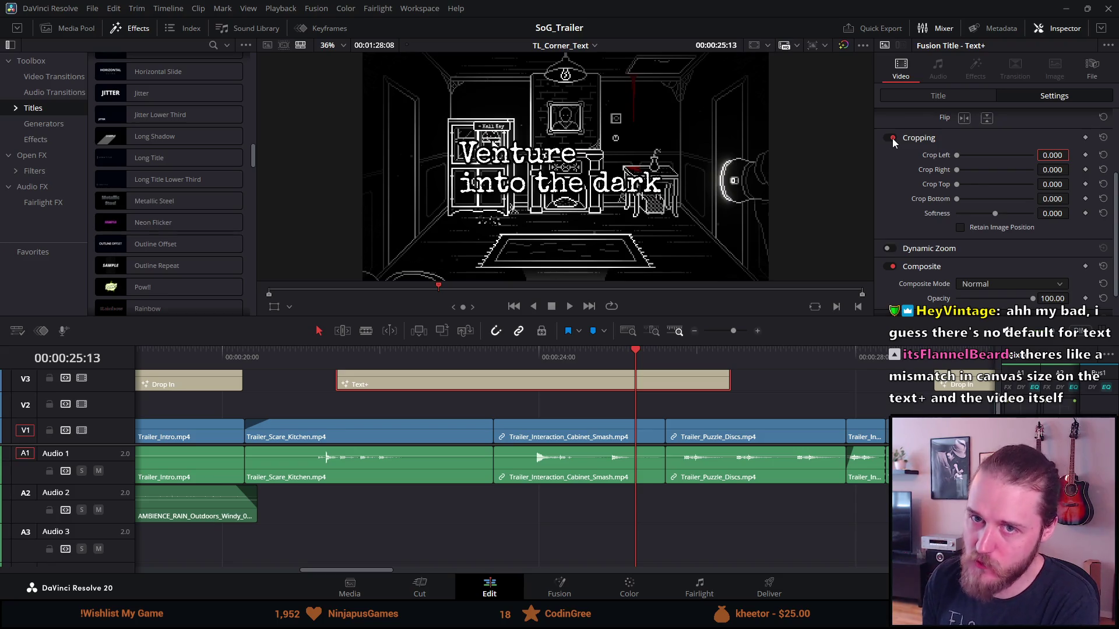
pyautogui.scroll(6, 105, 140)
pyautogui.scroll(10, 105, 136)
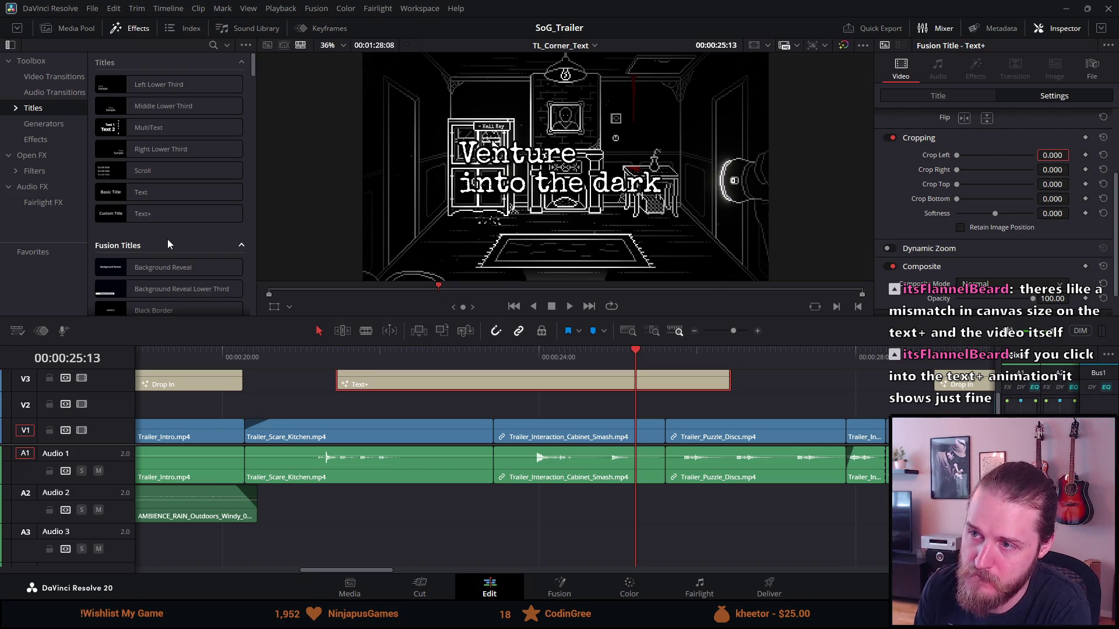
pyautogui.scroll(1, 1004, 208)
pyautogui.scroll(1, 1004, 207)
pyautogui.scroll(1, 1002, 205)
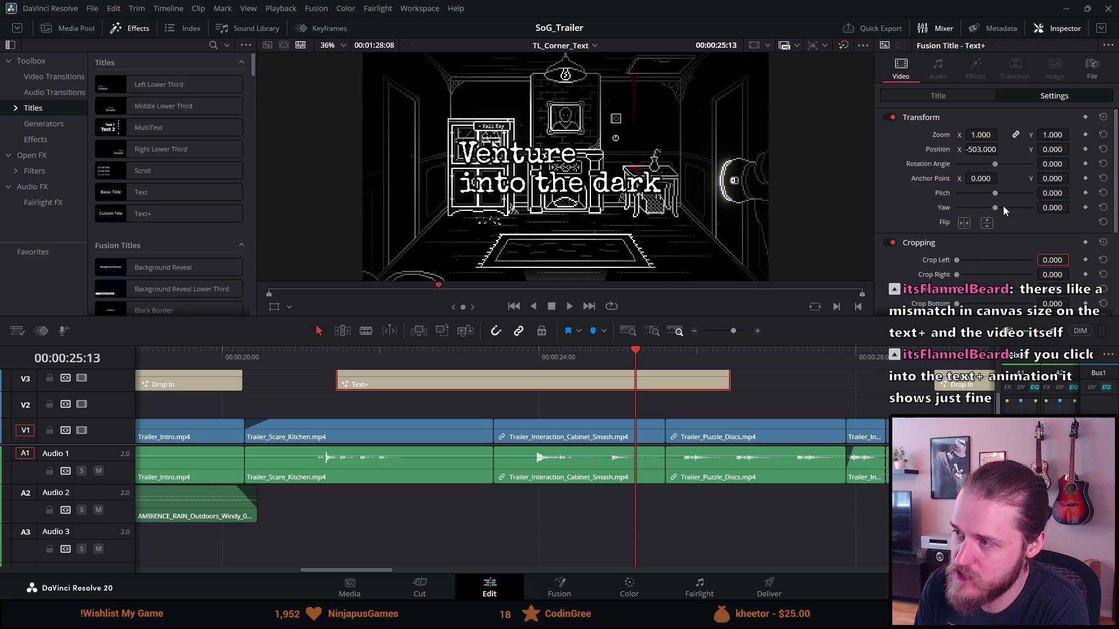
# Step: Select the stray letters after 'dark', then drag text Size down to about 0.059
pyautogui.click(940, 98)
pyautogui.click(968, 190)
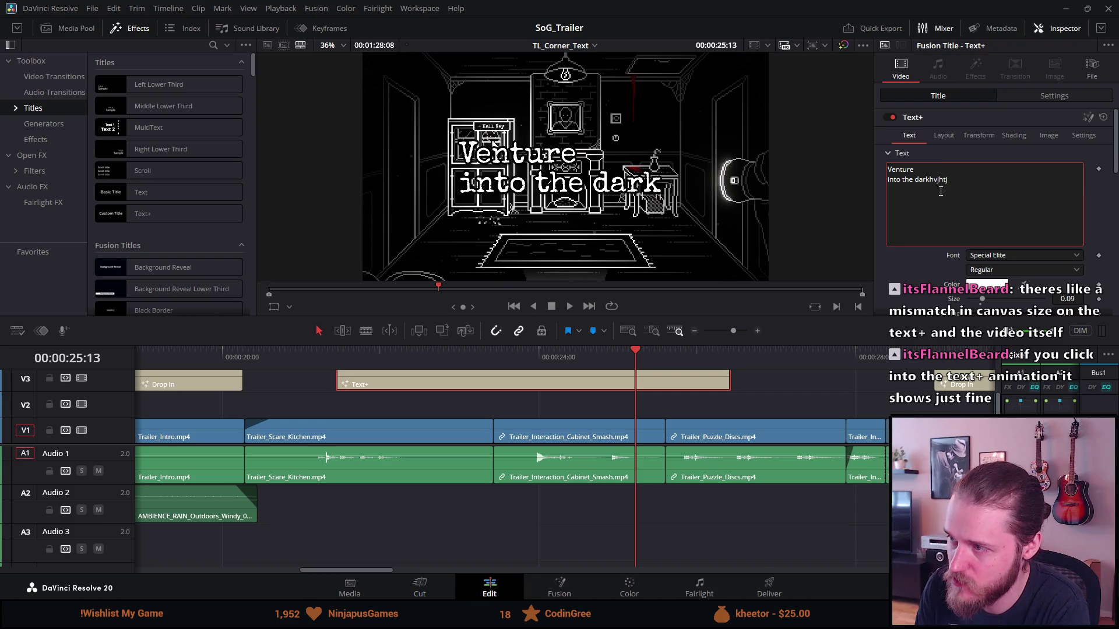
pyautogui.moveTo(931, 181); pyautogui.dragTo(949, 180)
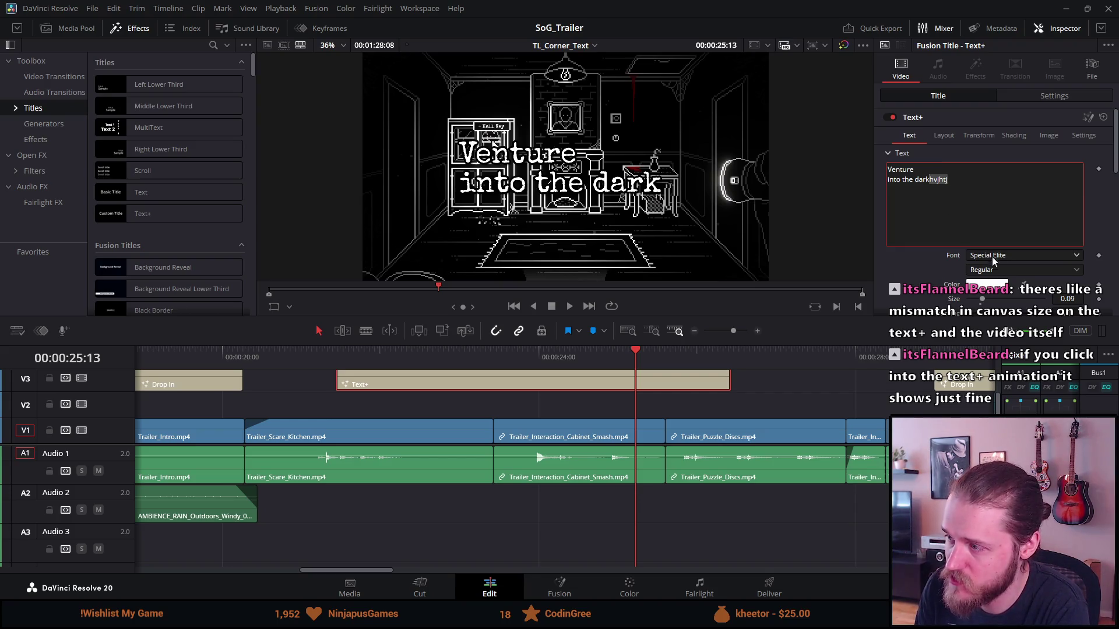
pyautogui.click(982, 300)
pyautogui.moveTo(982, 300); pyautogui.dragTo(977, 300)
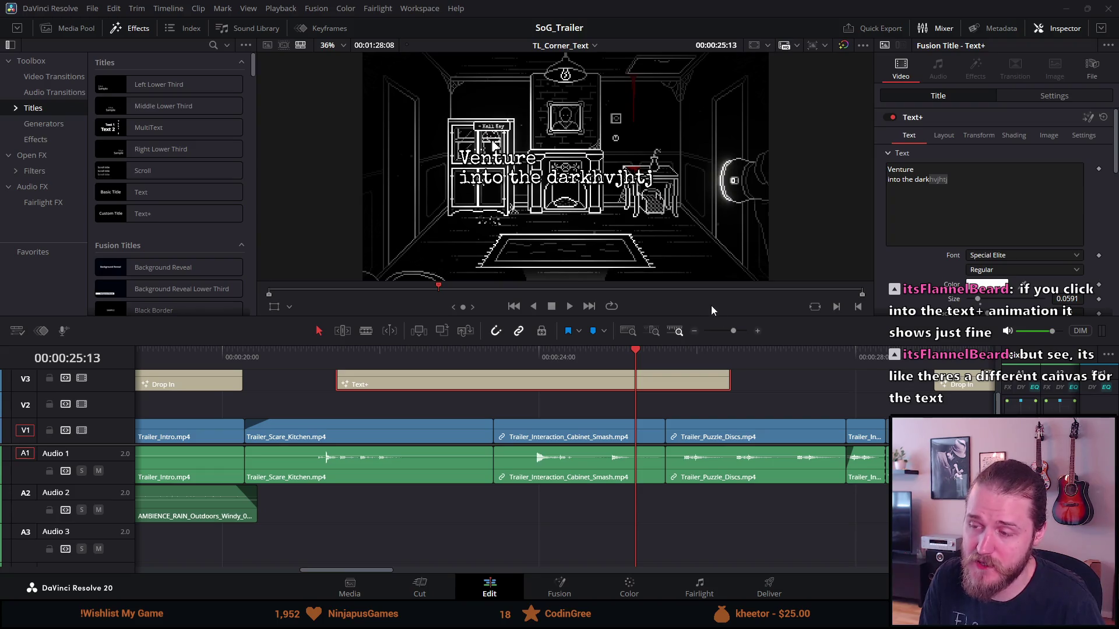
# Step: Move the playhead back to about 23:26 and enlarge the title's Zoom in Settings
pyautogui.moveTo(557, 353); pyautogui.dragTo(498, 357)
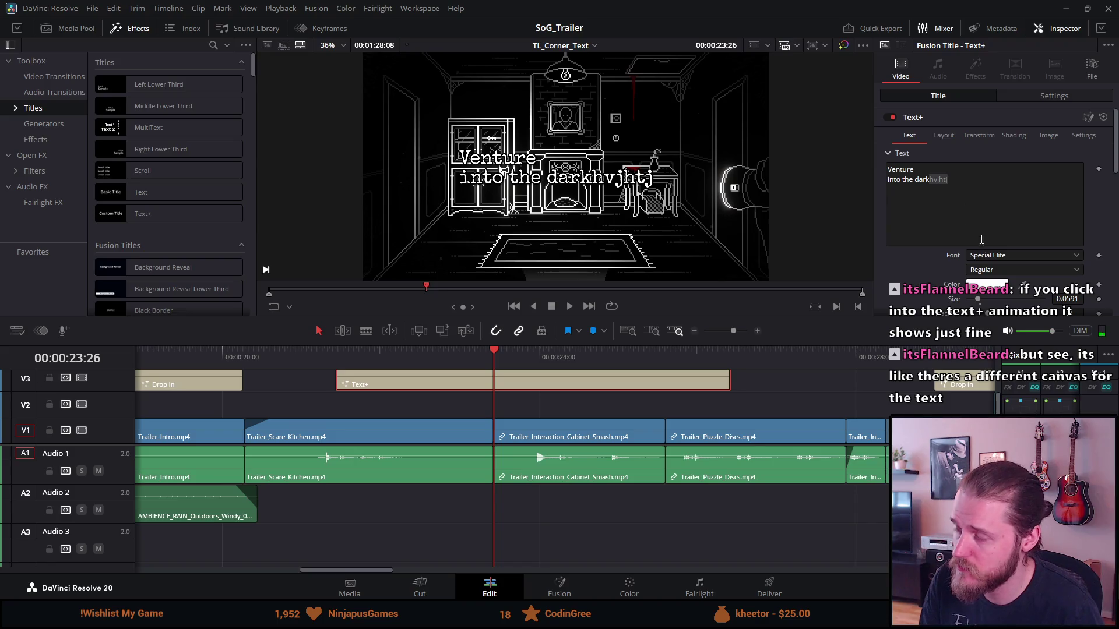
pyautogui.click(1019, 96)
pyautogui.moveTo(969, 135); pyautogui.dragTo(1043, 135)
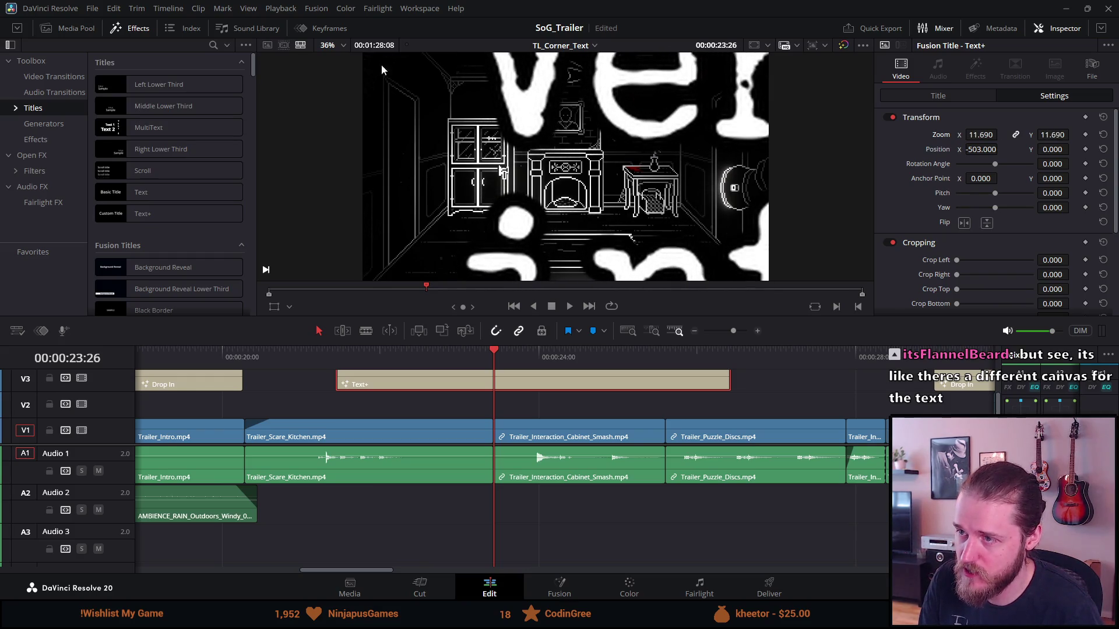
# Step: Set the title's text Size to 1.0
pyautogui.click(935, 94)
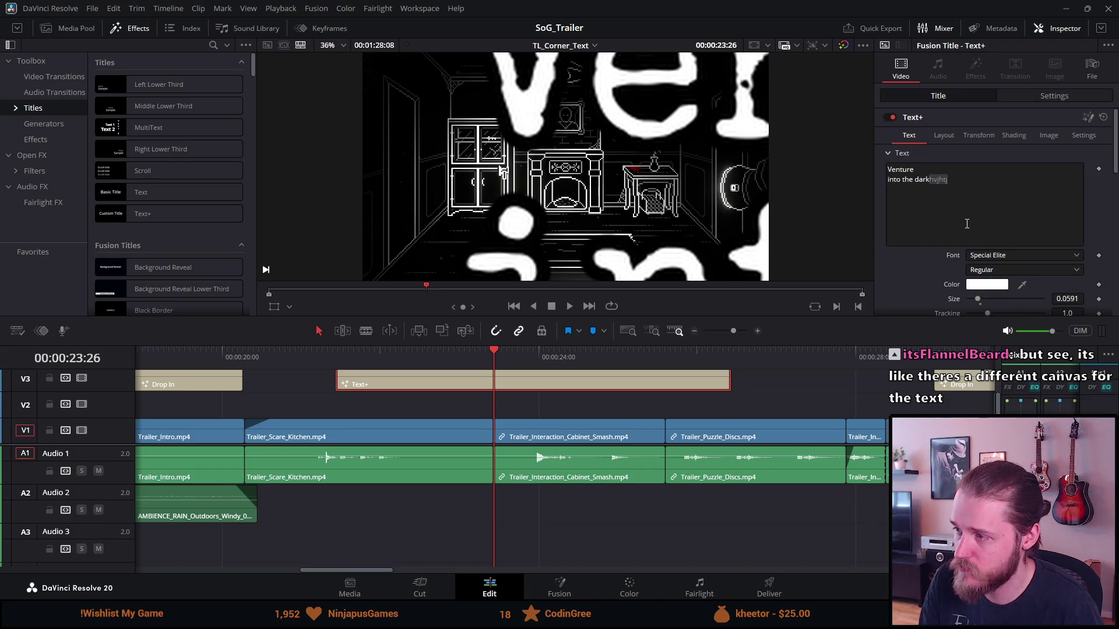
pyautogui.click(1059, 299)
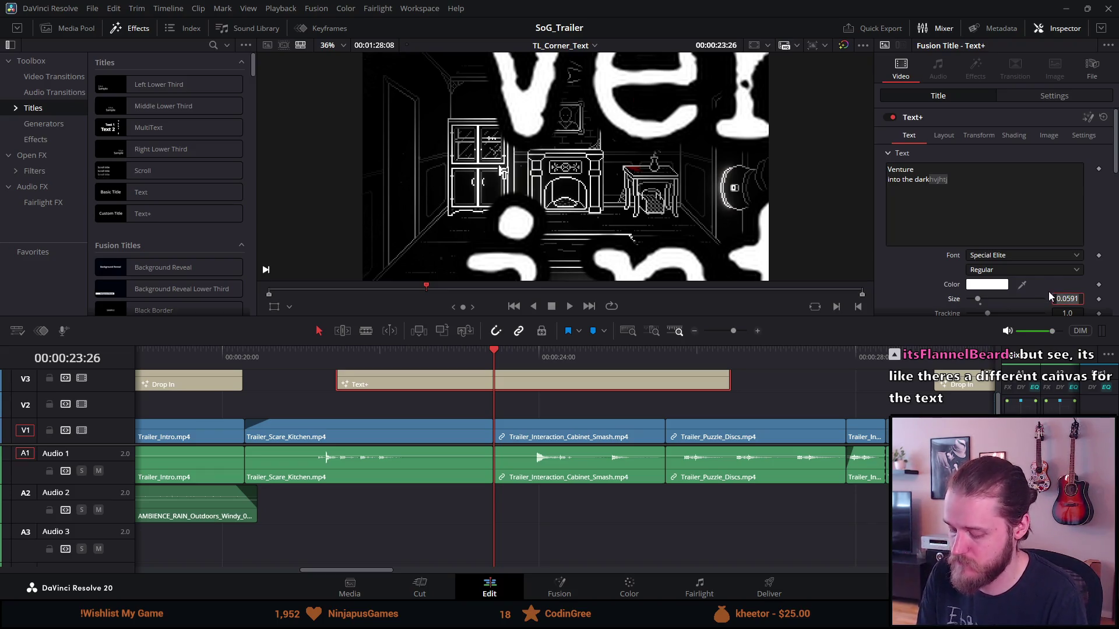
pyautogui.write('1')
pyautogui.press('Tab')
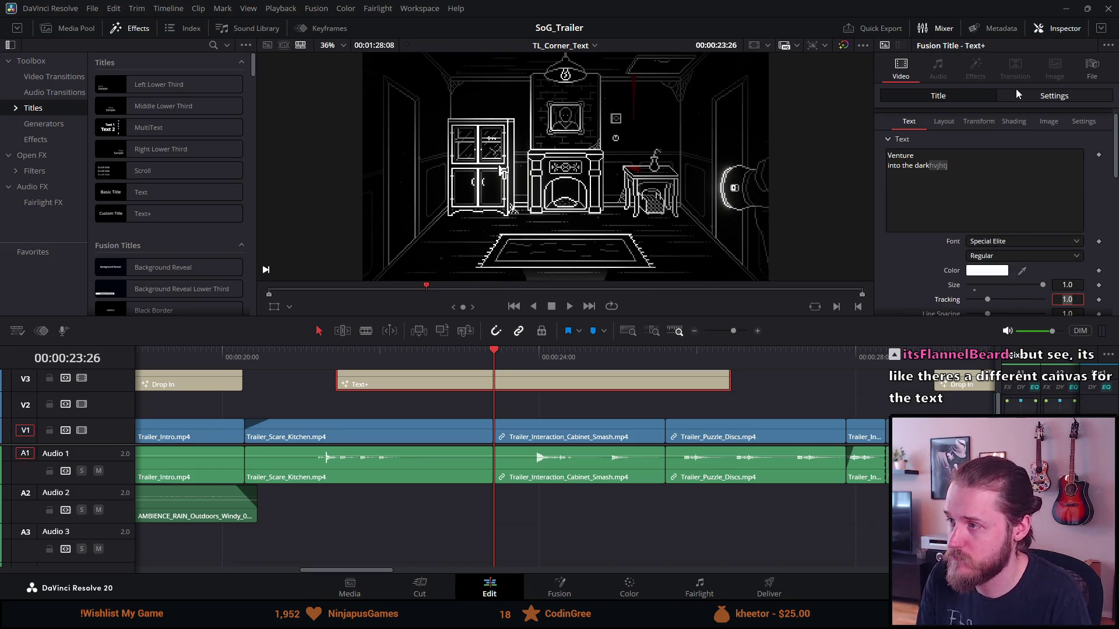
# Step: Return the title's Transform zoom to 1.000 and undo the text edits back to 'Venture into the dark'
pyautogui.click(1017, 95)
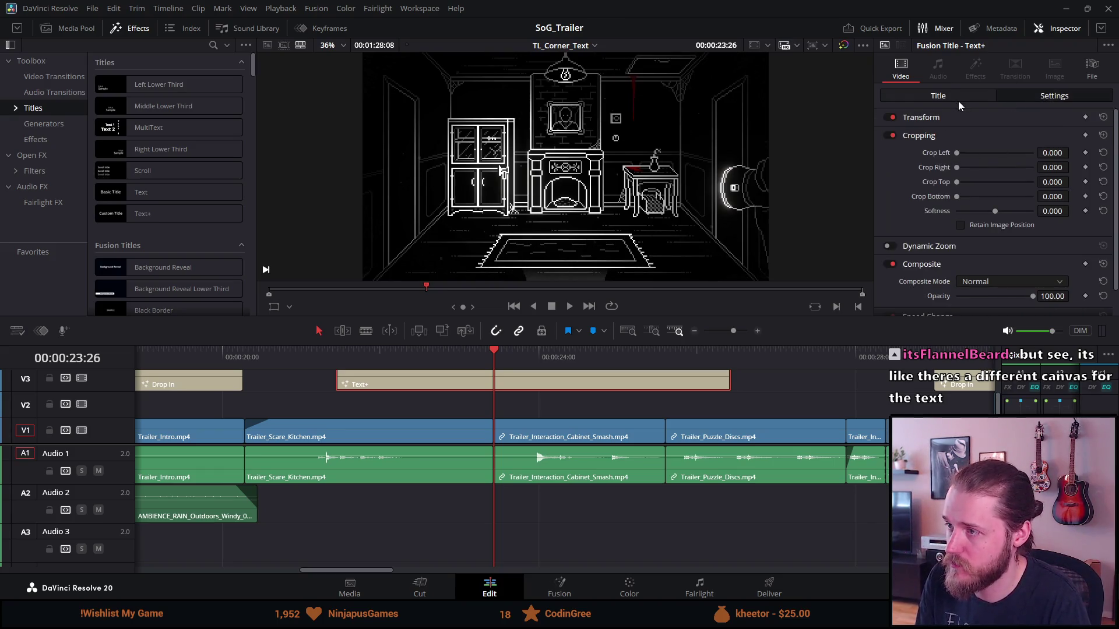
pyautogui.scroll(-1, 932, 140)
pyautogui.scroll(1, 934, 136)
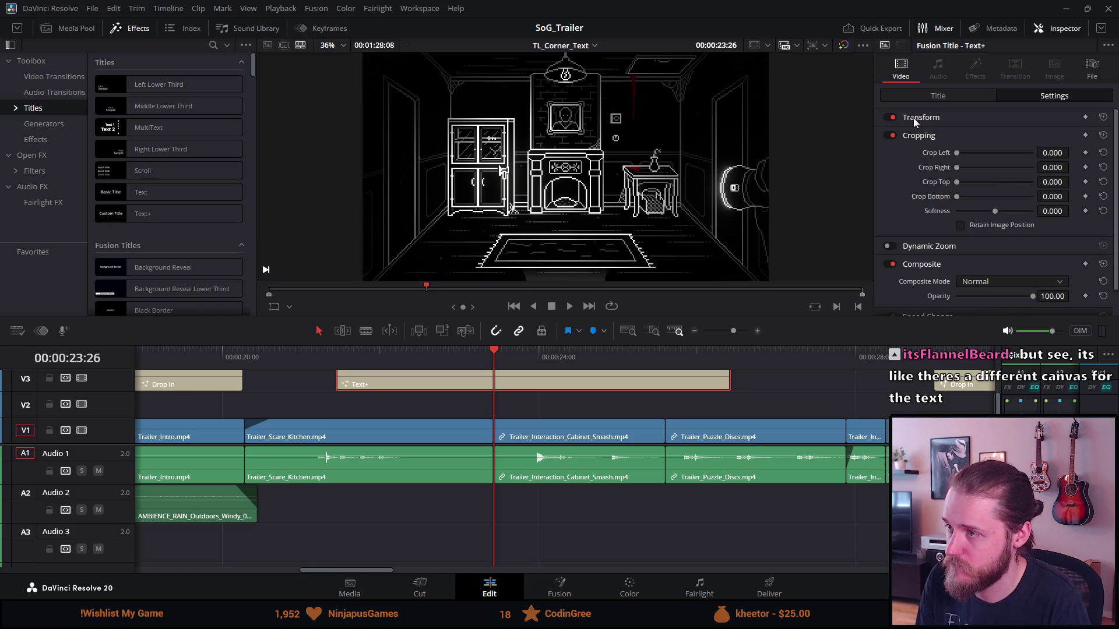
pyautogui.click(914, 119)
pyautogui.moveTo(981, 134)
pyautogui.mouseDown()
pyautogui.moveTo(909, 134)
pyautogui.moveTo(933, 134)
pyautogui.mouseUp()
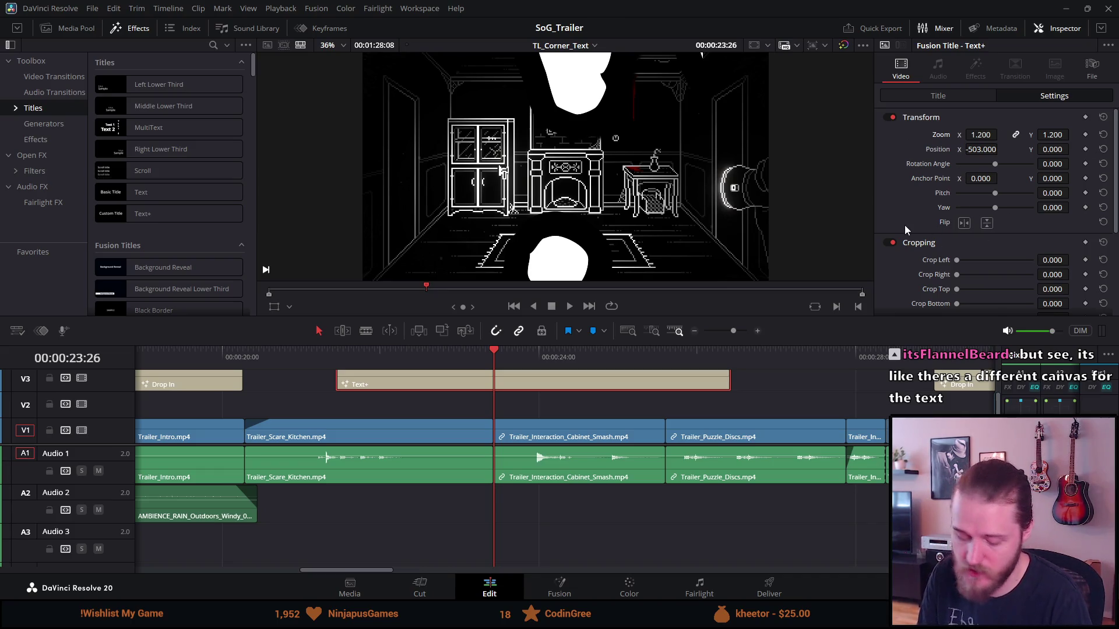
pyautogui.hotkey('ctrl', 'z')
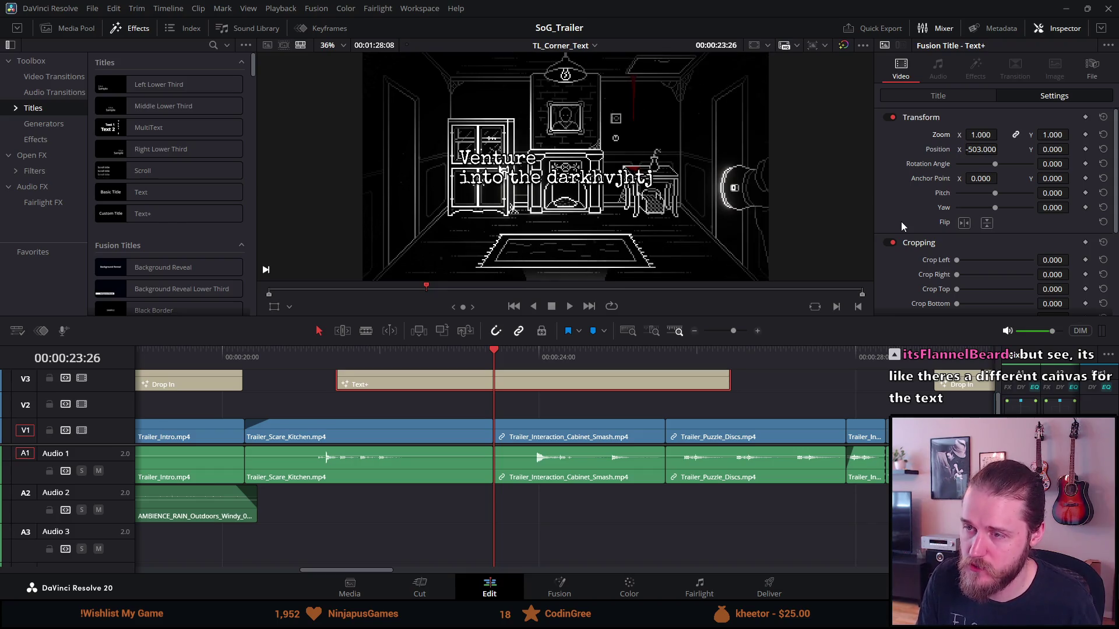
pyautogui.hotkey('ctrl', 'z')
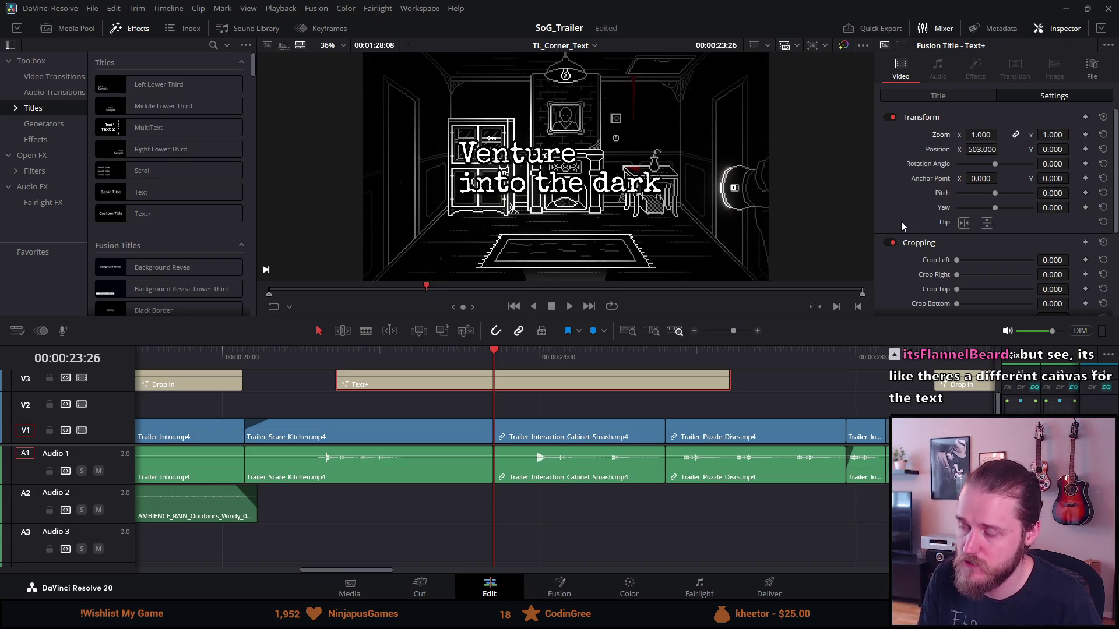
pyautogui.scroll(-3, 901, 223)
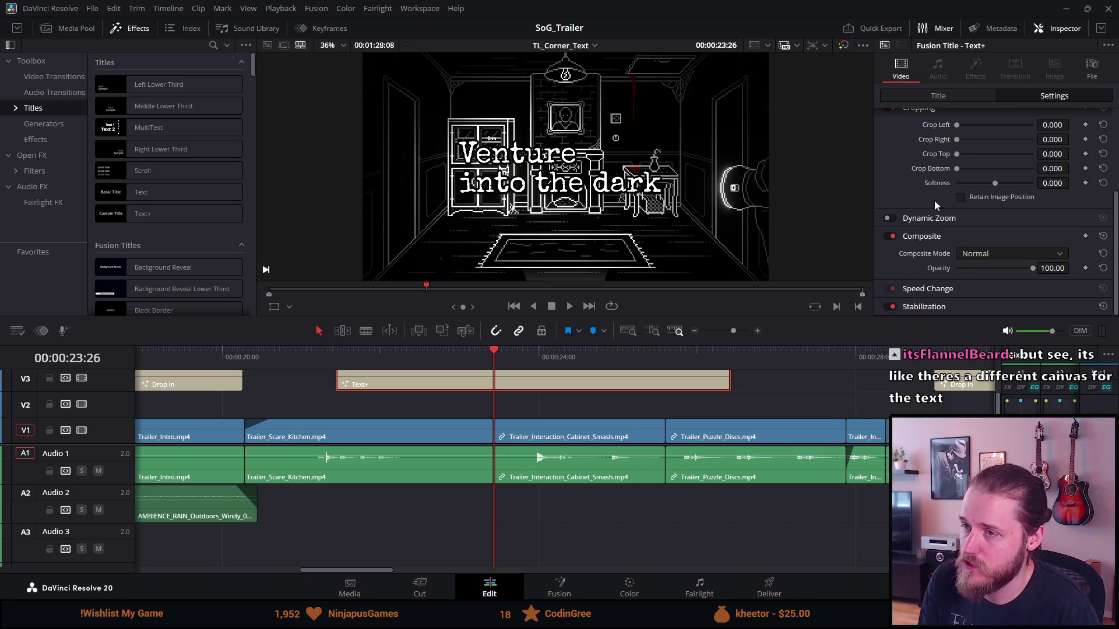
pyautogui.scroll(3, 890, 230)
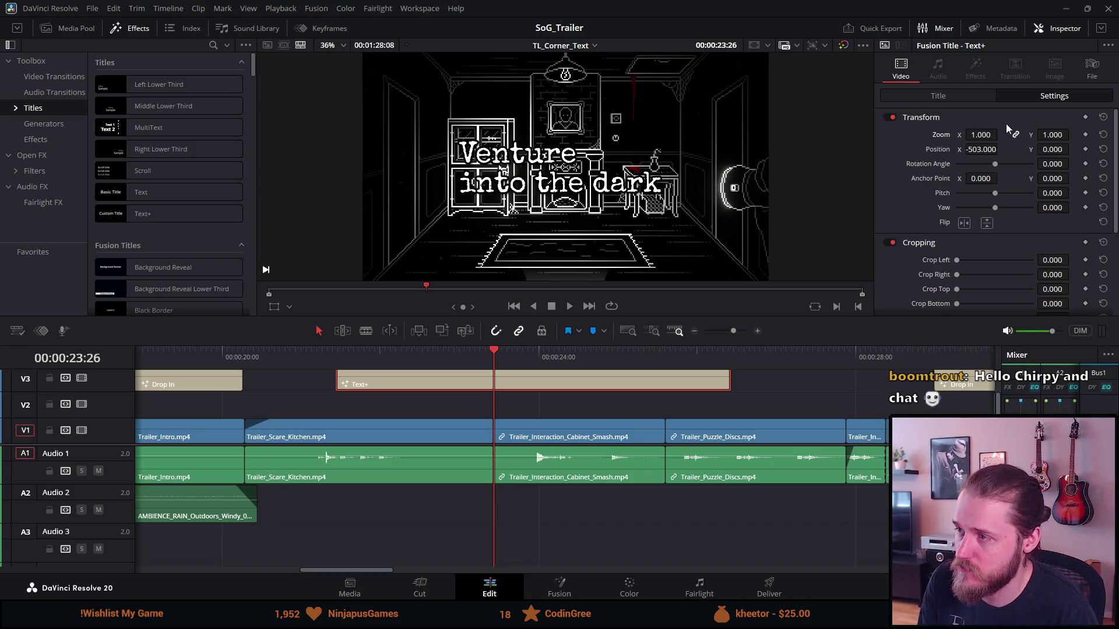
# Step: Remove the stray typed letters after 'dark' in the title text
pyautogui.click(948, 97)
pyautogui.click(972, 171)
pyautogui.write('hvjhtj')
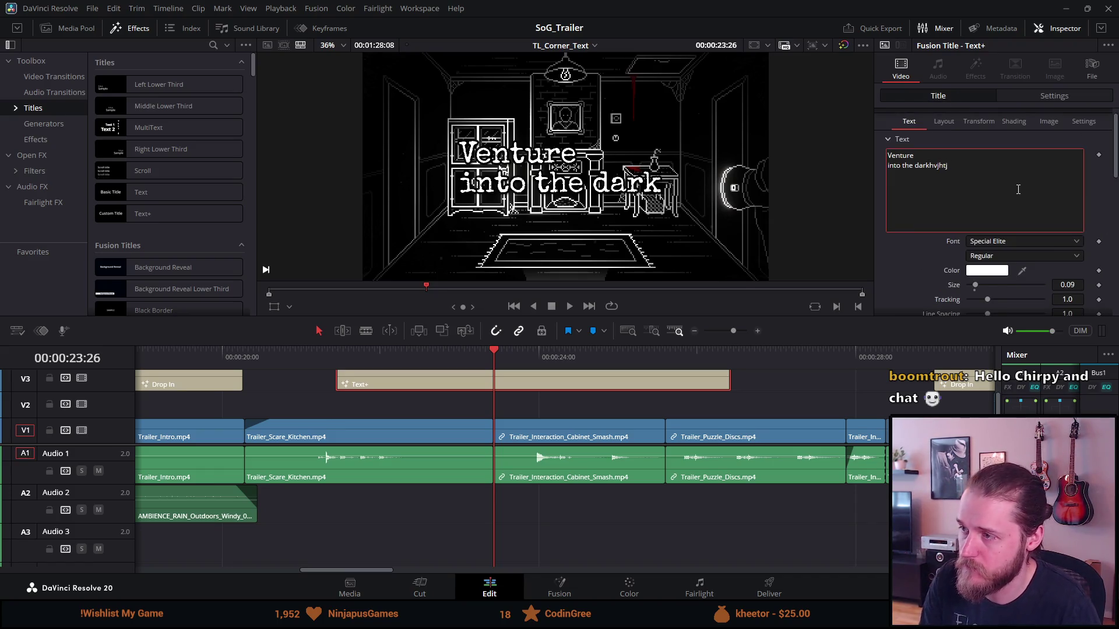
pyautogui.press('BackSpace')
pyautogui.press('BackSpace')
pyautogui.press('BackSpace')
pyautogui.press('BackSpace')
pyautogui.press('BackSpace')
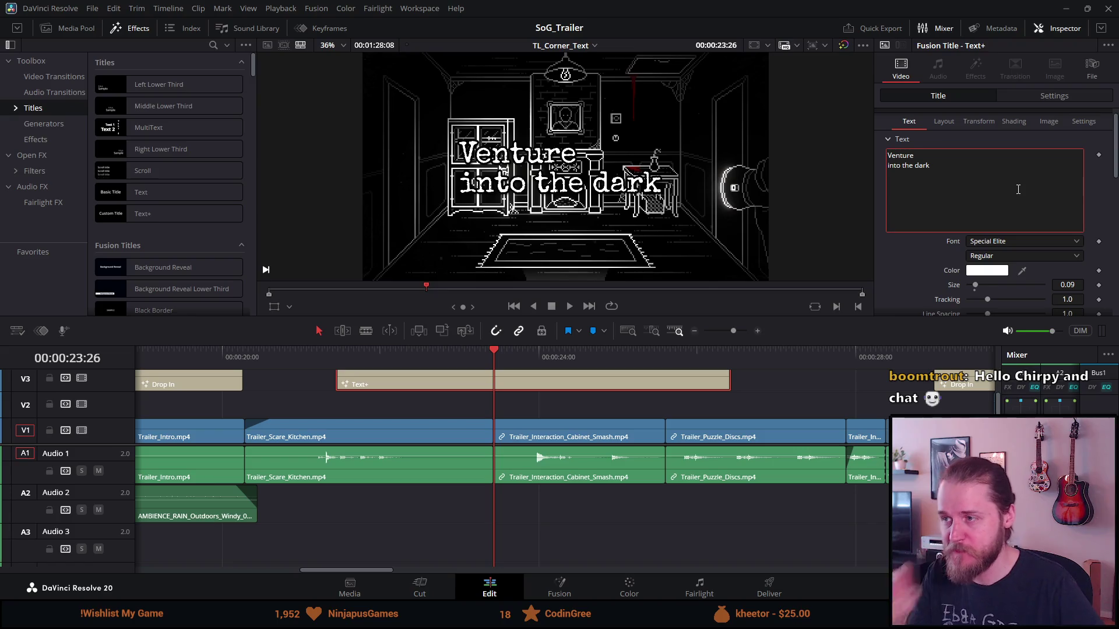
pyautogui.scroll(-3, 983, 285)
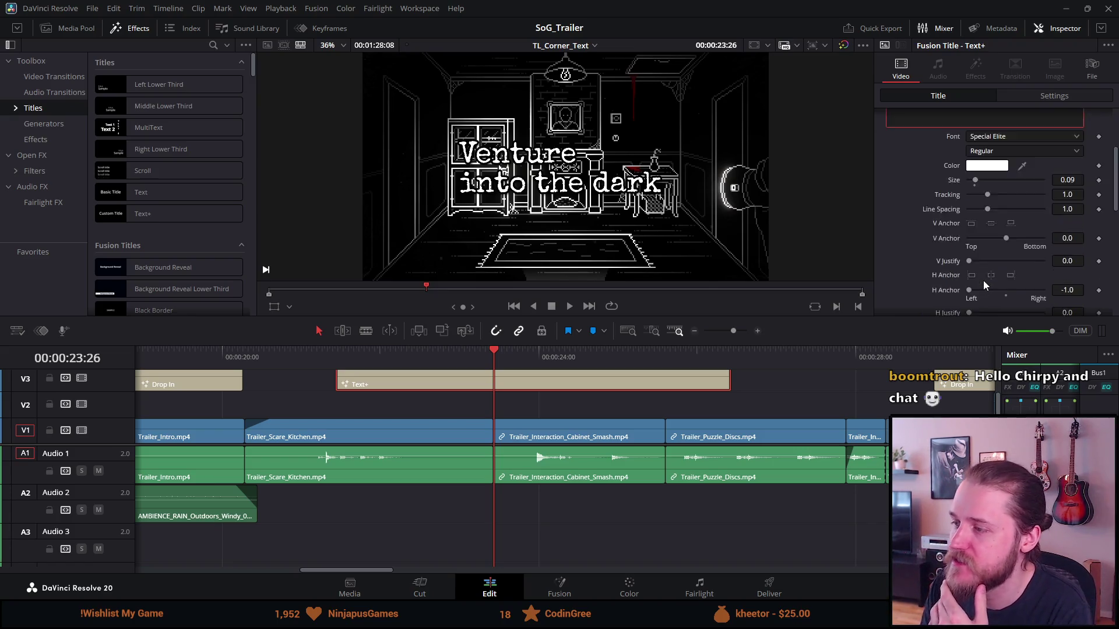
pyautogui.scroll(-2, 964, 287)
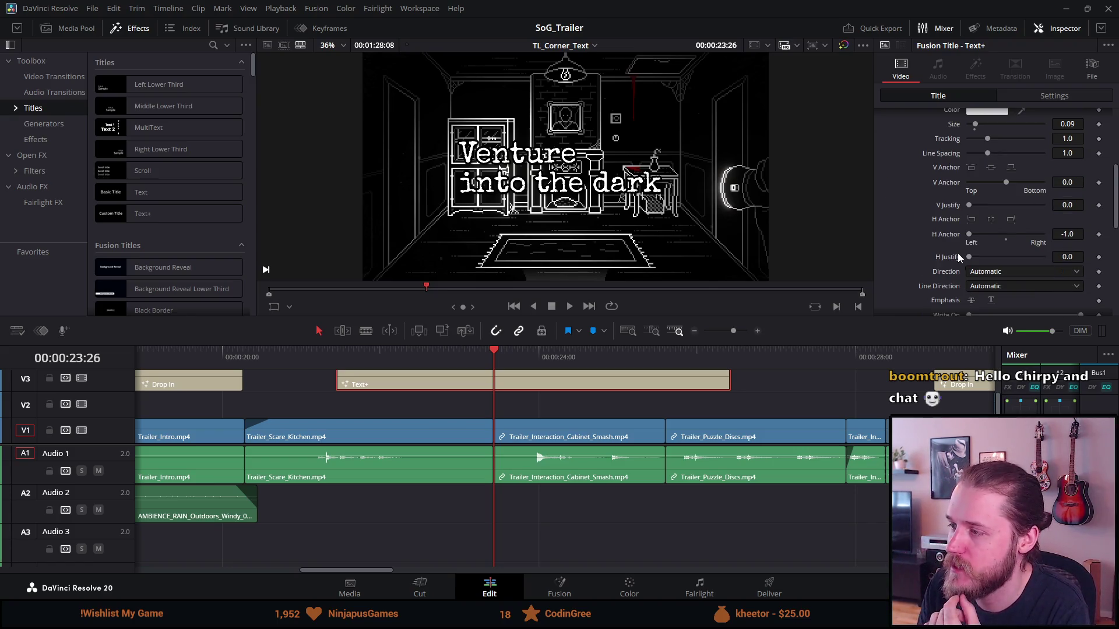
# Step: Test the title's horizontal anchor, dragging it to -1.0
pyautogui.moveTo(969, 236); pyautogui.dragTo(501, 170)
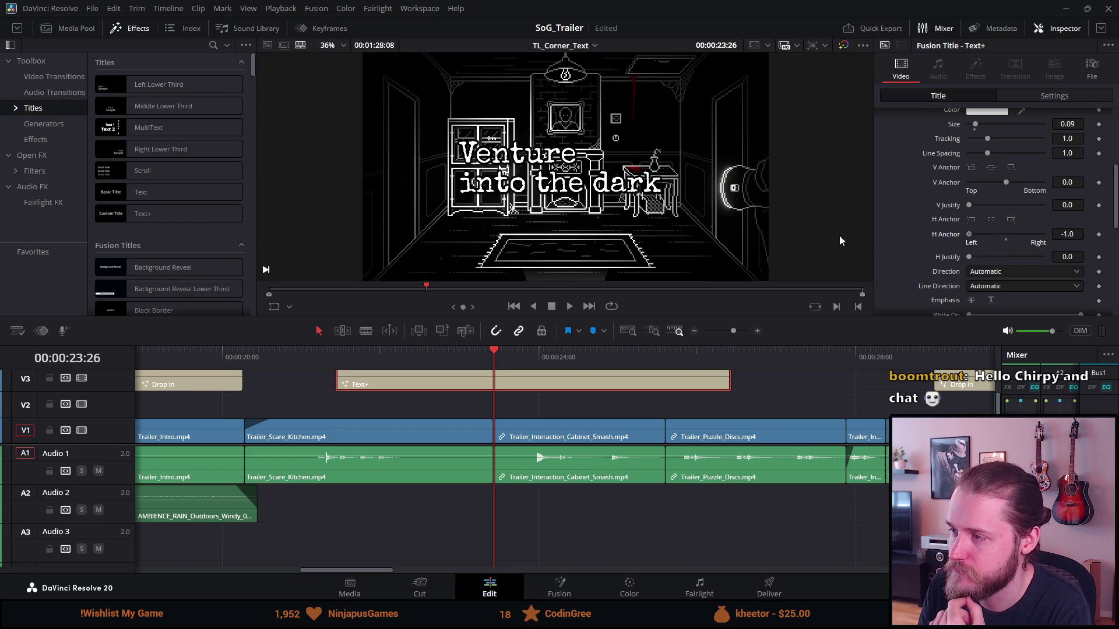
pyautogui.moveTo(839, 236)
pyautogui.mouseDown()
pyautogui.moveTo(980, 250)
pyautogui.moveTo(942, 252)
pyautogui.mouseUp()
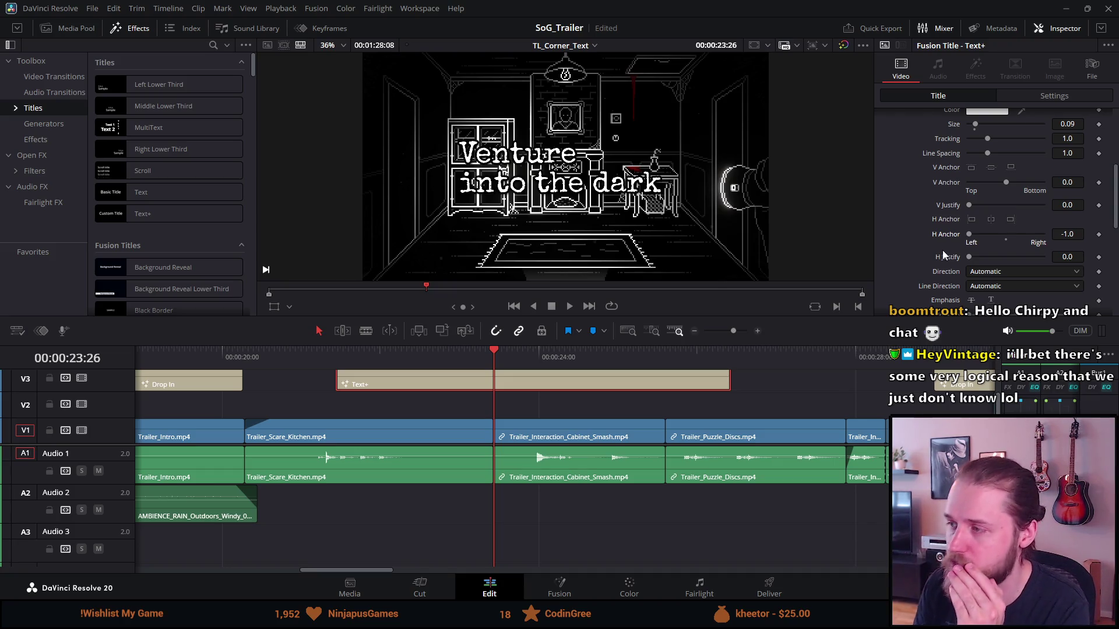
pyautogui.scroll(-2, 943, 250)
pyautogui.scroll(-1, 944, 250)
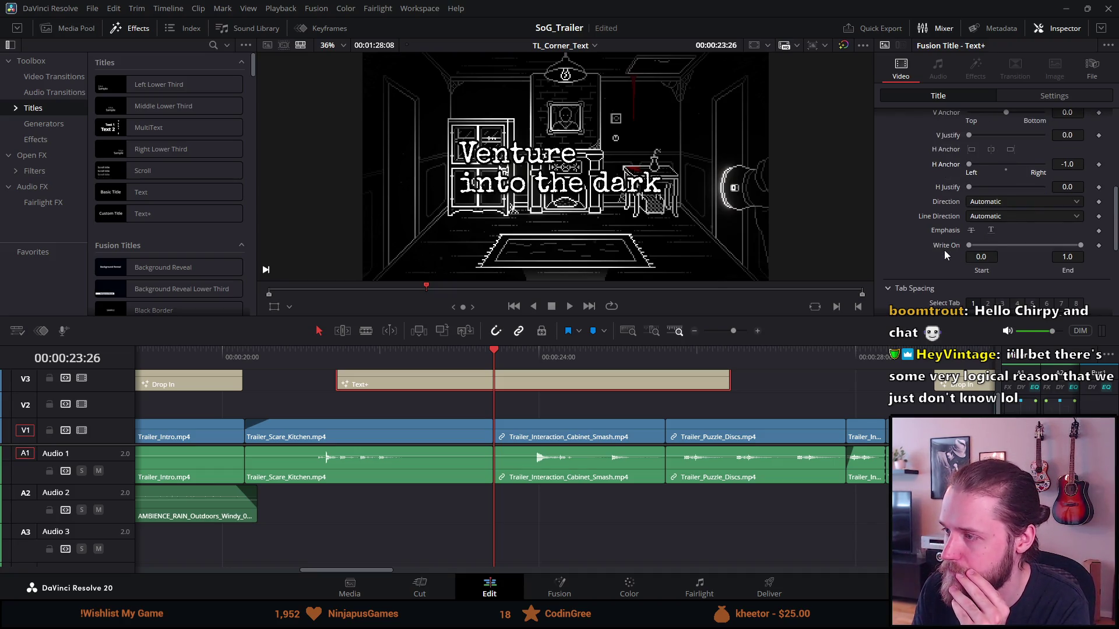
pyautogui.scroll(-2, 958, 216)
pyautogui.scroll(-2, 951, 233)
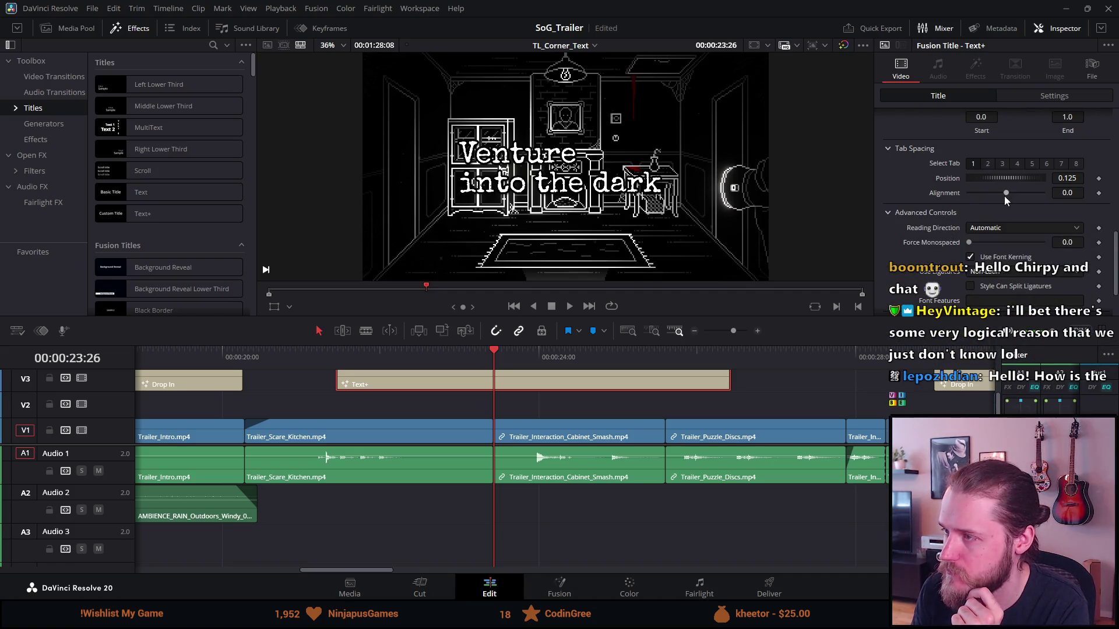
# Step: Test the Tab Alignment value, then reset it to 0.0
pyautogui.moveTo(1005, 194); pyautogui.dragTo(1033, 198)
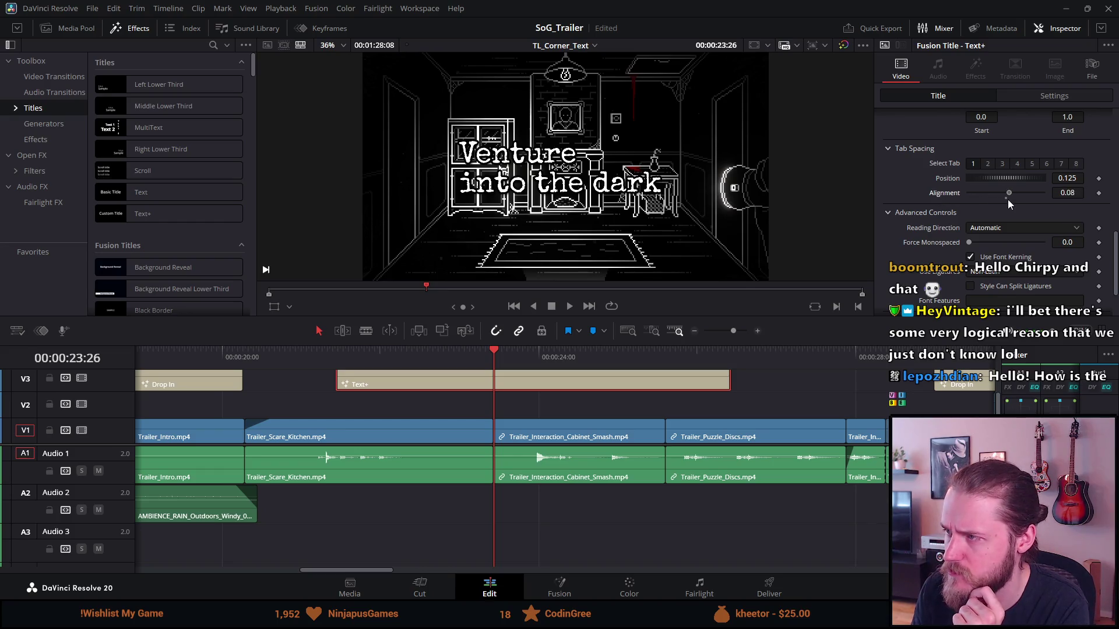
pyautogui.doubleClick(944, 193)
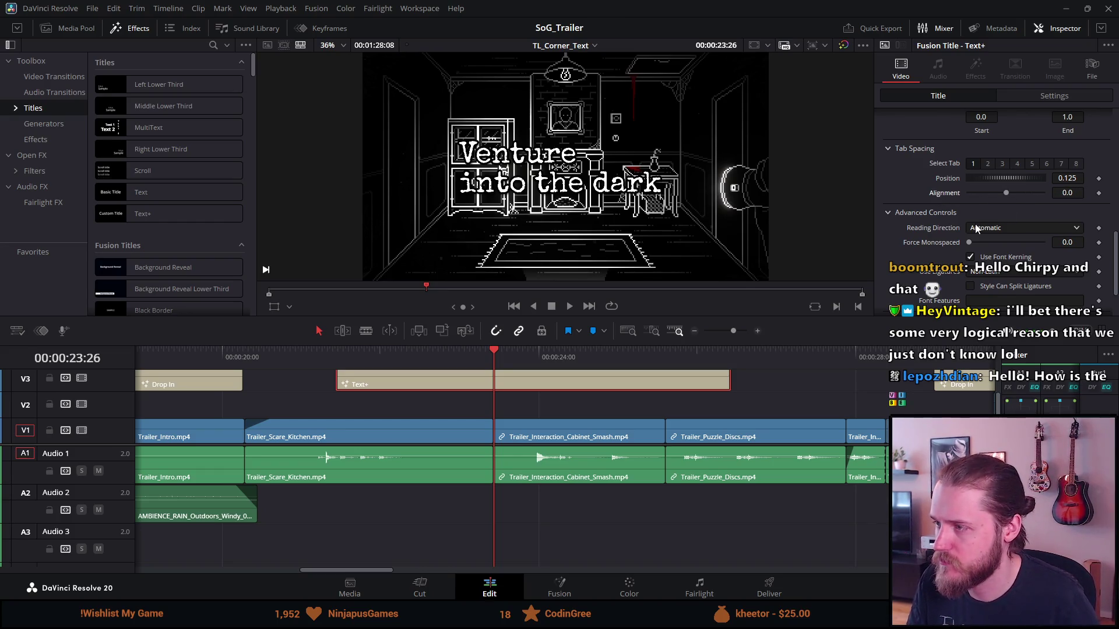
pyautogui.scroll(-2, 918, 245)
pyautogui.scroll(2, 915, 250)
pyautogui.scroll(-2, 915, 250)
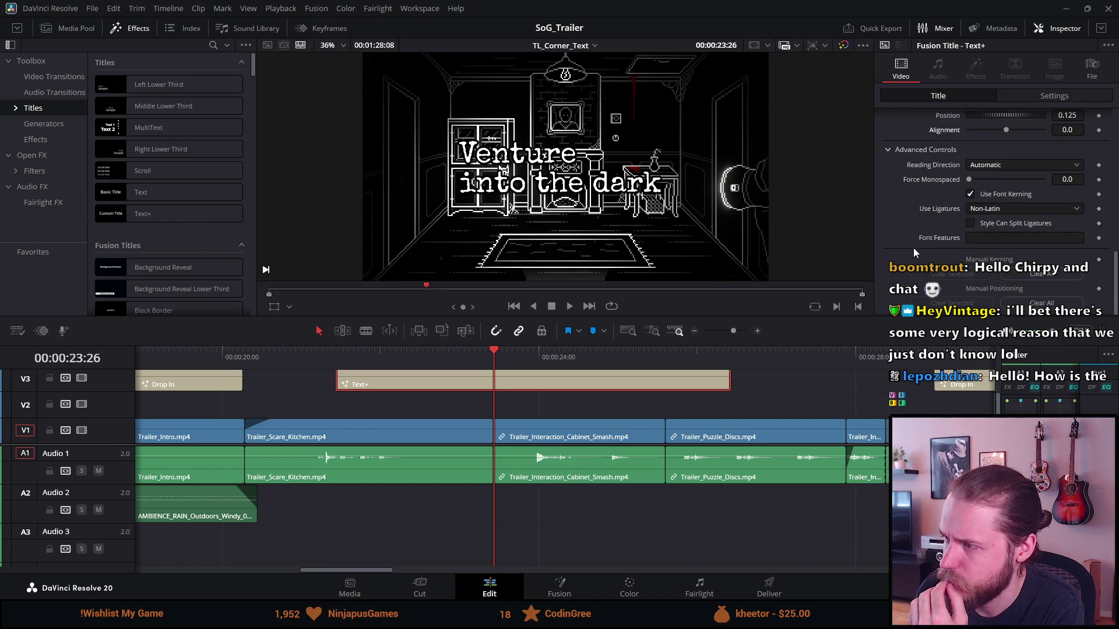
pyautogui.scroll(5, 914, 247)
pyautogui.scroll(3, 914, 247)
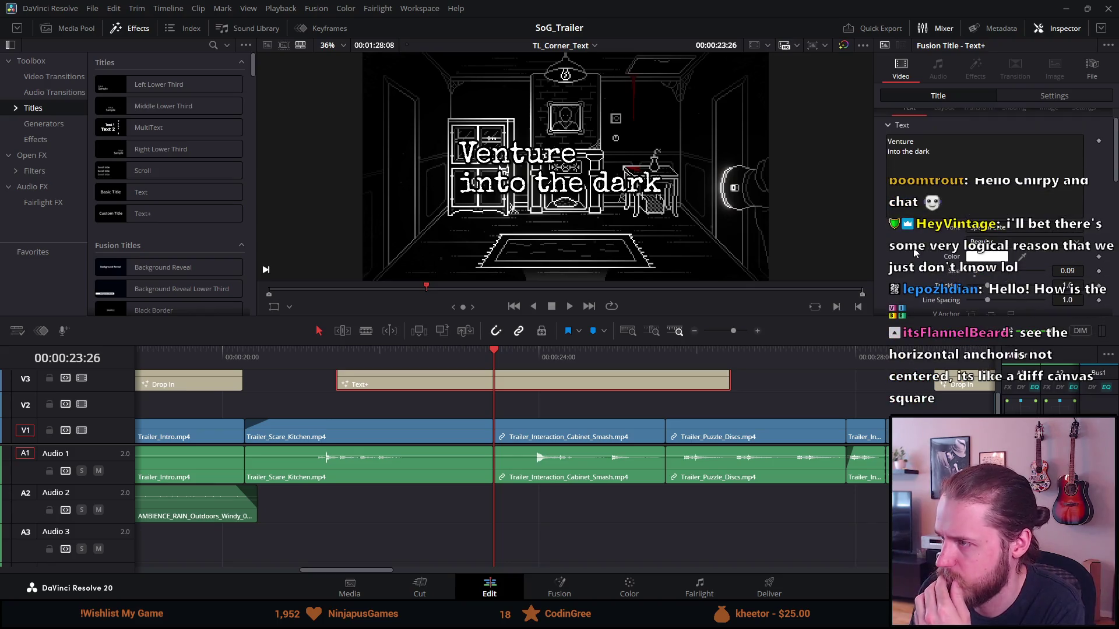
# Step: Test and reset anchor point, pitch and yaw, then give the title a slight positive pitch
pyautogui.scroll(2, 913, 252)
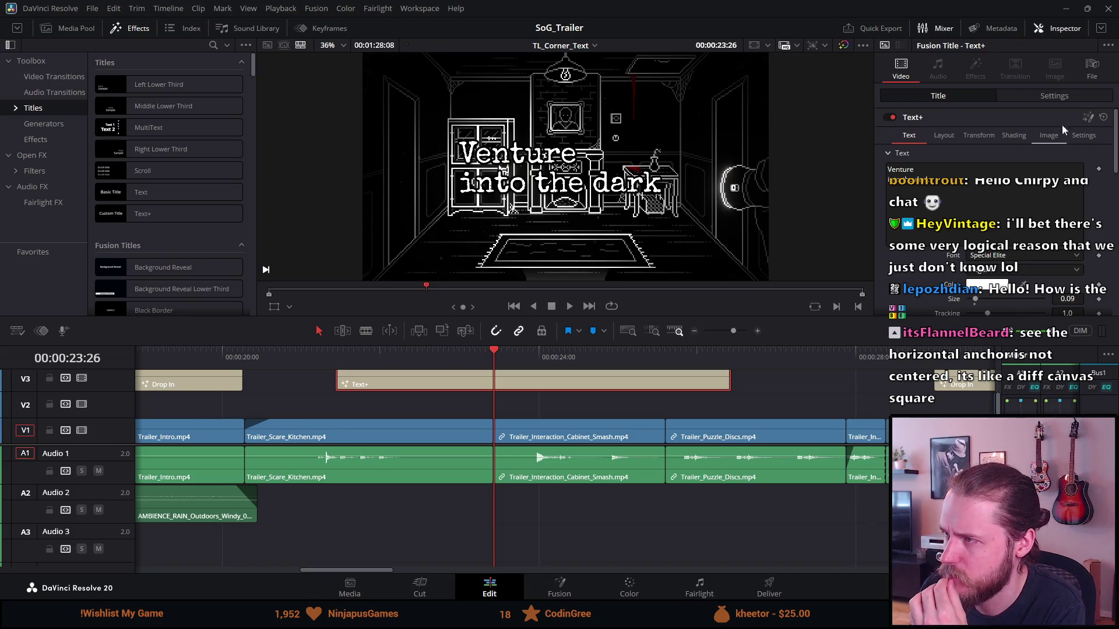
pyautogui.click(1011, 102)
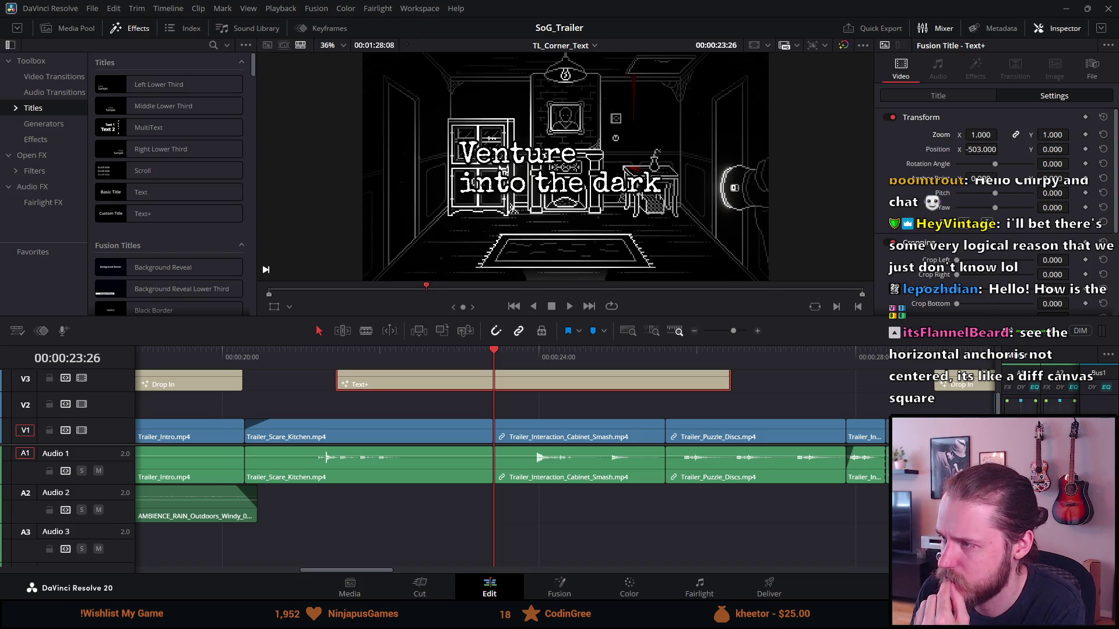
pyautogui.moveTo(981, 178)
pyautogui.mouseDown()
pyautogui.moveTo(1001, 178)
pyautogui.moveTo(976, 196)
pyautogui.mouseUp()
pyautogui.hotkey('ctrl', 'z')
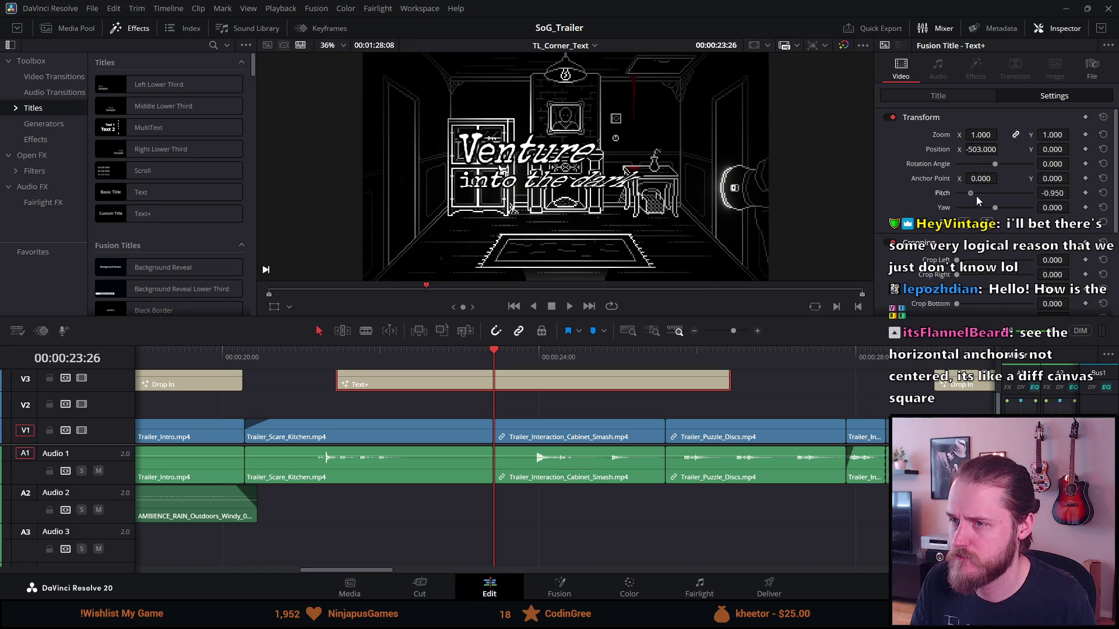
pyautogui.doubleClick(979, 198)
pyautogui.moveTo(991, 205)
pyautogui.mouseDown()
pyautogui.moveTo(1016, 209)
pyautogui.moveTo(999, 214)
pyautogui.mouseUp()
pyautogui.doubleClick(993, 207)
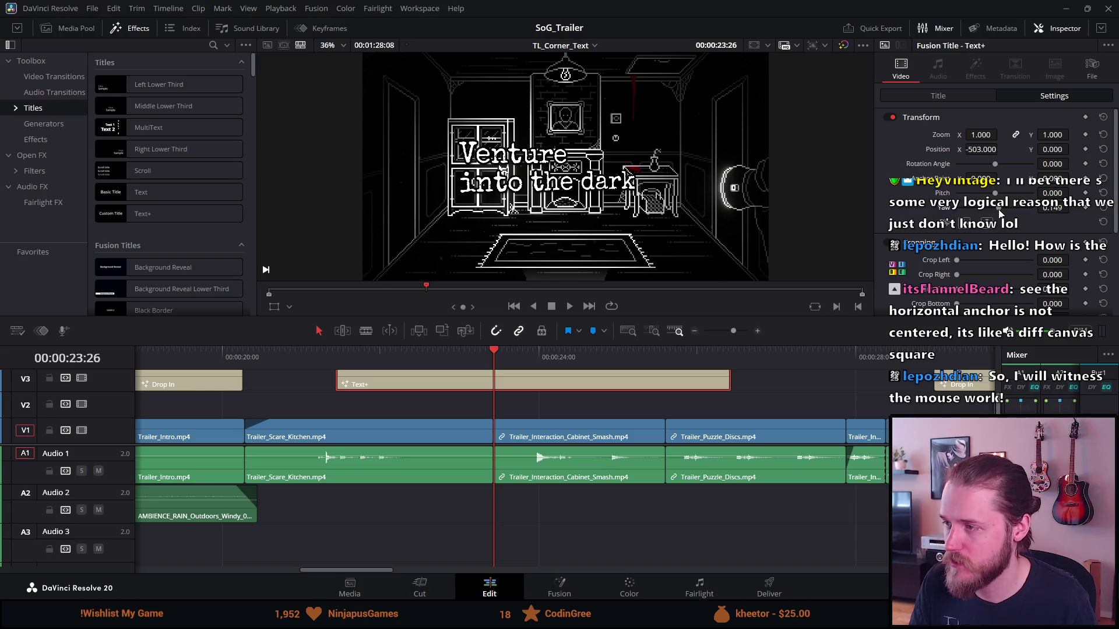
pyautogui.moveTo(995, 193); pyautogui.dragTo(995, 193)
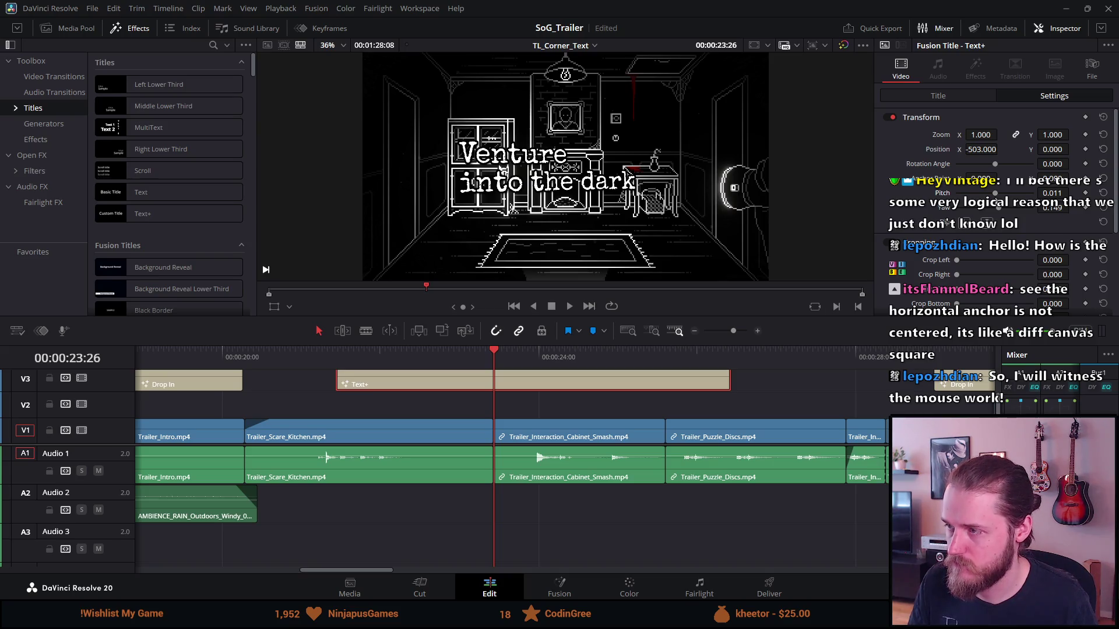
pyautogui.click(966, 96)
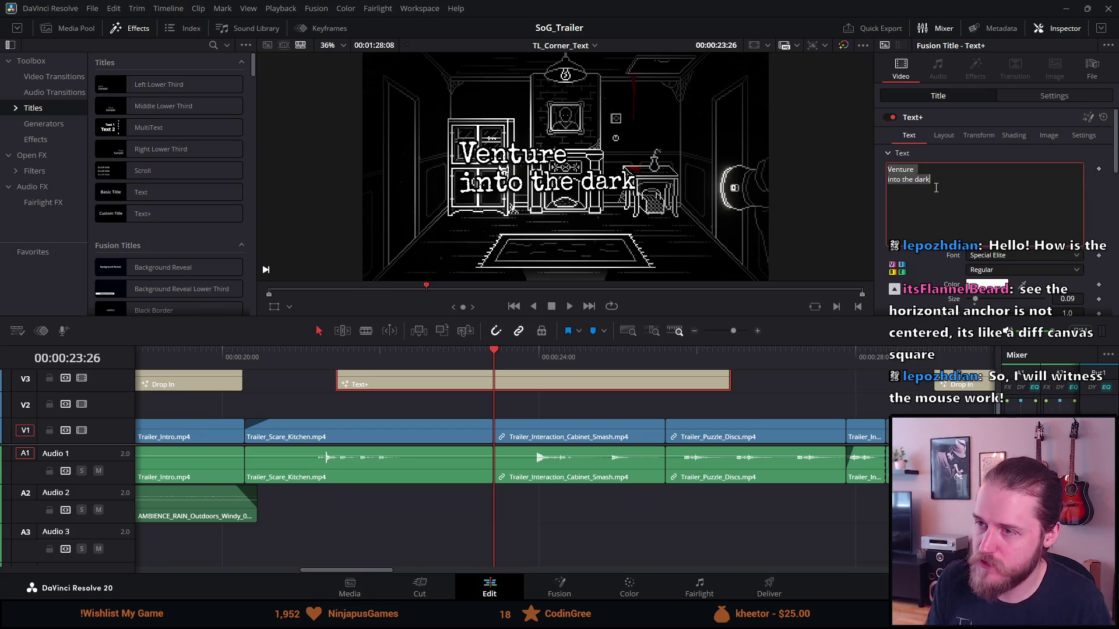
# Step: Replace the title text with 'A point-and-click' and 'horror adventure' on two lines
pyautogui.hotkey('ctrl', 'a')
pyautogui.write('A point')
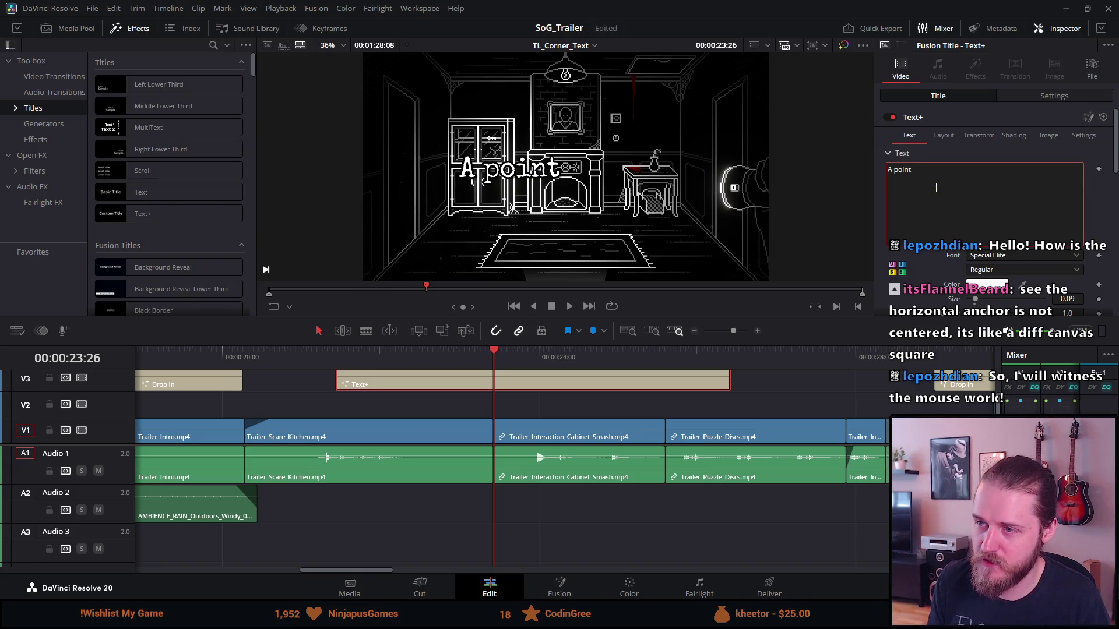
pyautogui.write('-')
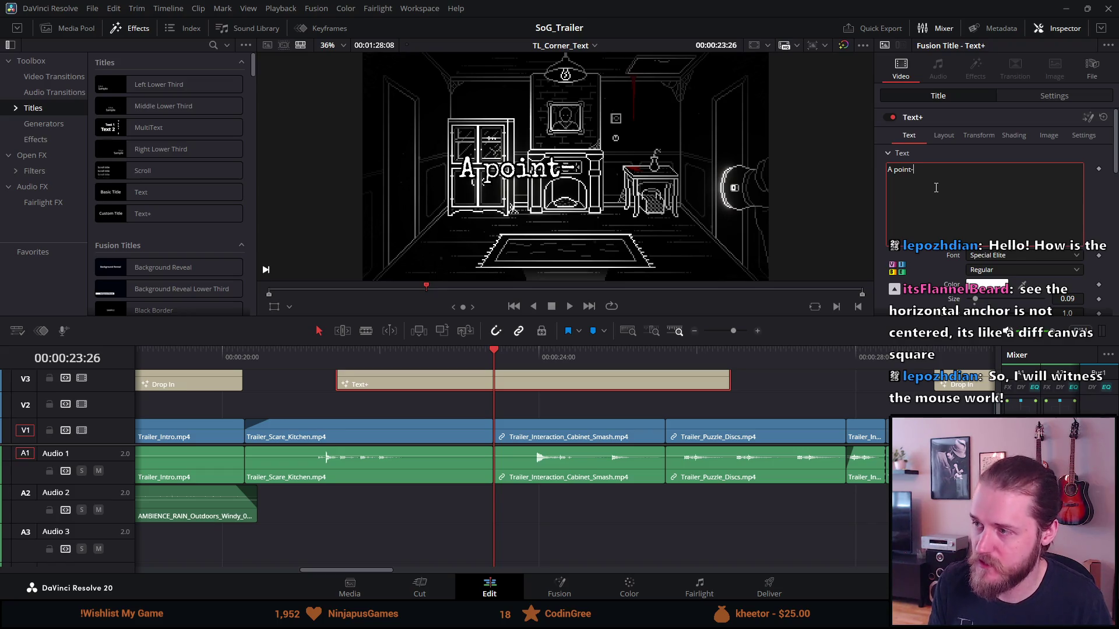
pyautogui.write('and-click')
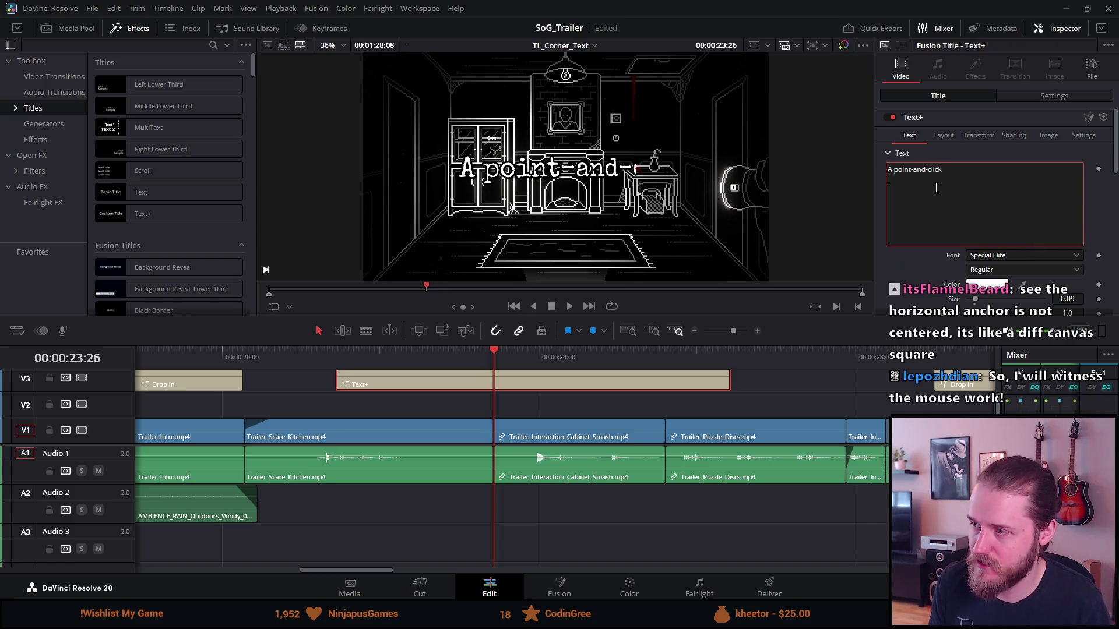
pyautogui.press('Return')
pyautogui.write('horror adventure')
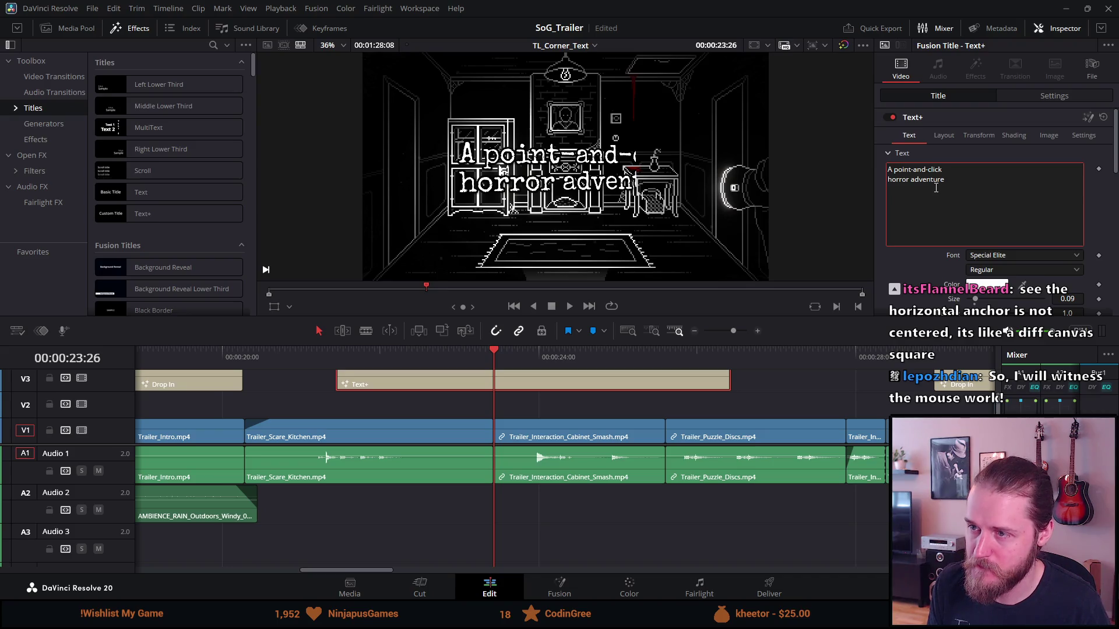
pyautogui.hotkey('ctrl', 'a')
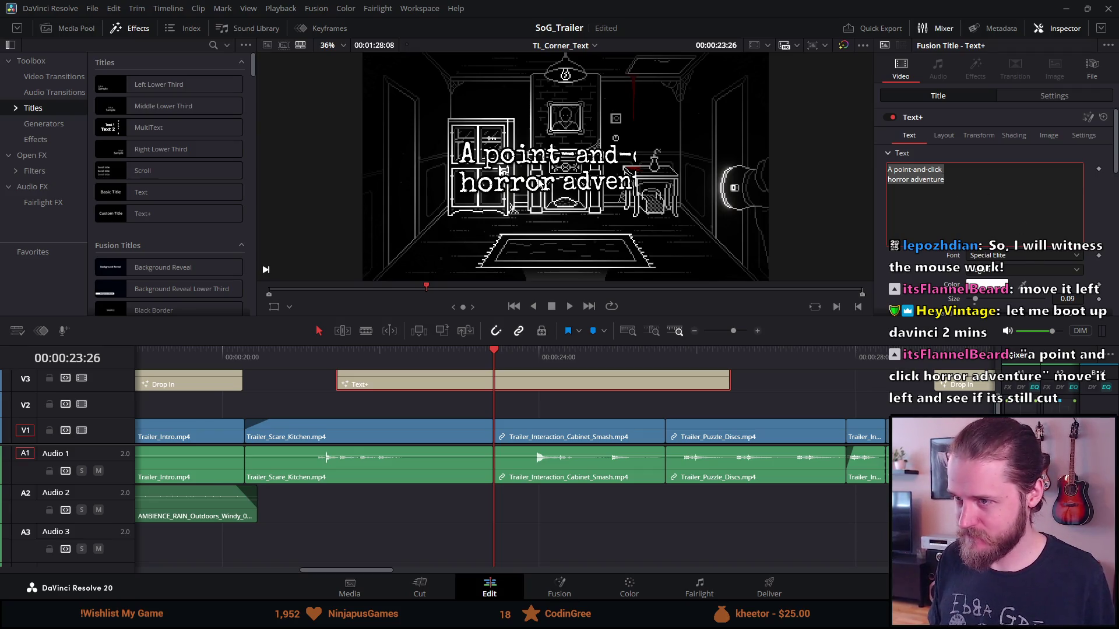
# Step: Toggle the title clip off and on, then inspect its Layout rotation and character Transform settings
pyautogui.click(890, 117)
pyautogui.click(890, 117)
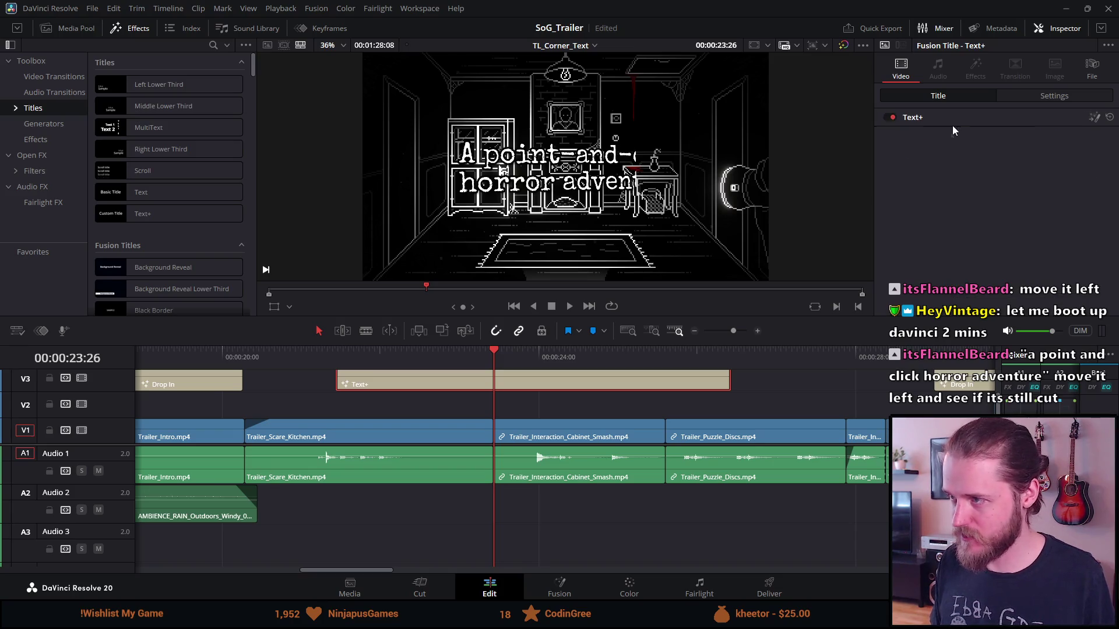
pyautogui.click(945, 135)
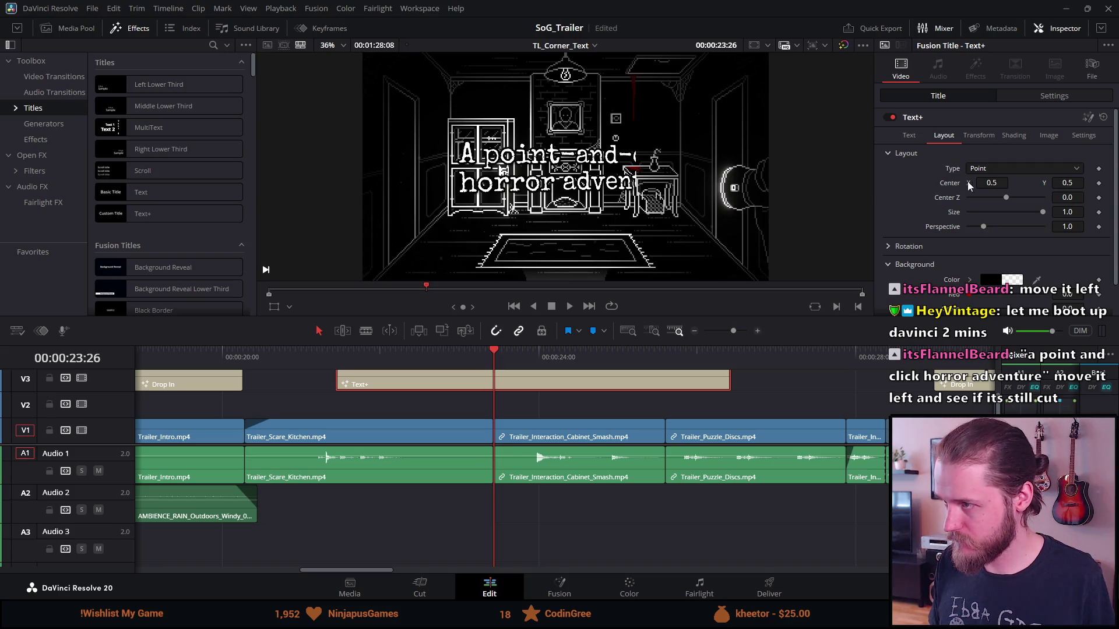
pyautogui.click(893, 246)
pyautogui.scroll(-2, 891, 246)
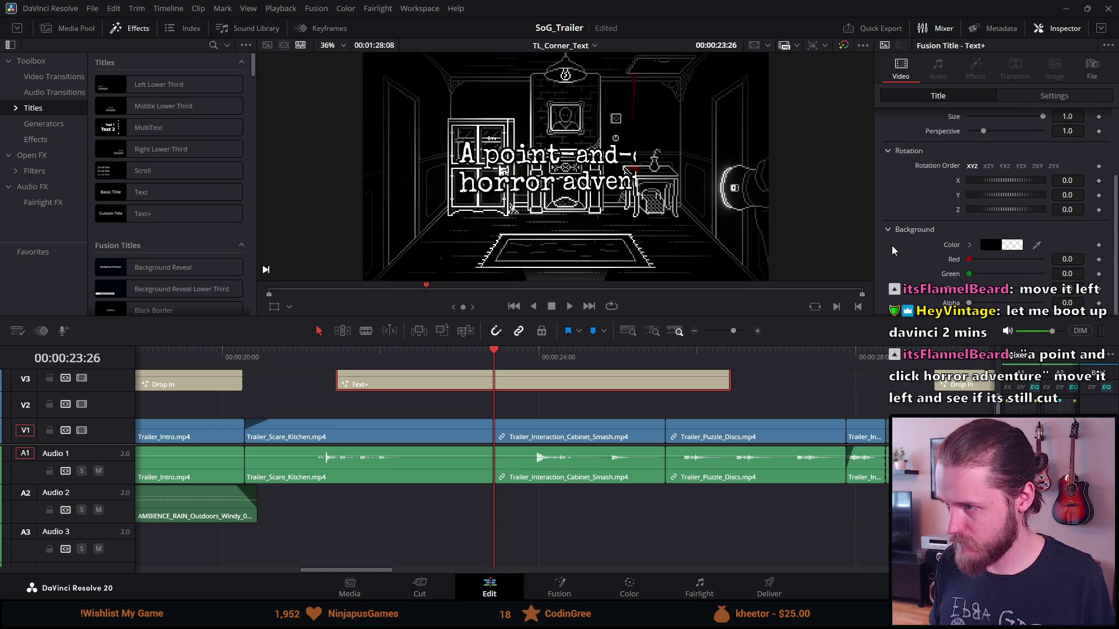
pyautogui.scroll(3, 939, 148)
pyautogui.click(973, 135)
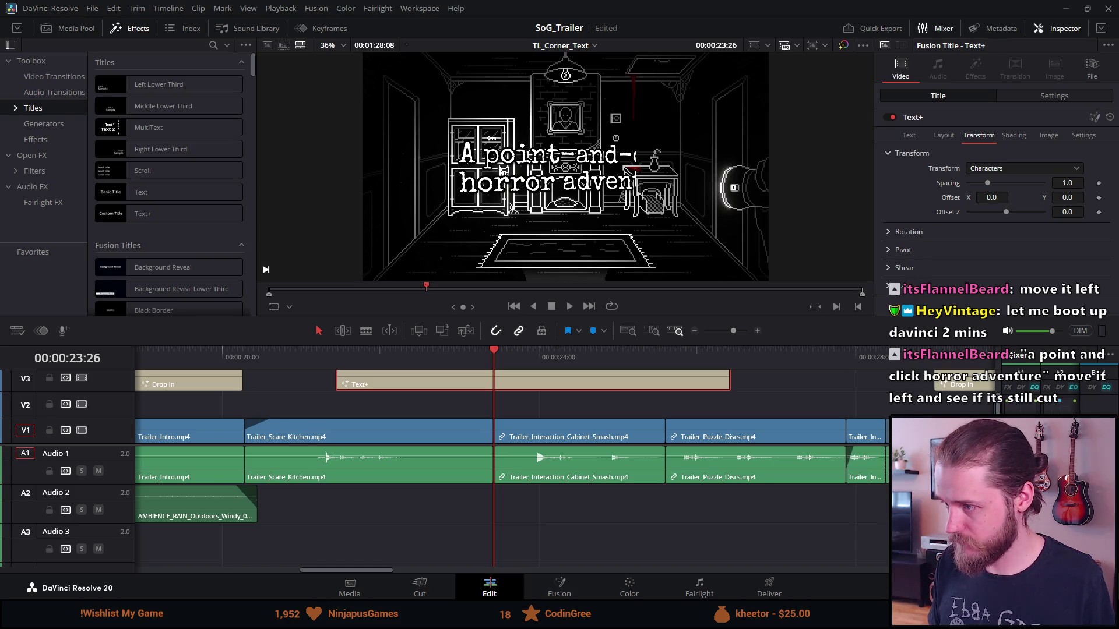
pyautogui.scroll(-1, 997, 210)
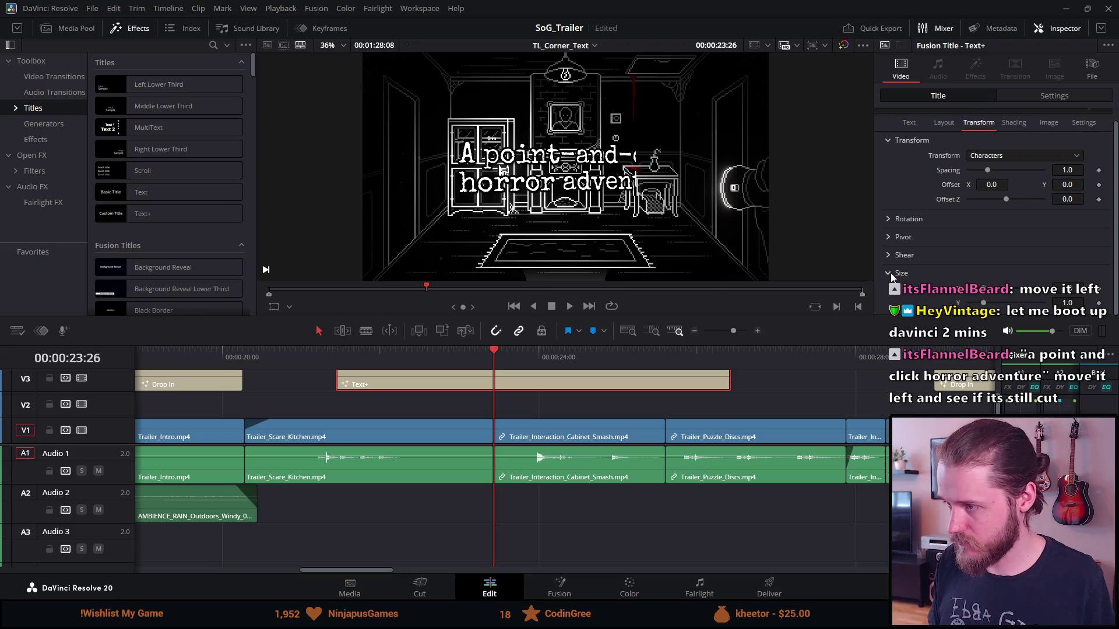
pyautogui.scroll(1, 985, 161)
# Step: Check Shading and Image settings, keeping Full Frames process mode, then switch to the browser search
pyautogui.click(1013, 135)
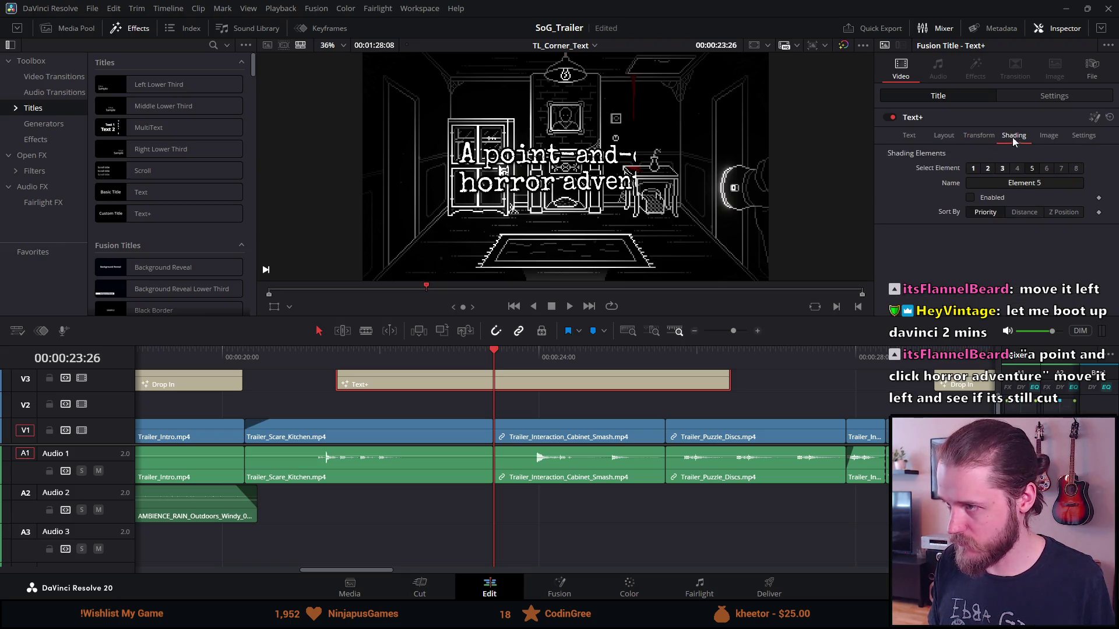
pyautogui.click(1044, 136)
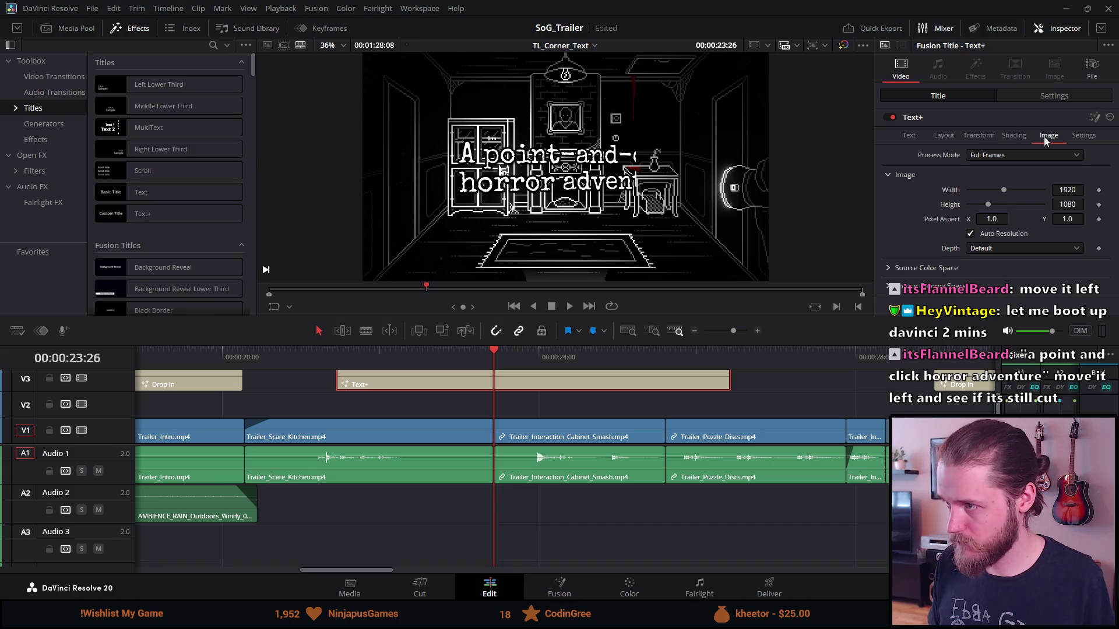
pyautogui.click(992, 157)
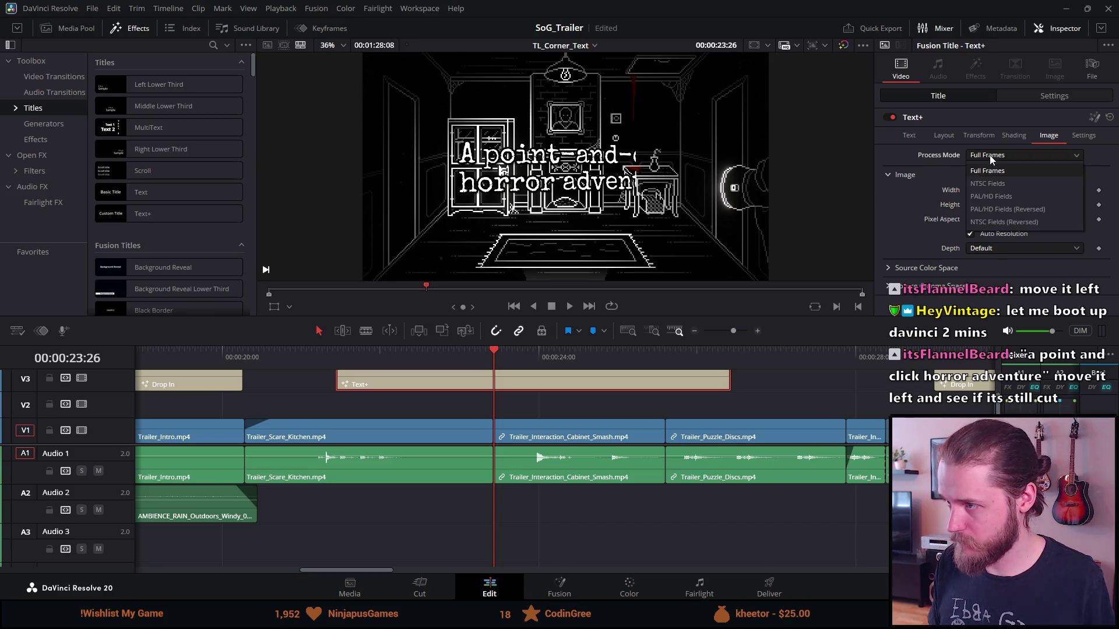
pyautogui.click(989, 155)
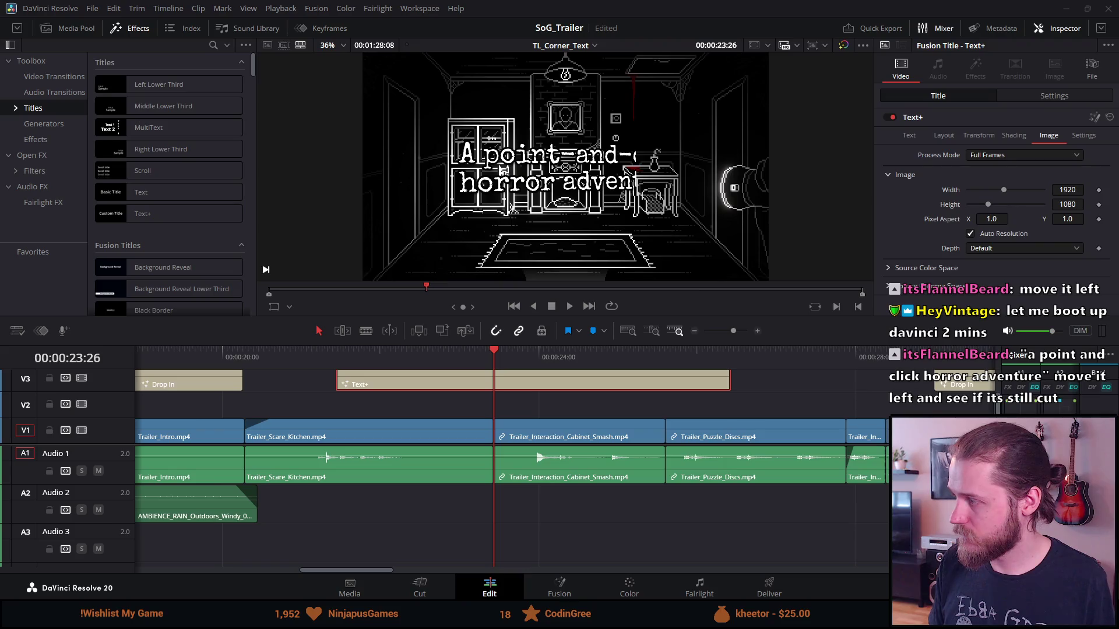
pyautogui.hotkey('alt', 'Tab')
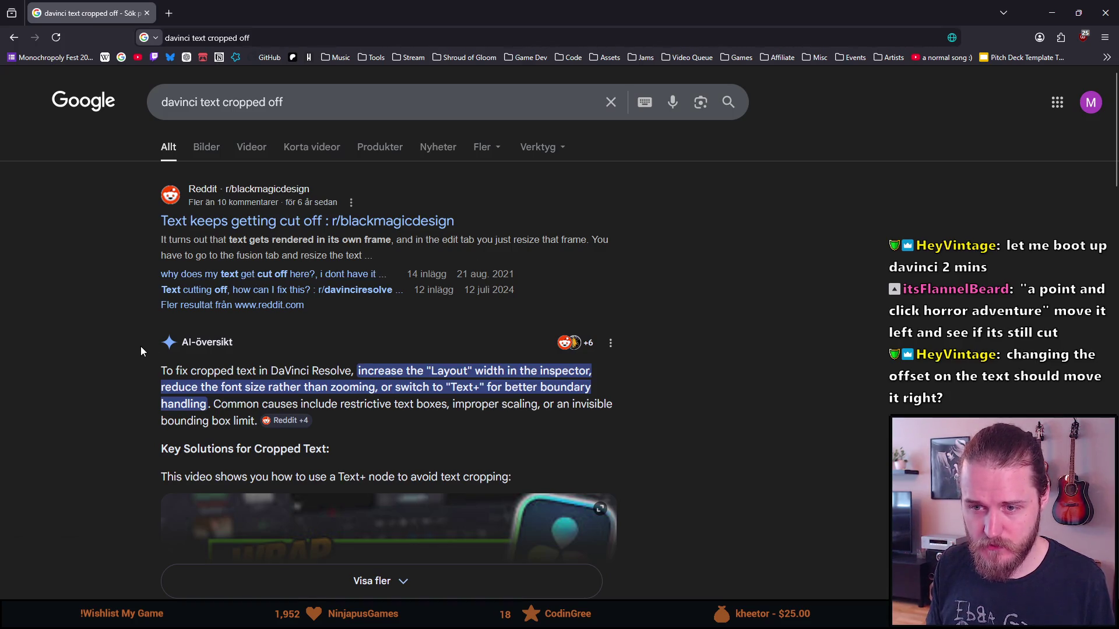
# Step: Review the Google results for 'davinci text cropped off' and return to DaVinci Resolve
pyautogui.scroll(-3, 135, 355)
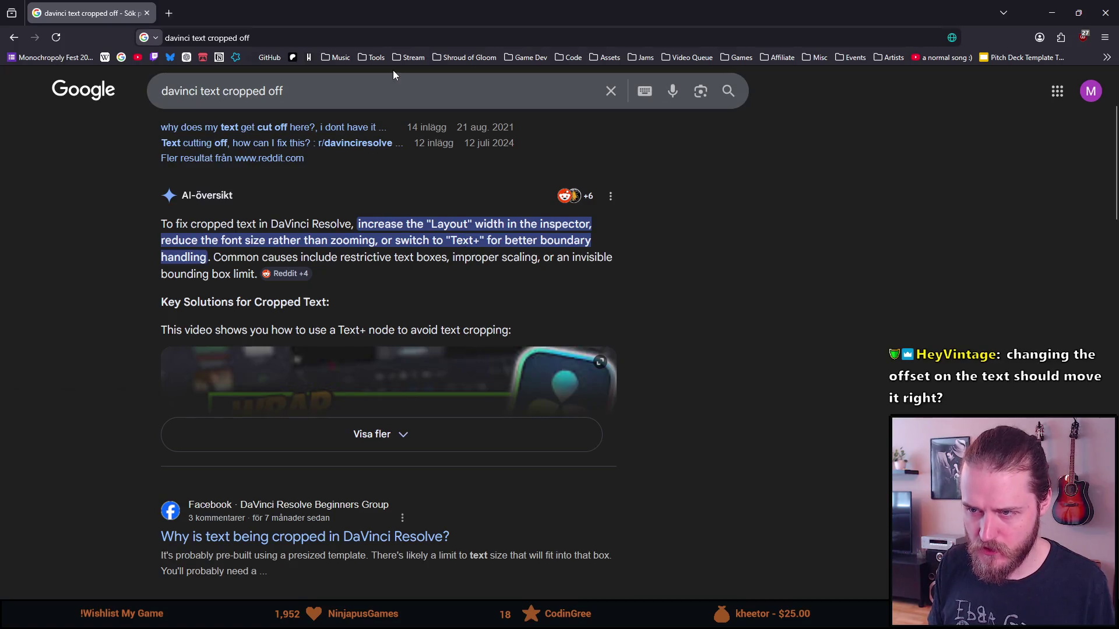
pyautogui.hotkey('alt', 'Tab')
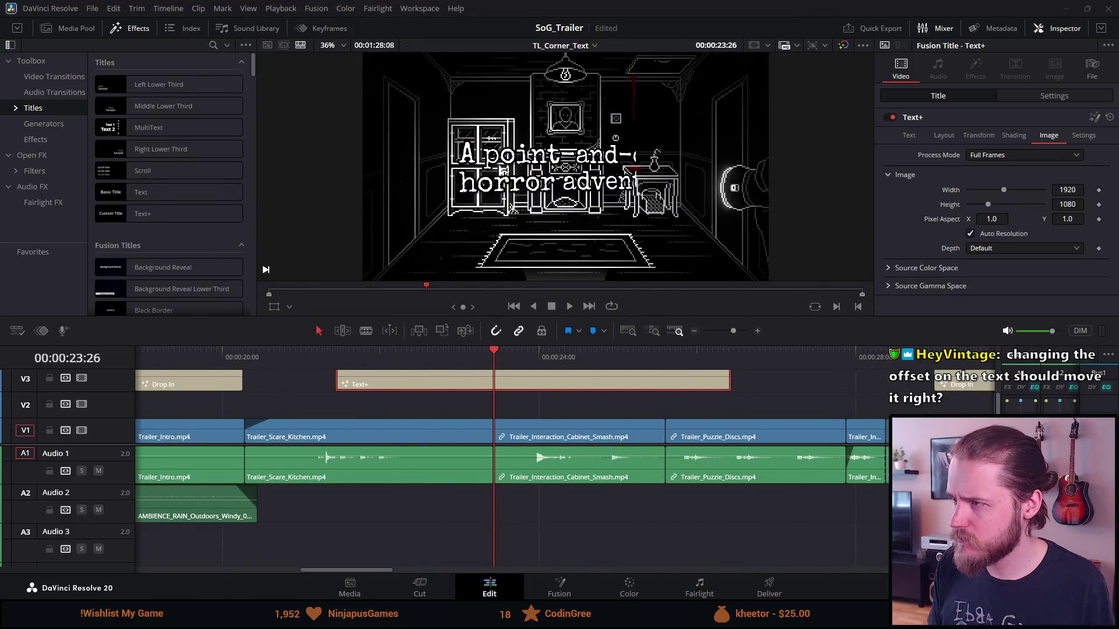
# Step: Test shrinking the title in Layout, then undo it
pyautogui.click(944, 136)
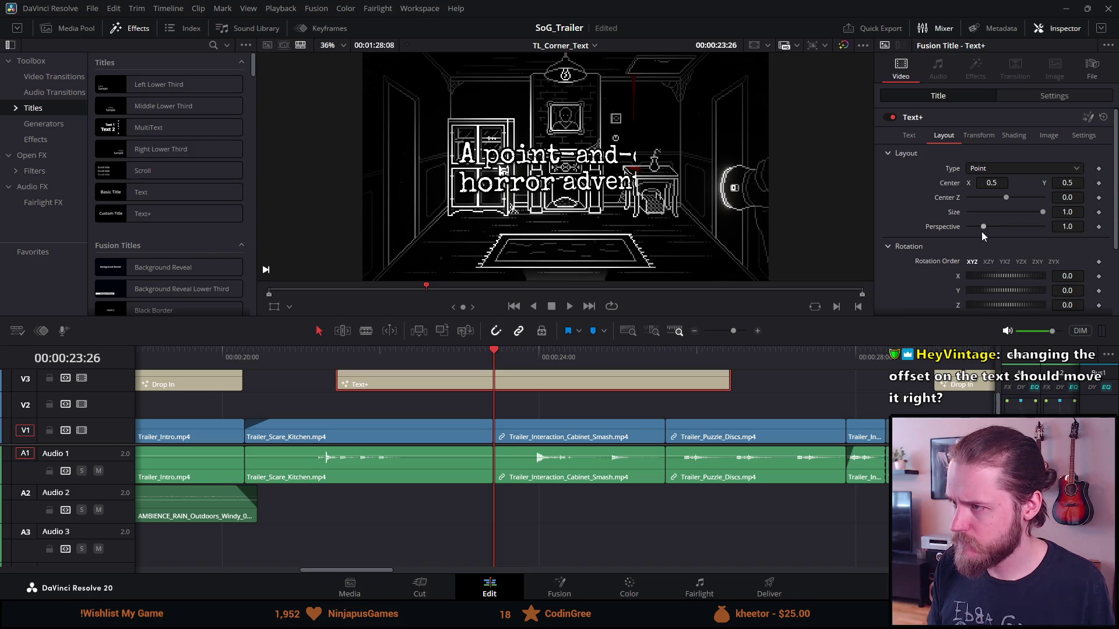
pyautogui.moveTo(1040, 215)
pyautogui.mouseDown()
pyautogui.moveTo(983, 212)
pyautogui.moveTo(1043, 227)
pyautogui.moveTo(979, 226)
pyautogui.moveTo(1016, 208)
pyautogui.mouseUp()
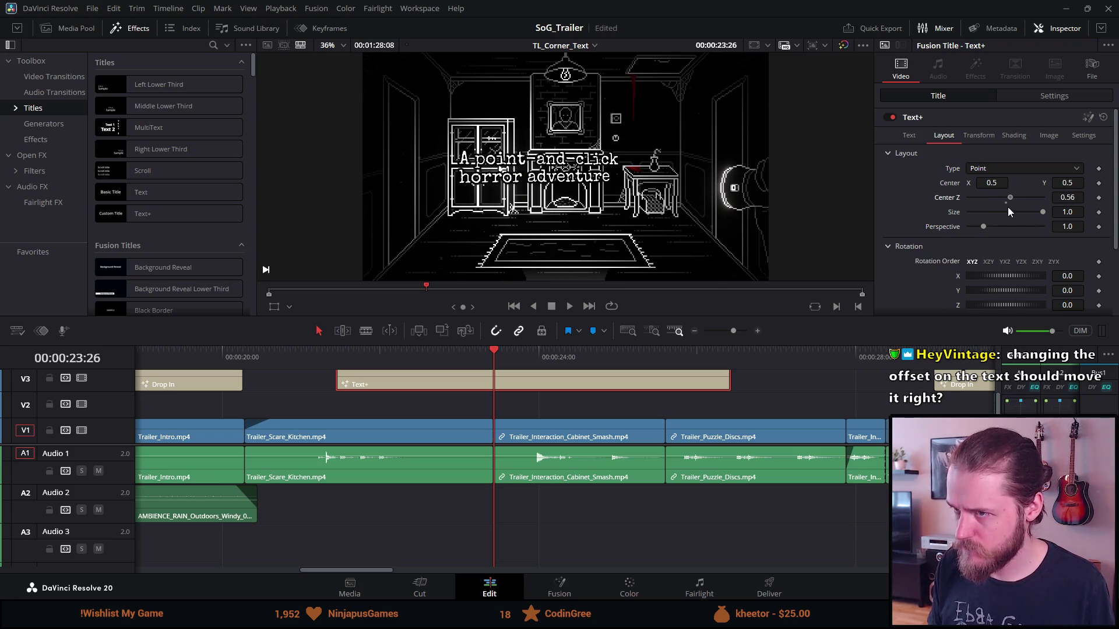
pyautogui.hotkey('ctrl', 'z')
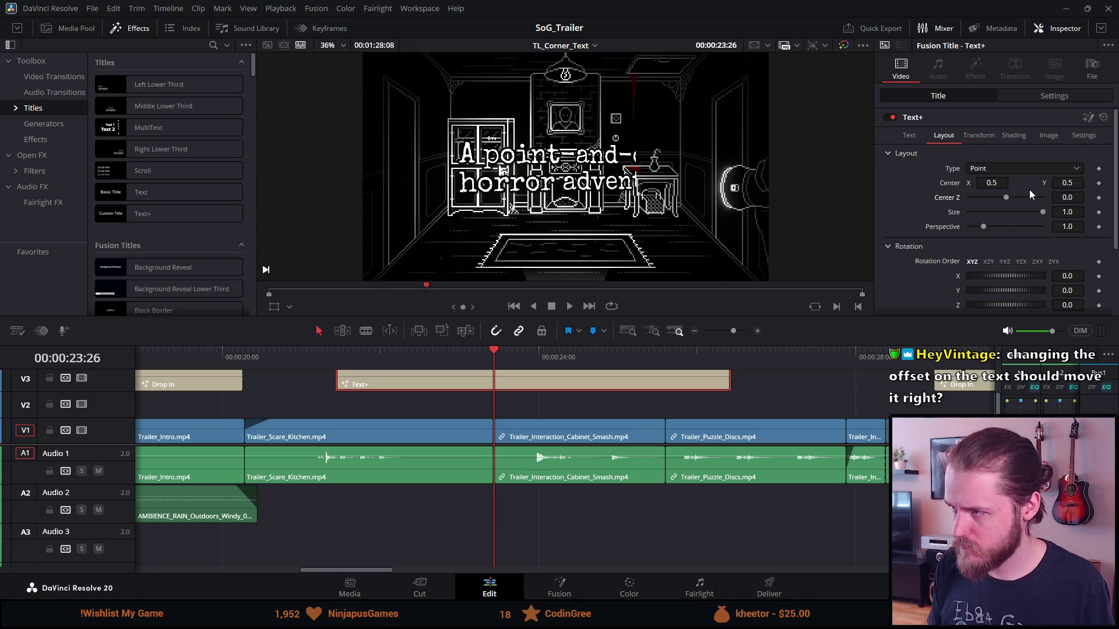
# Step: Set the layout Center X to 1, then 0.6, and finally 0.3
pyautogui.click(992, 183)
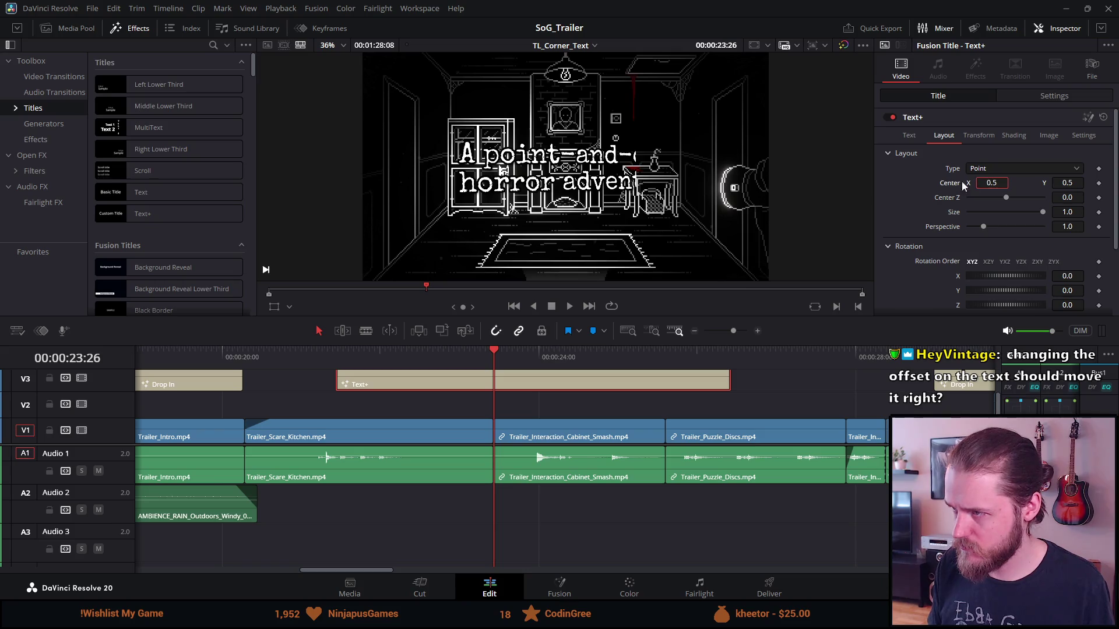
pyautogui.write('1')
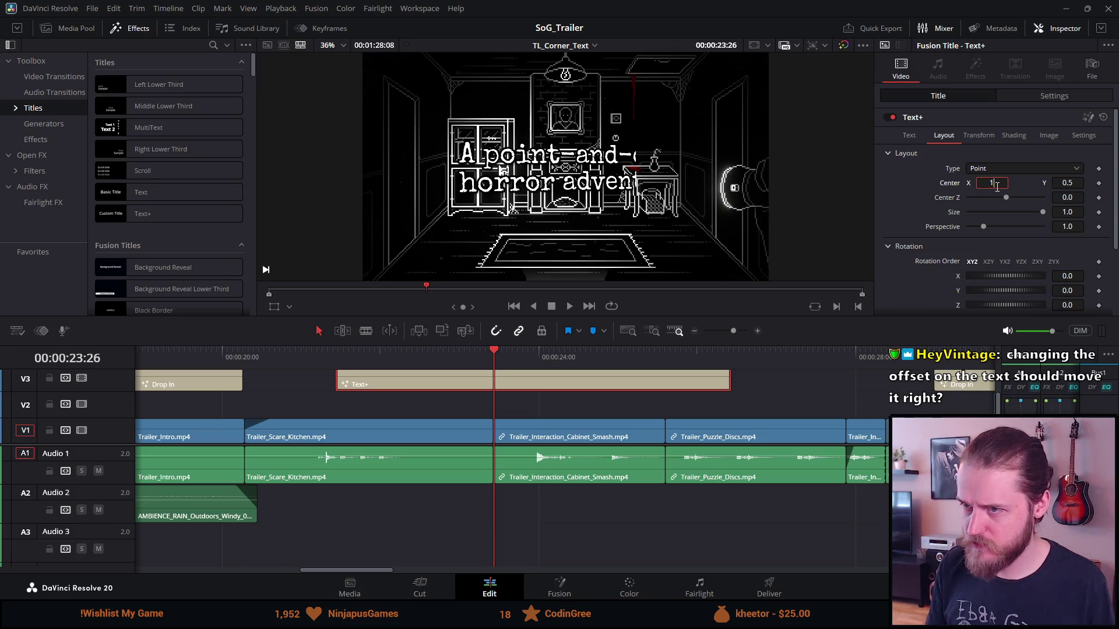
pyautogui.press('Tab')
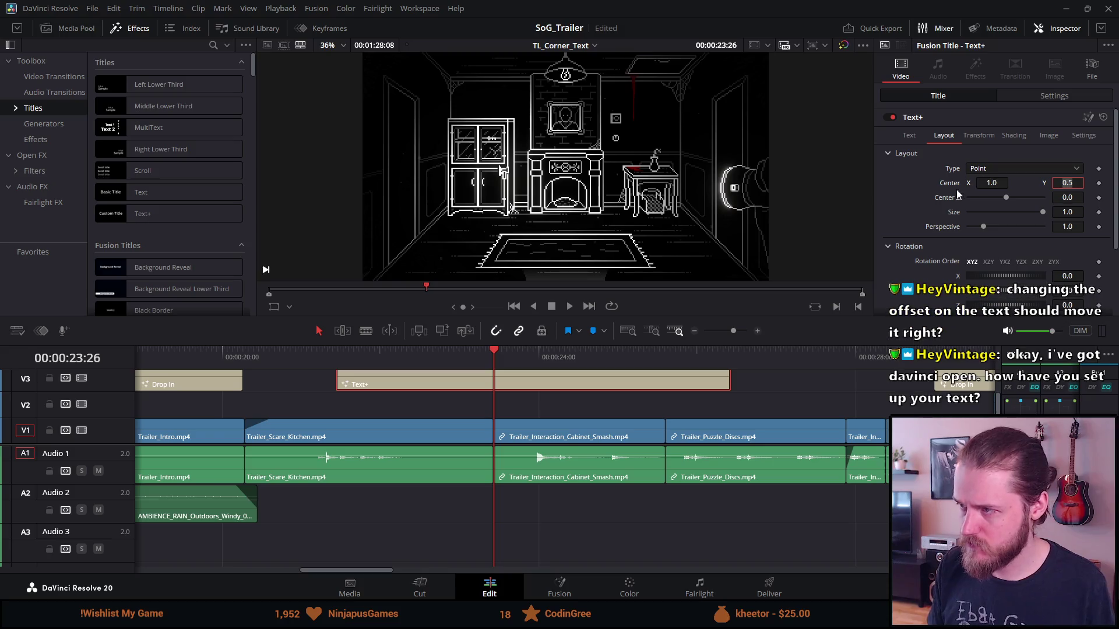
pyautogui.click(994, 183)
pyautogui.write('0.6')
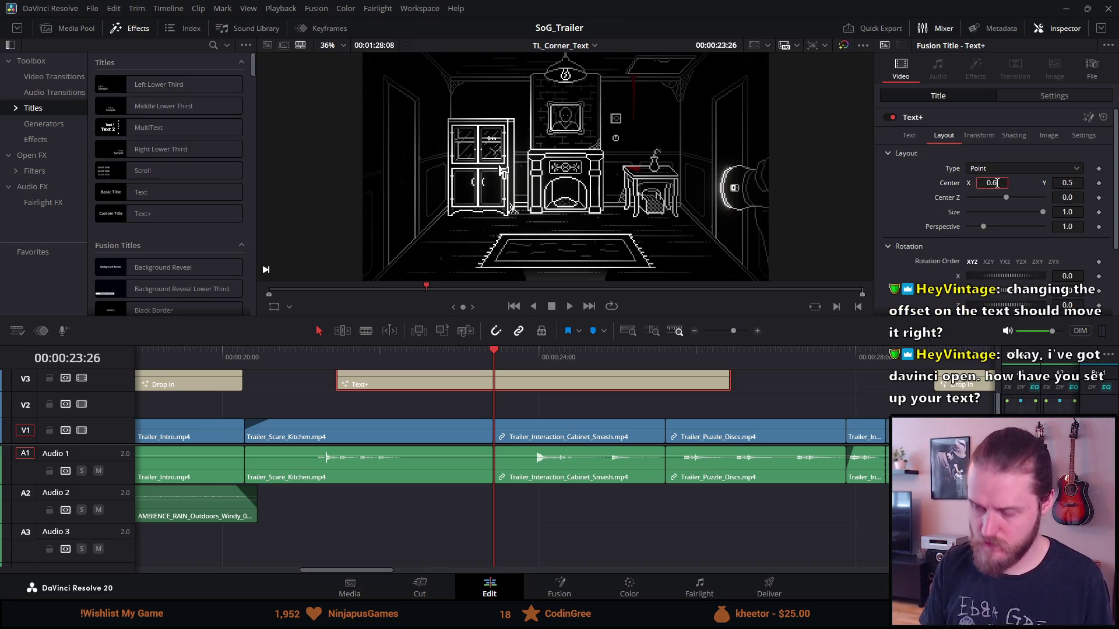
pyautogui.press('Tab')
pyautogui.click(997, 183)
pyautogui.write('0.3')
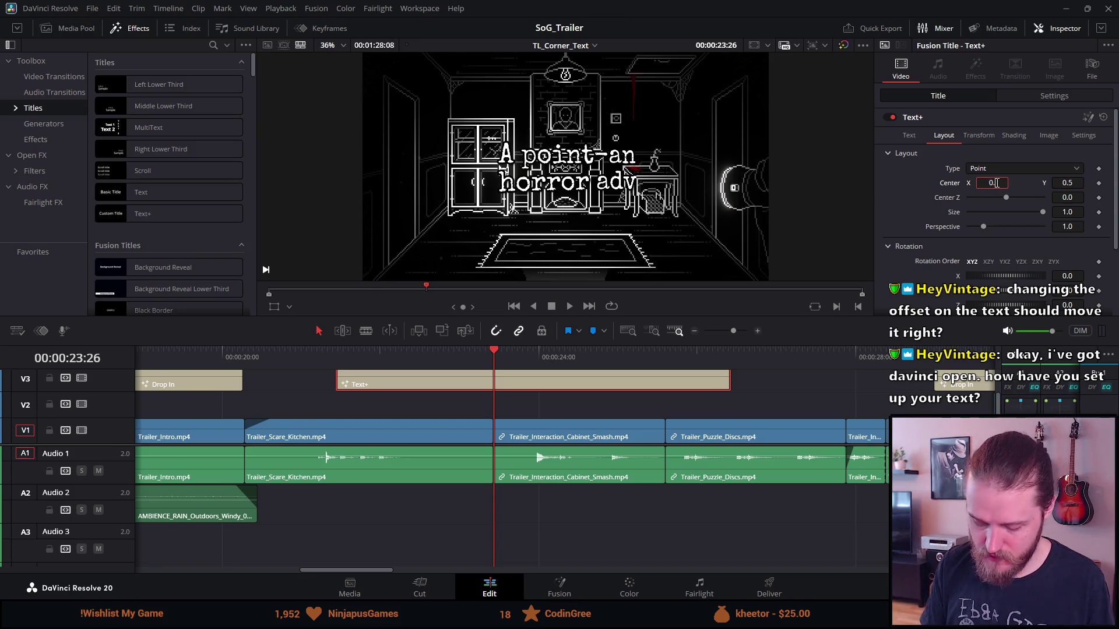
pyautogui.press('Tab')
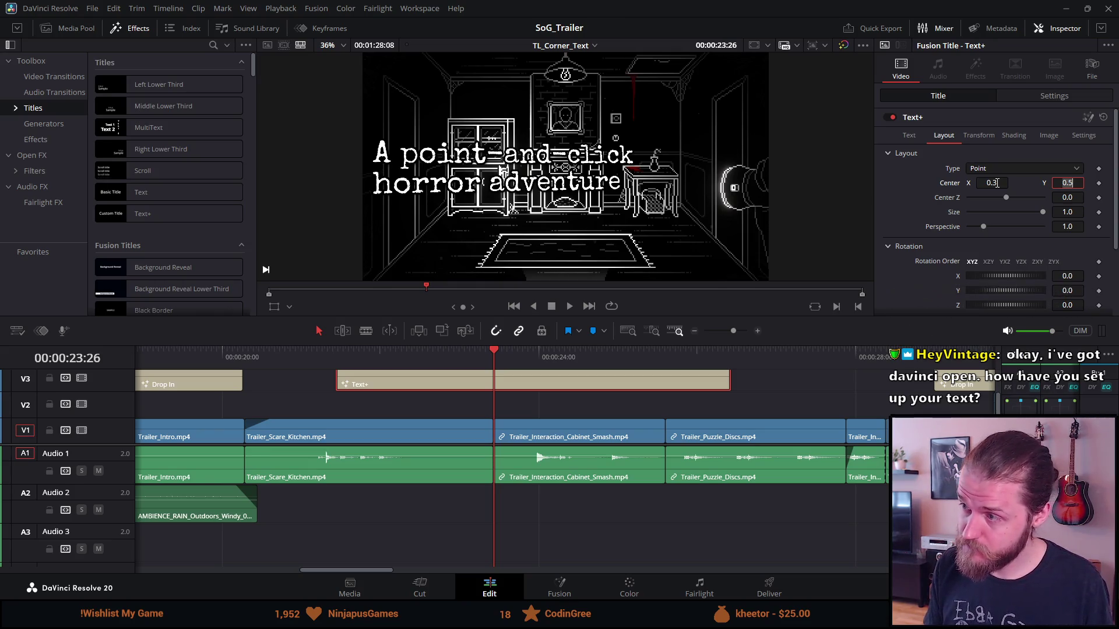
pyautogui.click(987, 135)
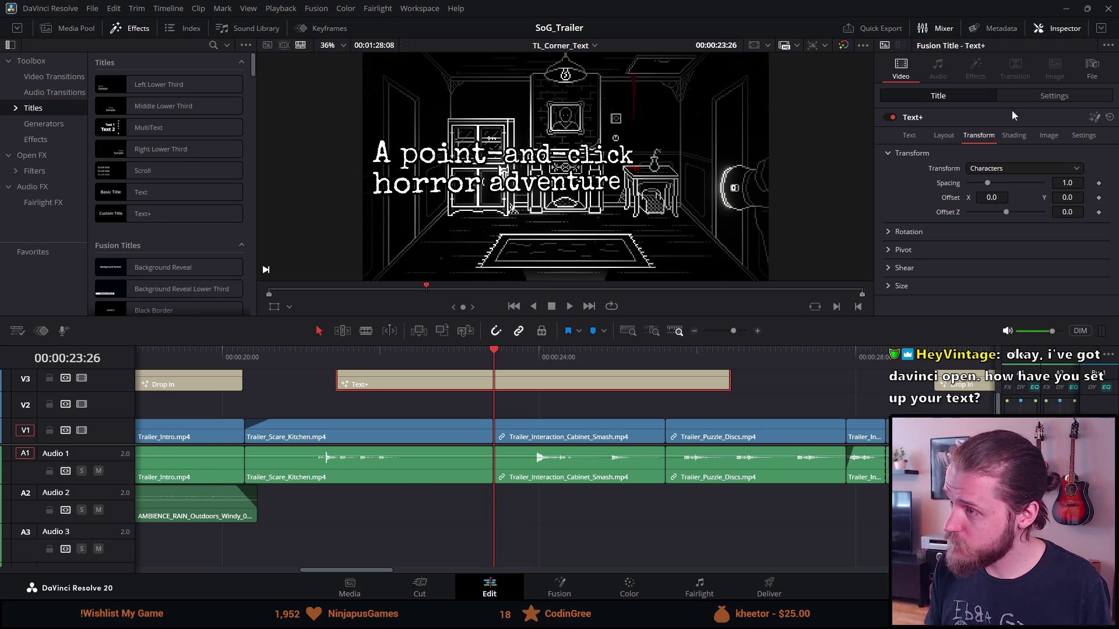
# Step: Set the clip's Transform Position X to 0 in the Settings tab
pyautogui.click(1035, 92)
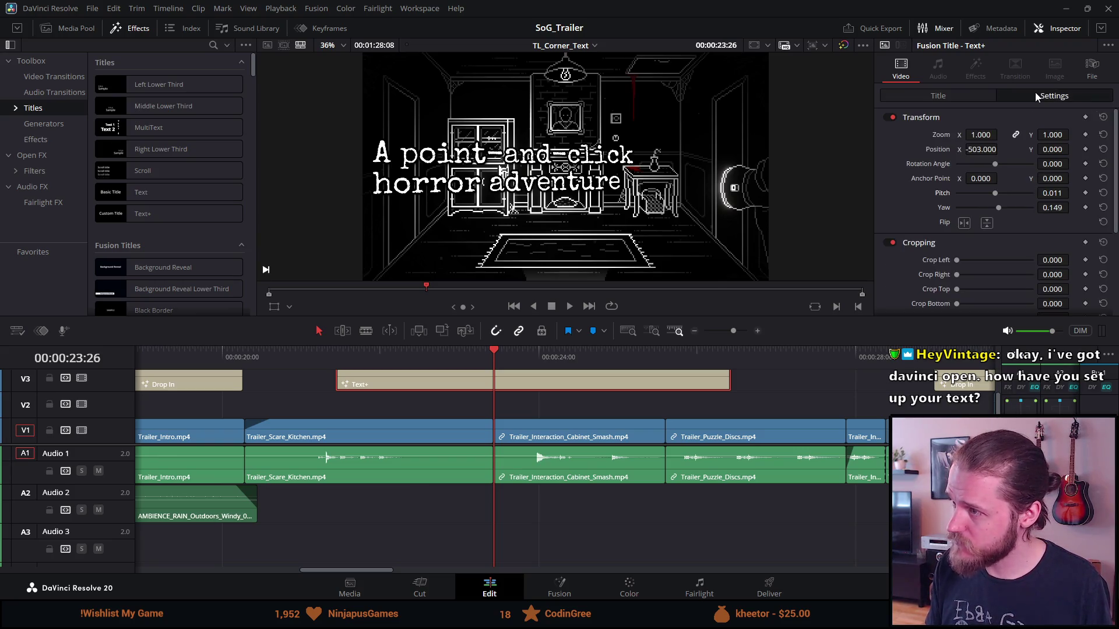
pyautogui.click(975, 150)
pyautogui.press('BackSpace')
pyautogui.doubleClick(974, 150)
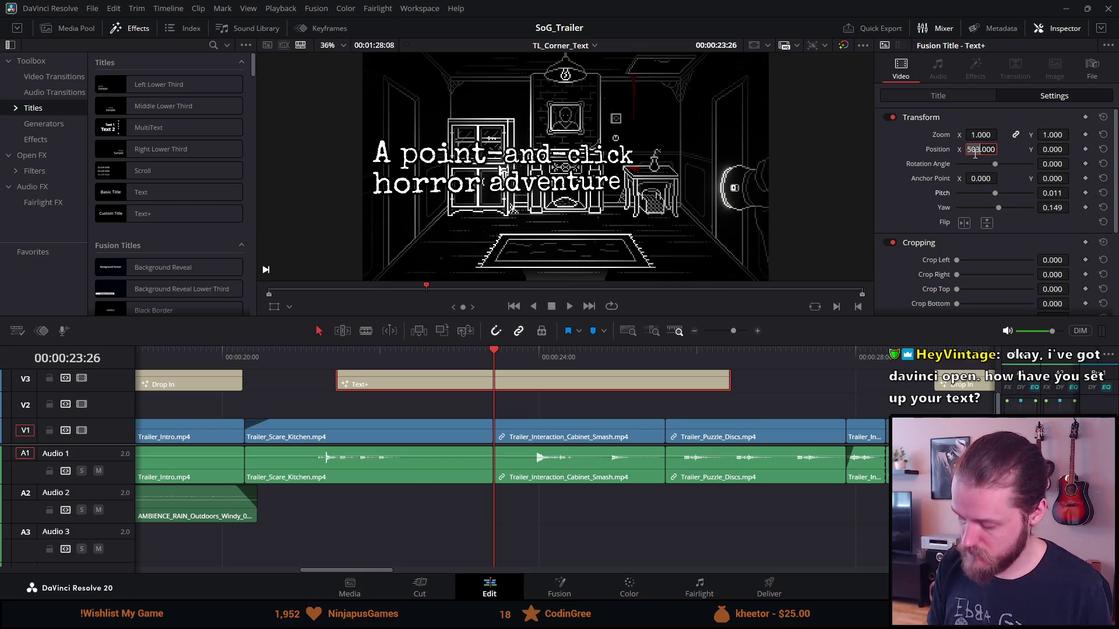
pyautogui.write('0')
pyautogui.press('Return')
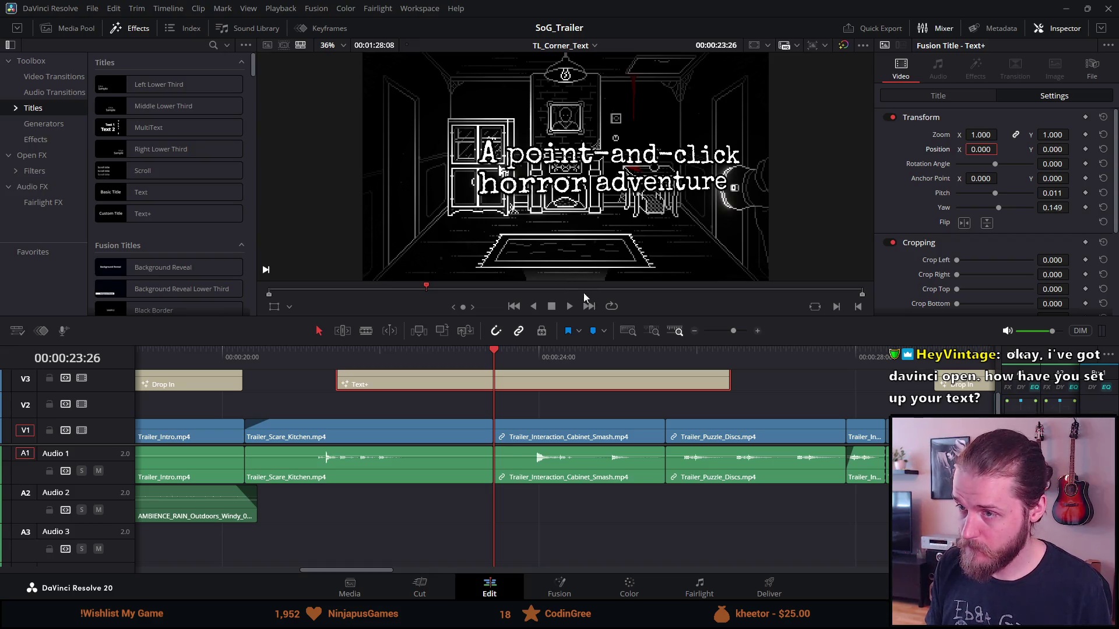
# Step: Type test letters into the title text on both lines
pyautogui.click(963, 94)
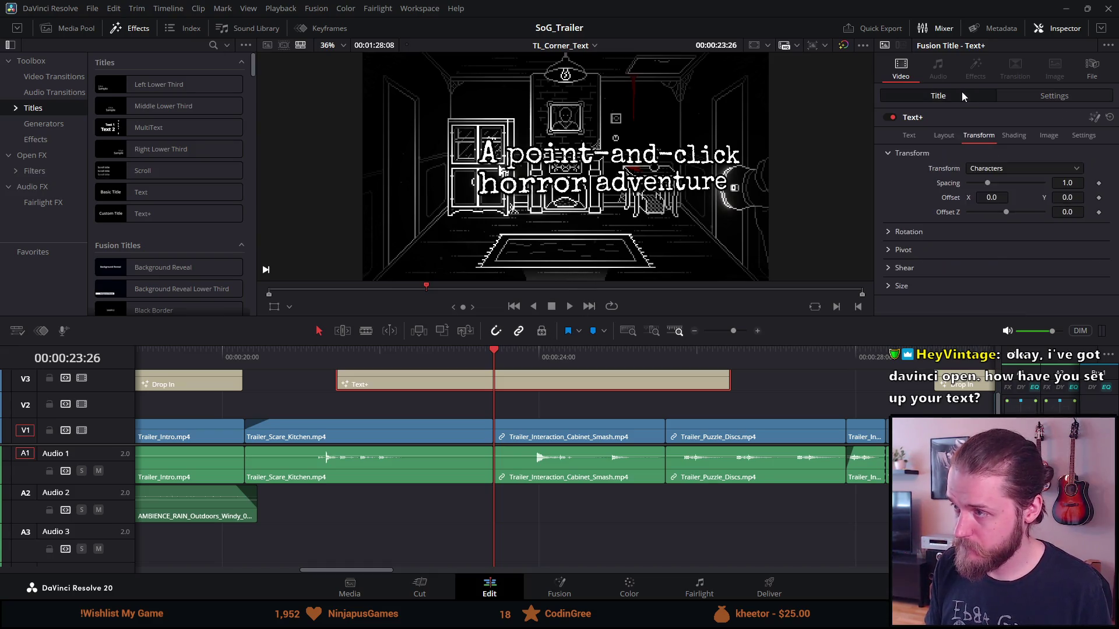
pyautogui.click(908, 135)
pyautogui.click(978, 174)
pyautogui.write('asdasdasdasd horror adventureasdasd')
# Step: Browse the title's Layout, Shading, Transform and Image options, ending on Layout
pyautogui.click(949, 138)
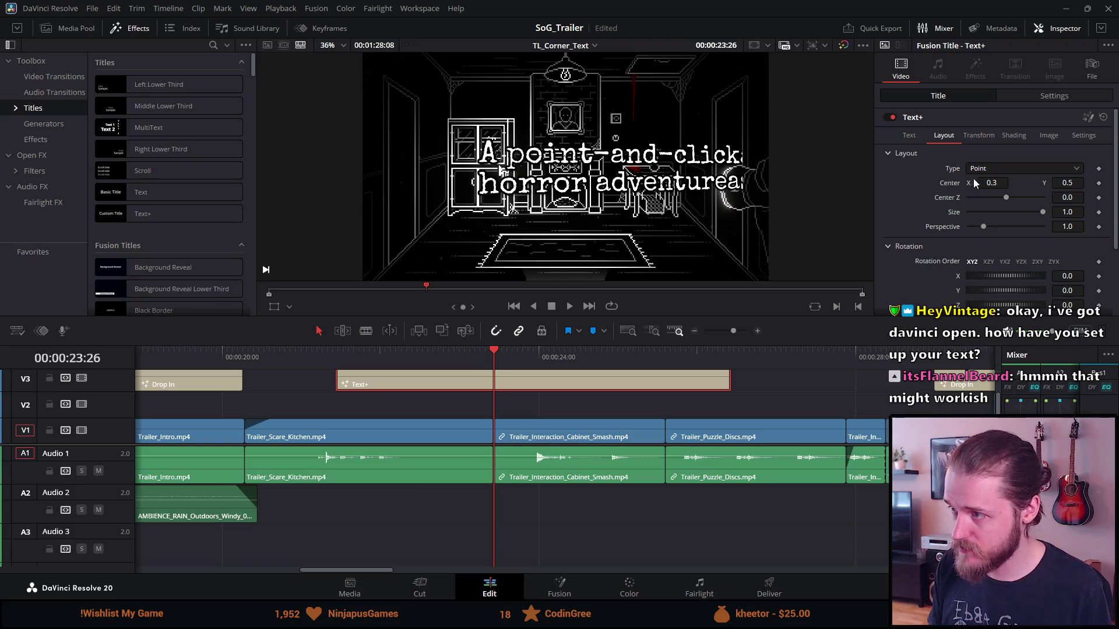
pyautogui.click(1018, 139)
pyautogui.click(974, 139)
pyautogui.click(1048, 139)
pyautogui.click(955, 135)
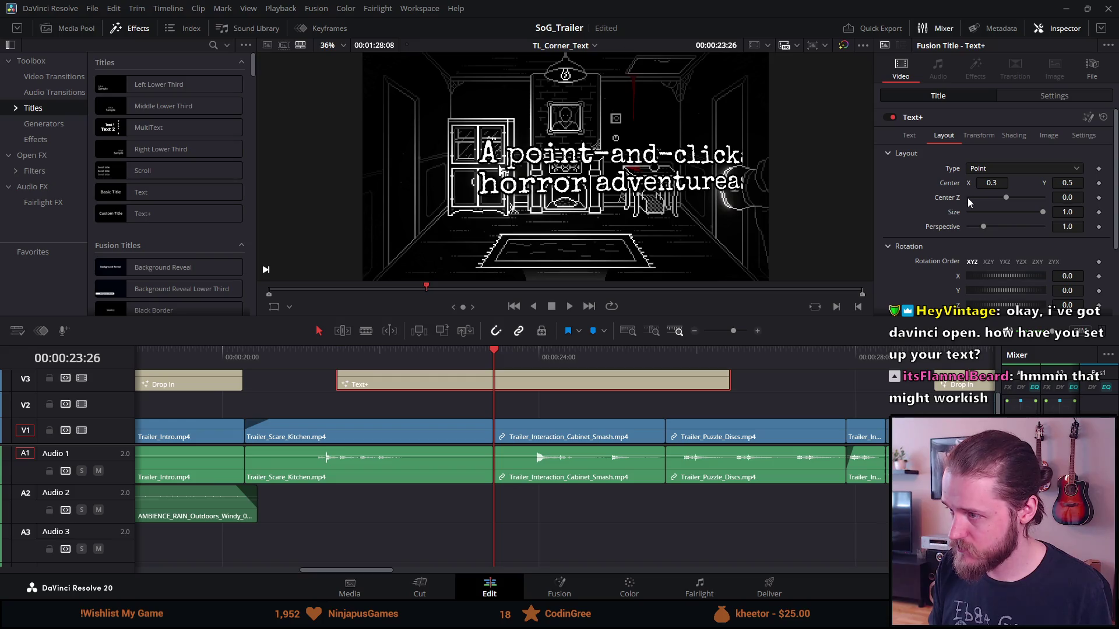
pyautogui.scroll(-3, 968, 198)
pyautogui.scroll(3, 968, 202)
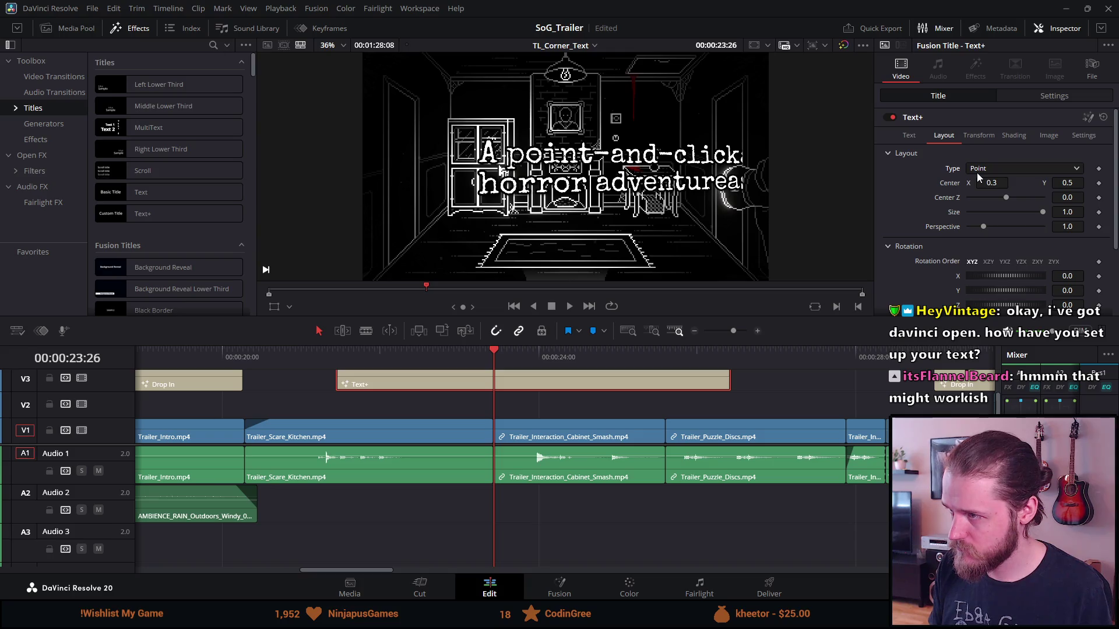
# Step: Set the layout Center X to 0, then to 0.1
pyautogui.click(988, 183)
pyautogui.write('0')
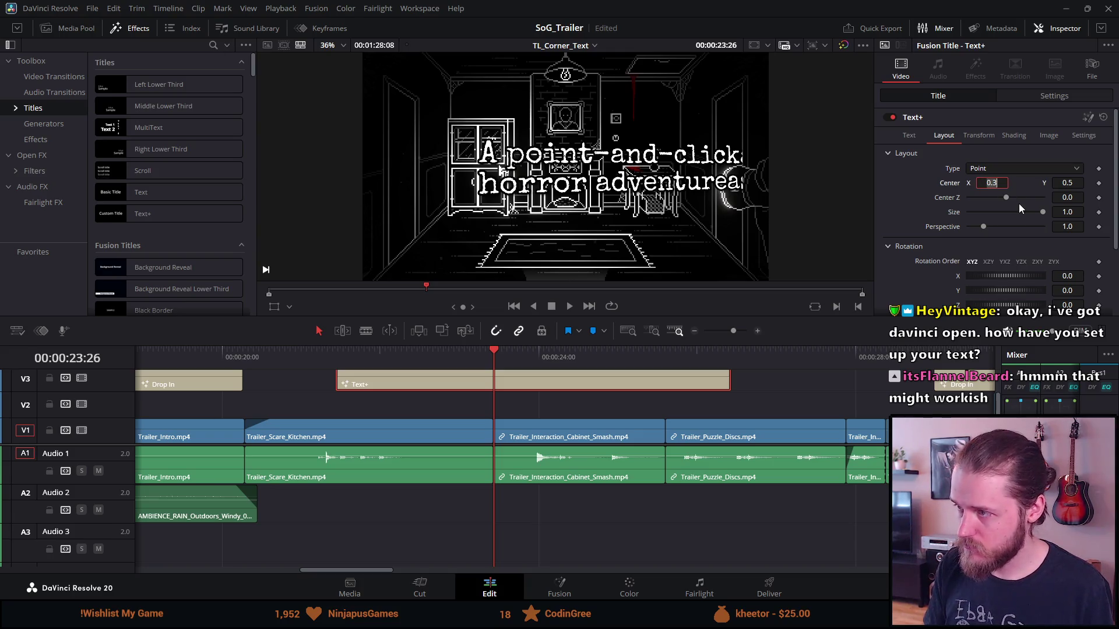
pyautogui.press('Tab')
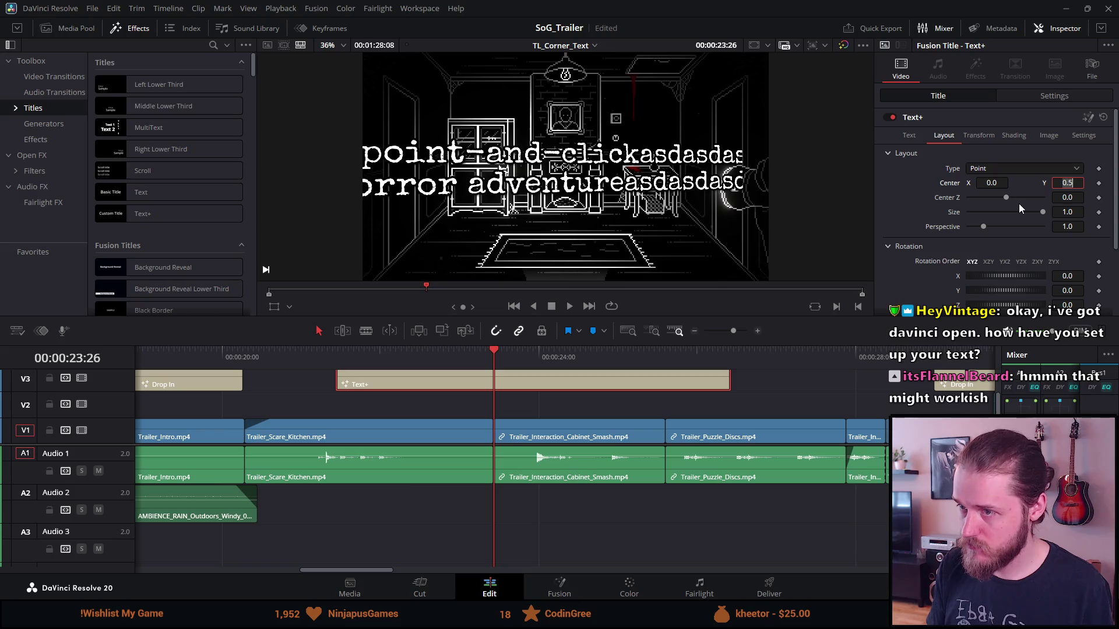
pyautogui.click(997, 183)
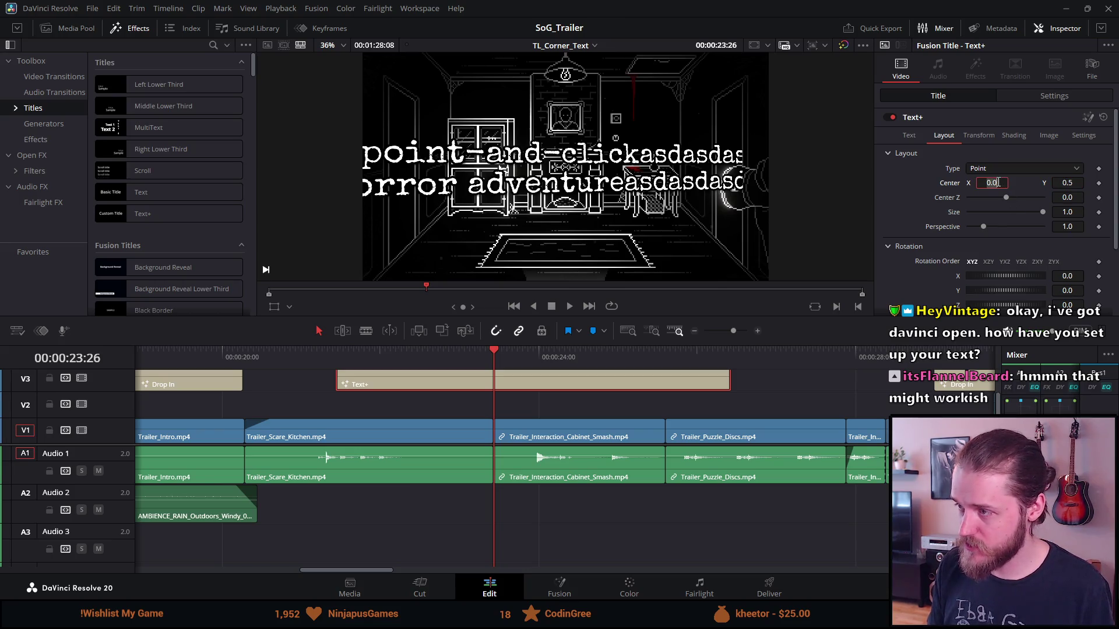
pyautogui.write('0.1')
pyautogui.press('Tab')
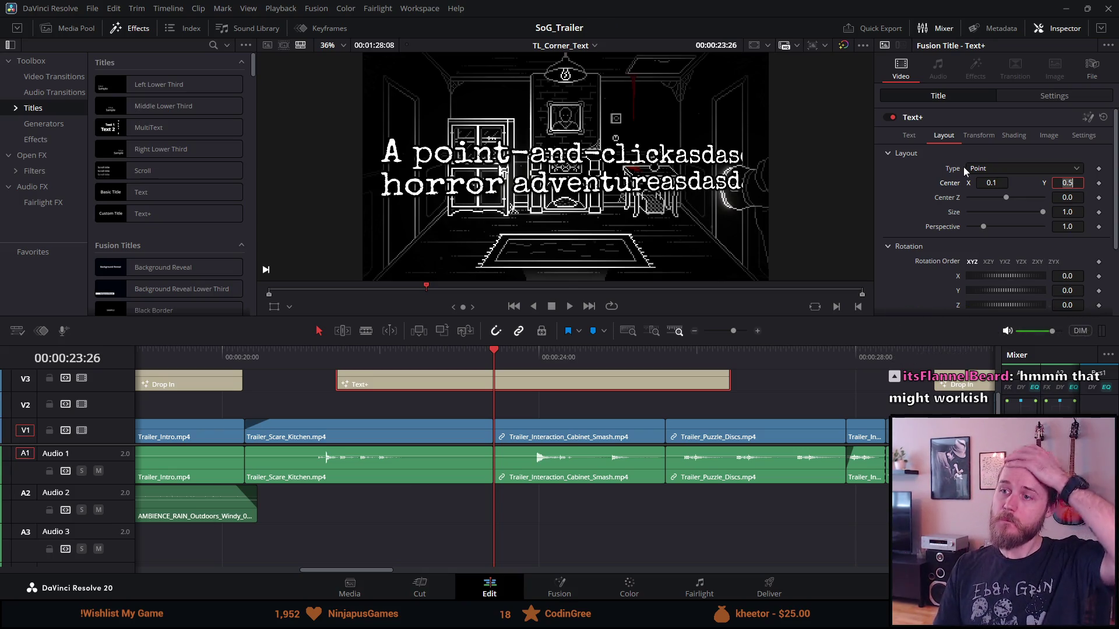
# Step: Delete the stray test characters after both title lines
pyautogui.click(1037, 97)
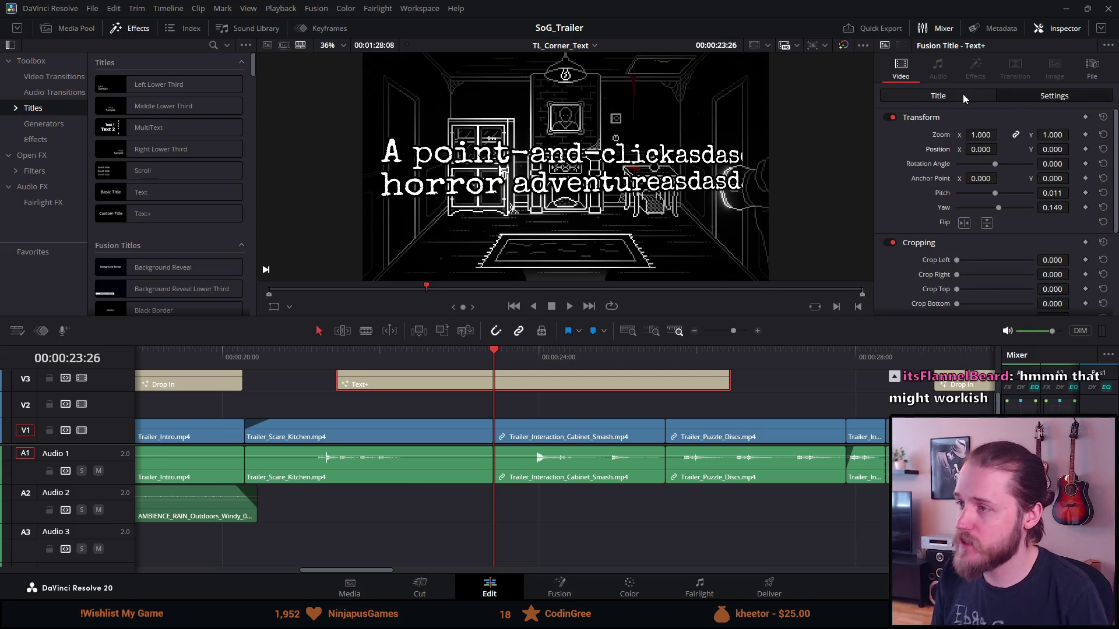
pyautogui.click(947, 96)
pyautogui.click(908, 135)
pyautogui.click(1000, 169)
pyautogui.press('BackSpace')
pyautogui.press('BackSpace')
pyautogui.press('BackSpace')
pyautogui.press('BackSpace')
pyautogui.press('BackSpace')
pyautogui.press('BackSpace')
pyautogui.press('BackSpace')
pyautogui.click(1001, 183)
pyautogui.press('BackSpace')
pyautogui.press('BackSpace')
pyautogui.press('BackSpace')
pyautogui.press('BackSpace')
pyautogui.press('BackSpace')
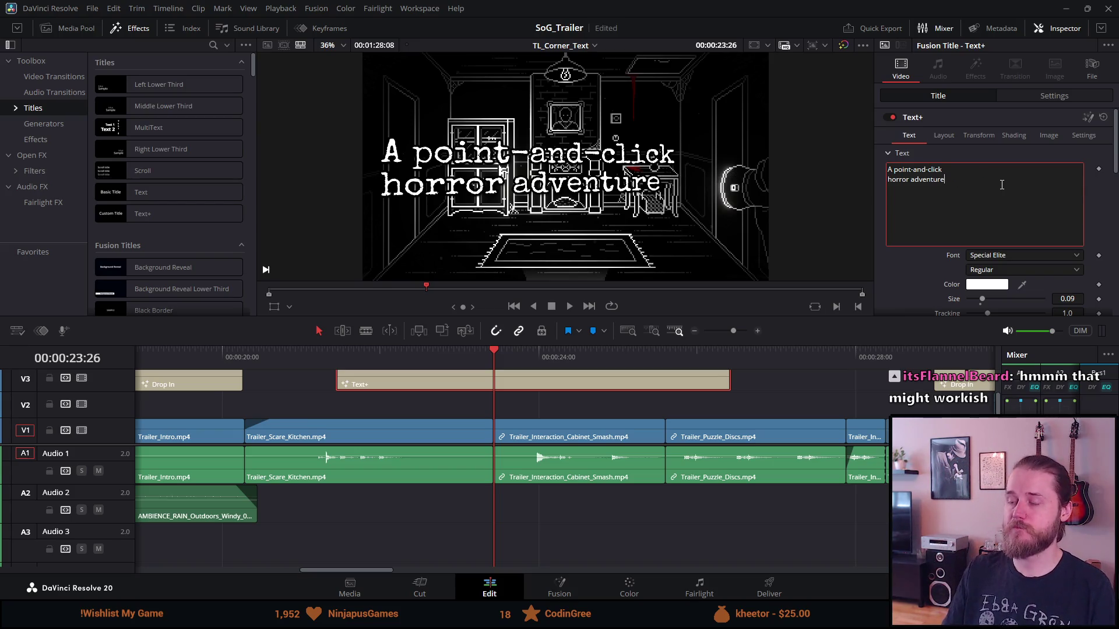
# Step: Lower the title to Position Y -352 and reset its Pitch and Yaw to 0
pyautogui.click(1023, 94)
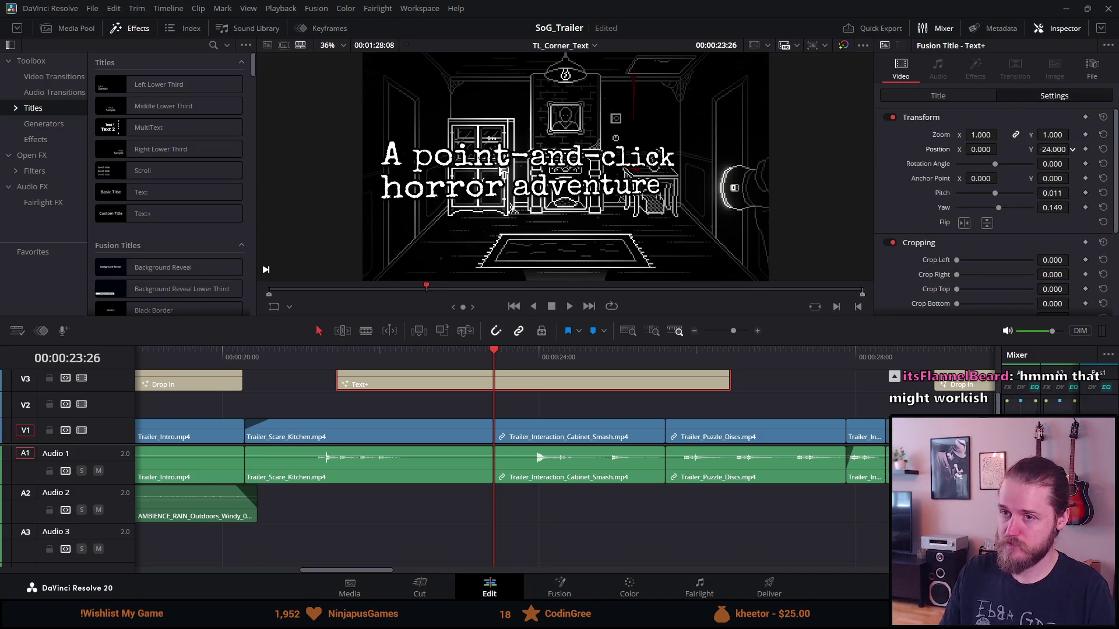
pyautogui.moveTo(1051, 149); pyautogui.dragTo(1008, 149)
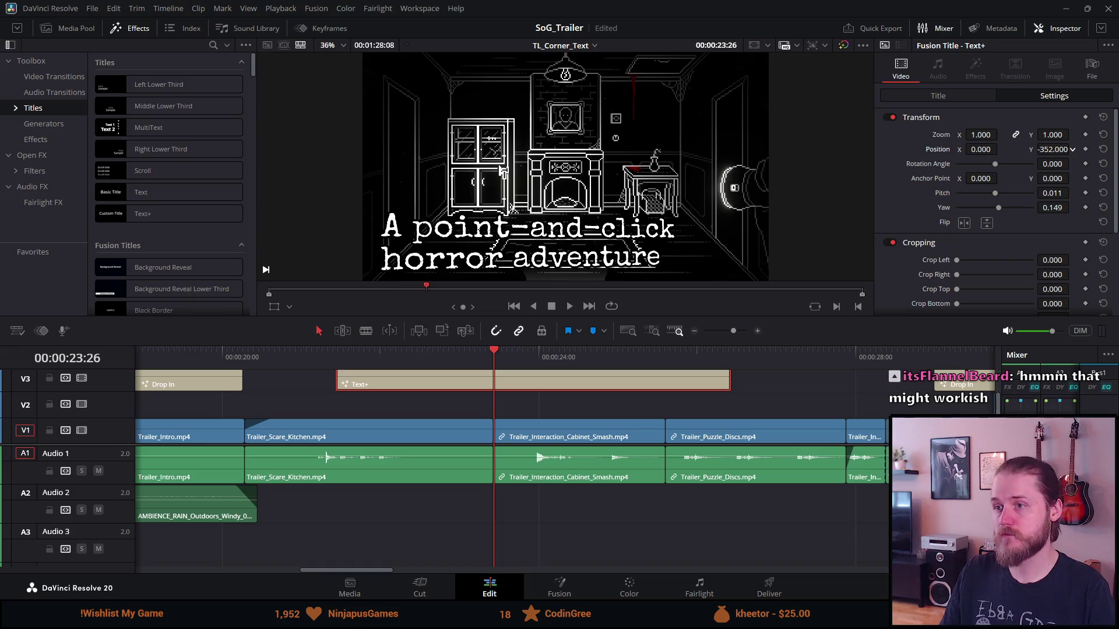
pyautogui.click(1052, 192)
pyautogui.write('0')
pyautogui.click(1055, 207)
pyautogui.write('0')
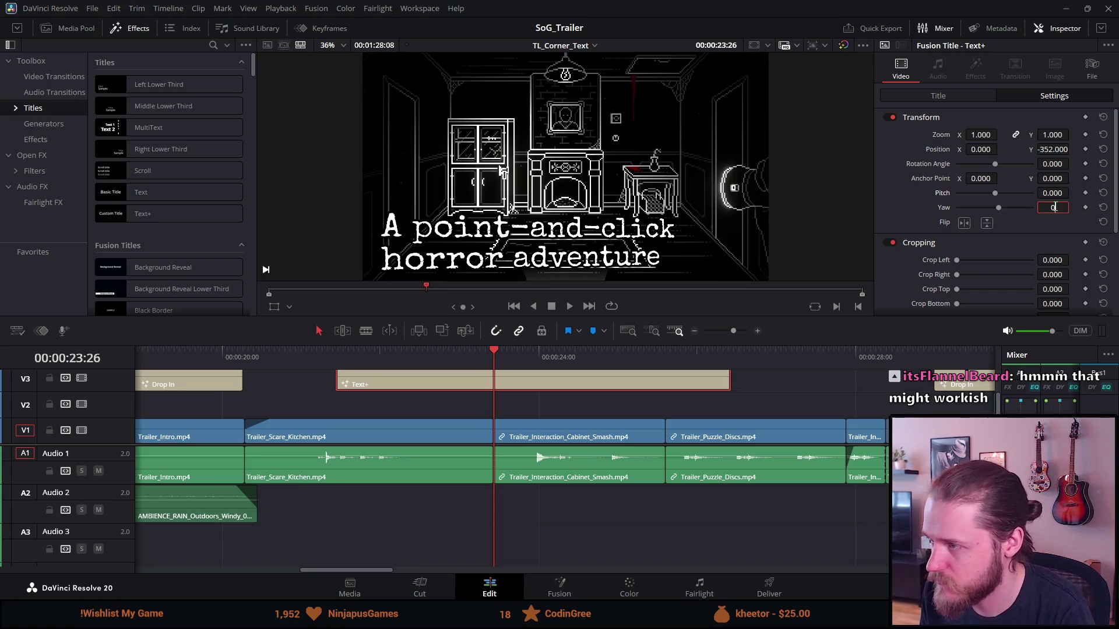
pyautogui.press('Return')
pyautogui.click(1049, 193)
pyautogui.write('0')
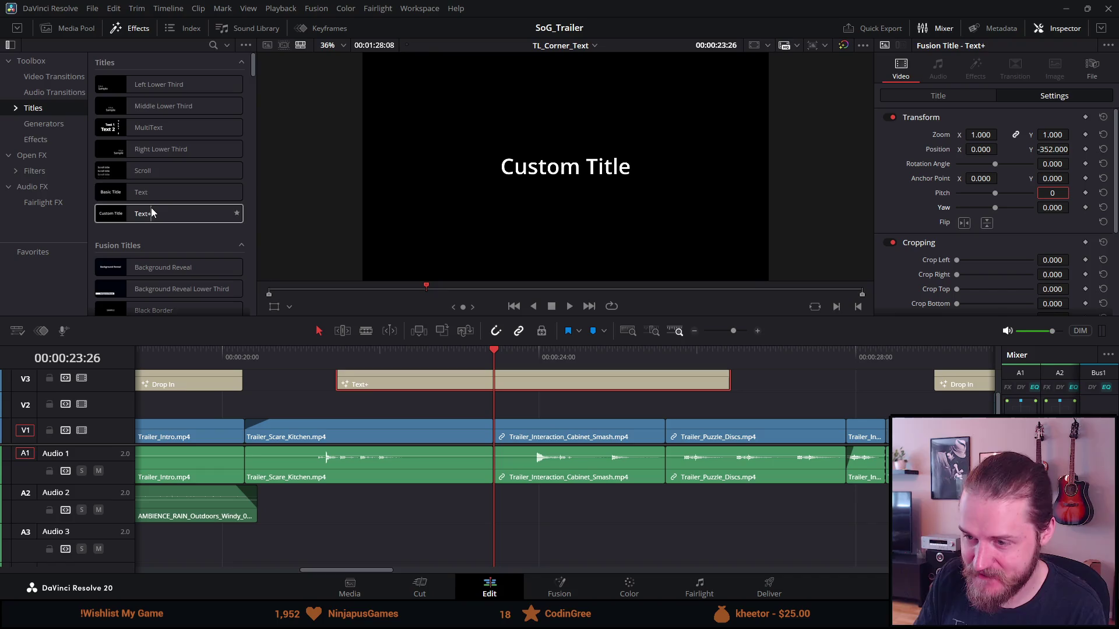
pyautogui.moveTo(354, 459)
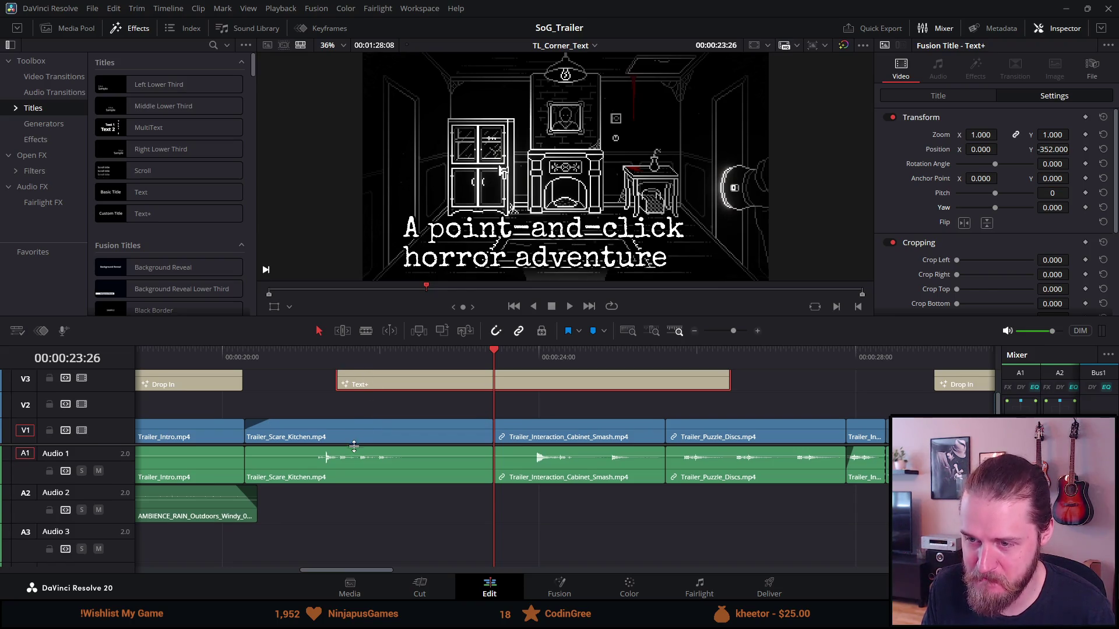
# Step: Browse the title's Text settings, then view its Layout and character Transform options
pyautogui.scroll(1, 349, 460)
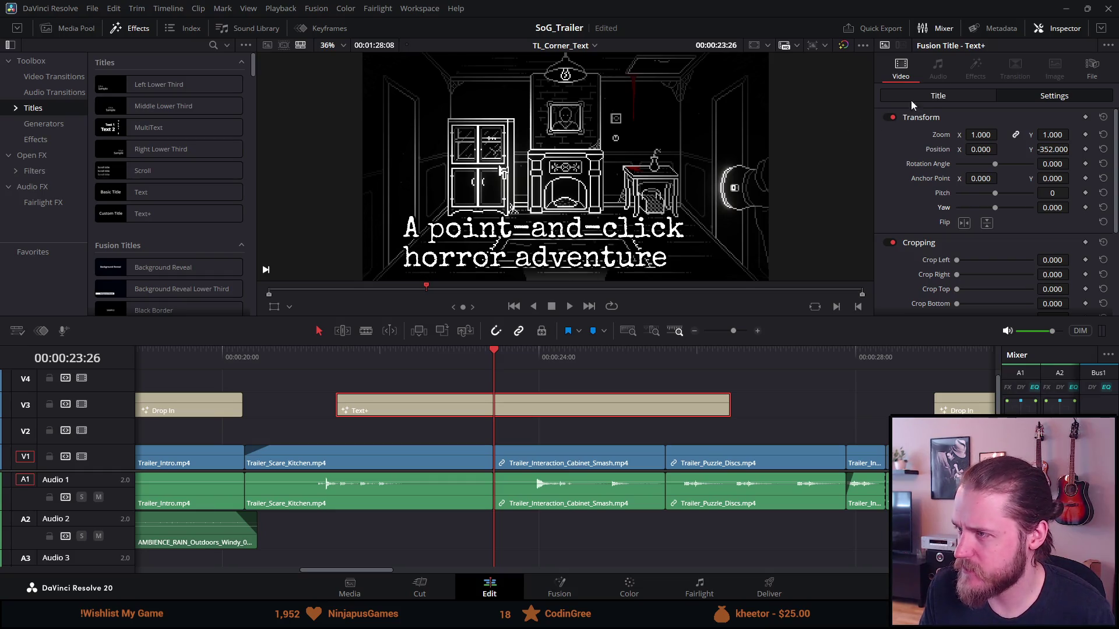
pyautogui.click(933, 102)
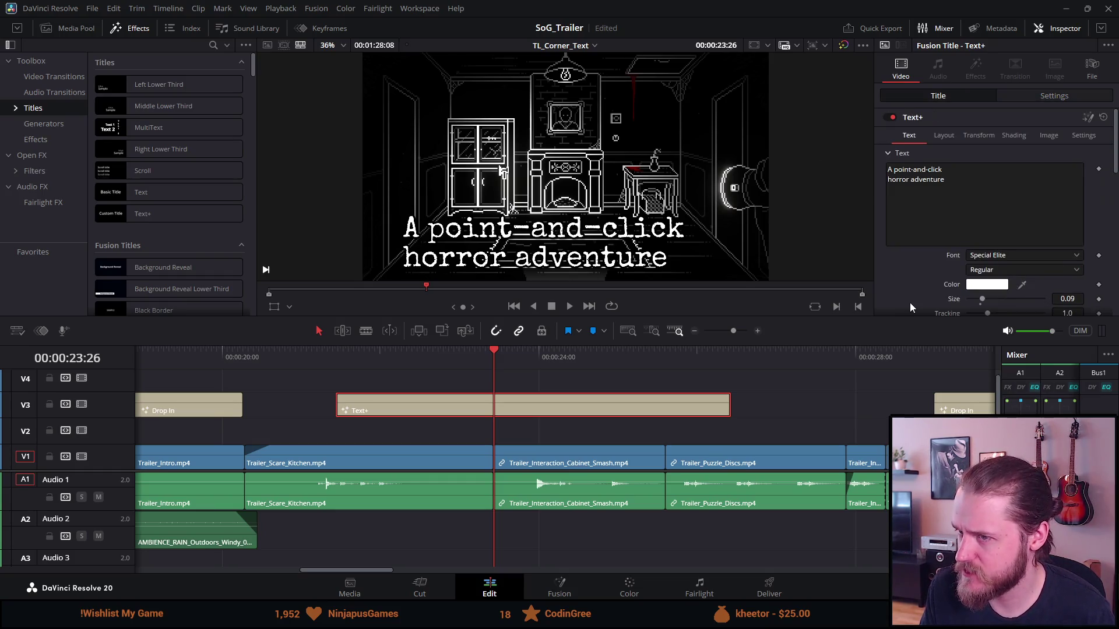
pyautogui.scroll(-2, 910, 302)
pyautogui.scroll(-2, 910, 303)
pyautogui.scroll(-2, 911, 302)
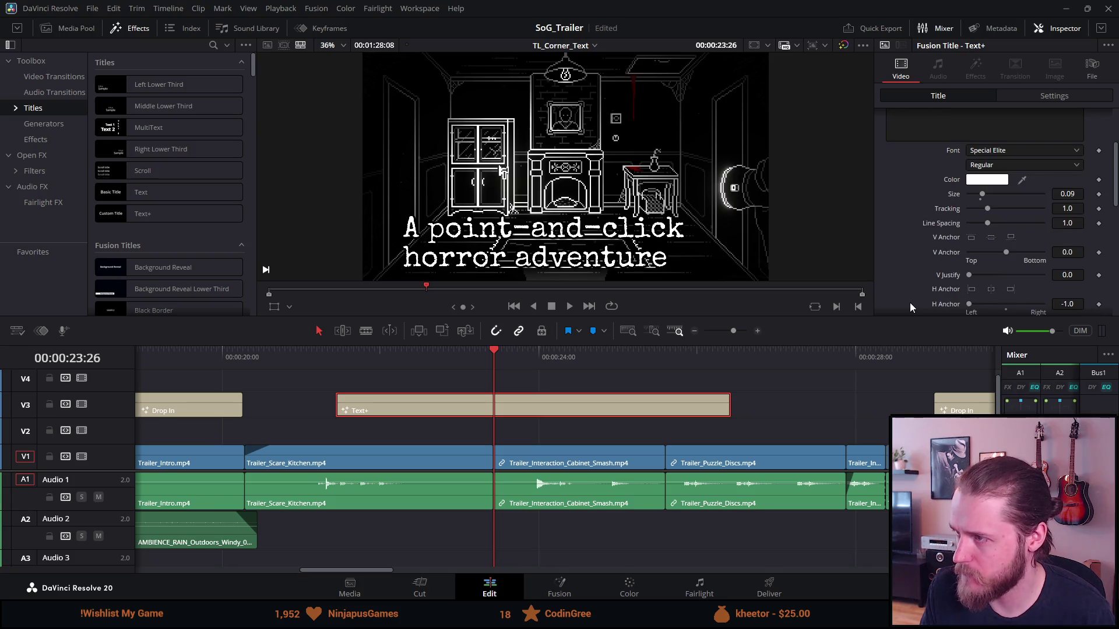
pyautogui.scroll(-5, 910, 302)
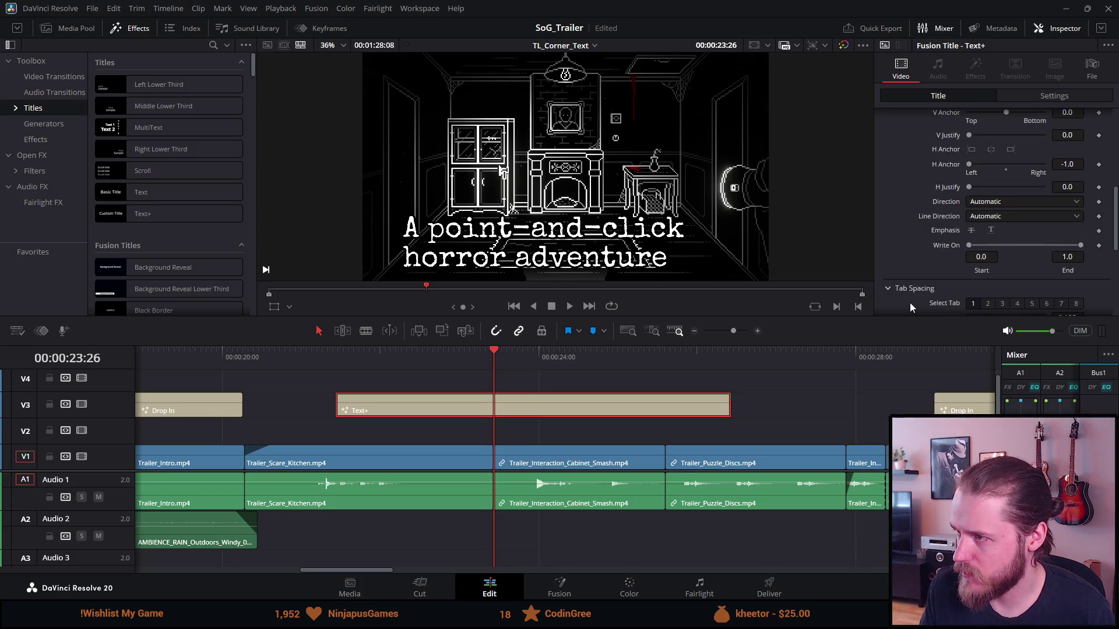
pyautogui.scroll(-4, 931, 244)
pyautogui.scroll(10, 931, 245)
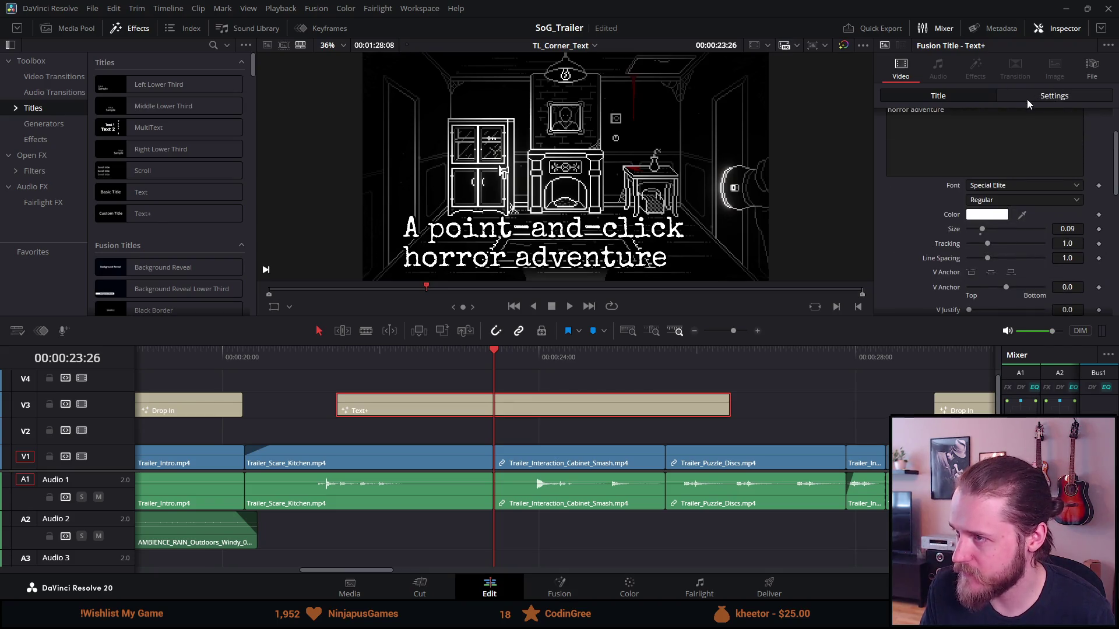
pyautogui.scroll(2, 892, 201)
pyautogui.click(945, 136)
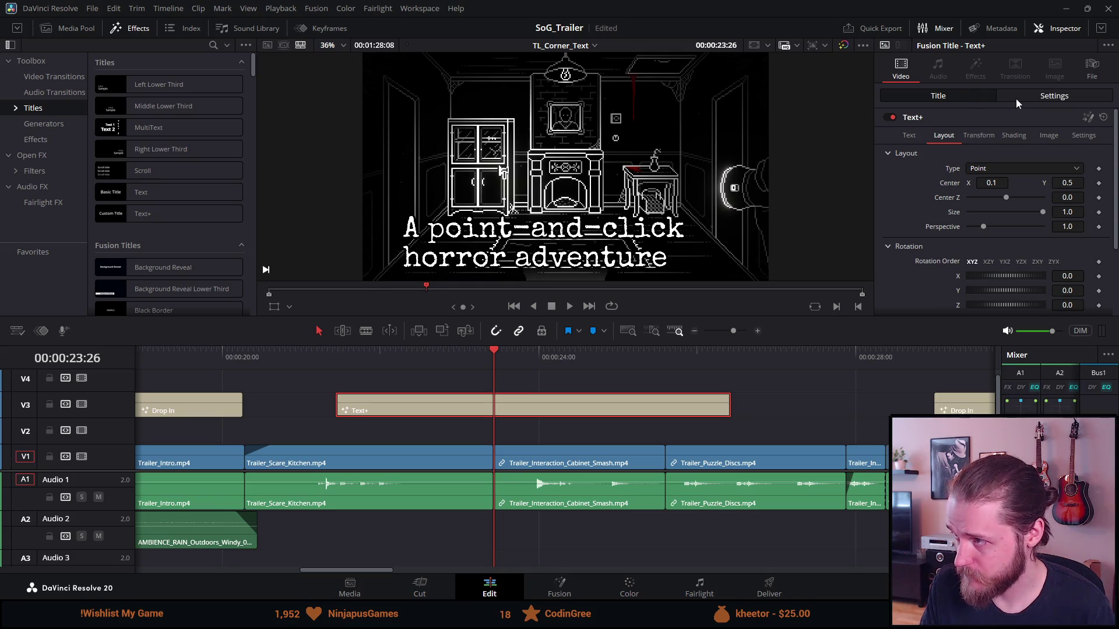
pyautogui.click(977, 135)
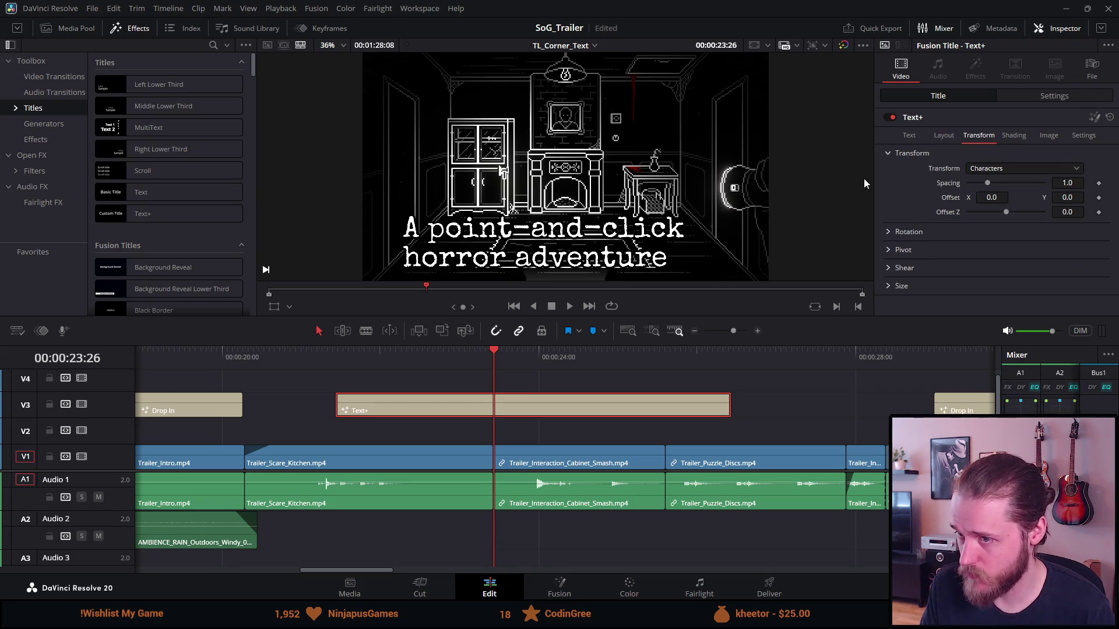
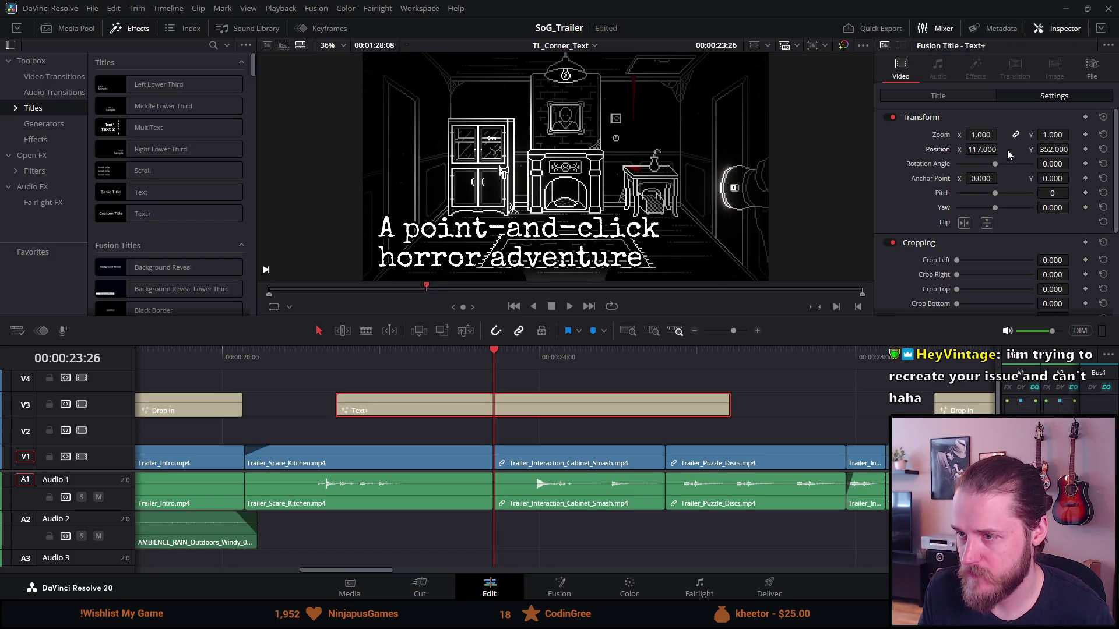
# Step: Nudge the corner title down and left to position -143 by -375
pyautogui.moveTo(1053, 149); pyautogui.dragTo(966, 149)
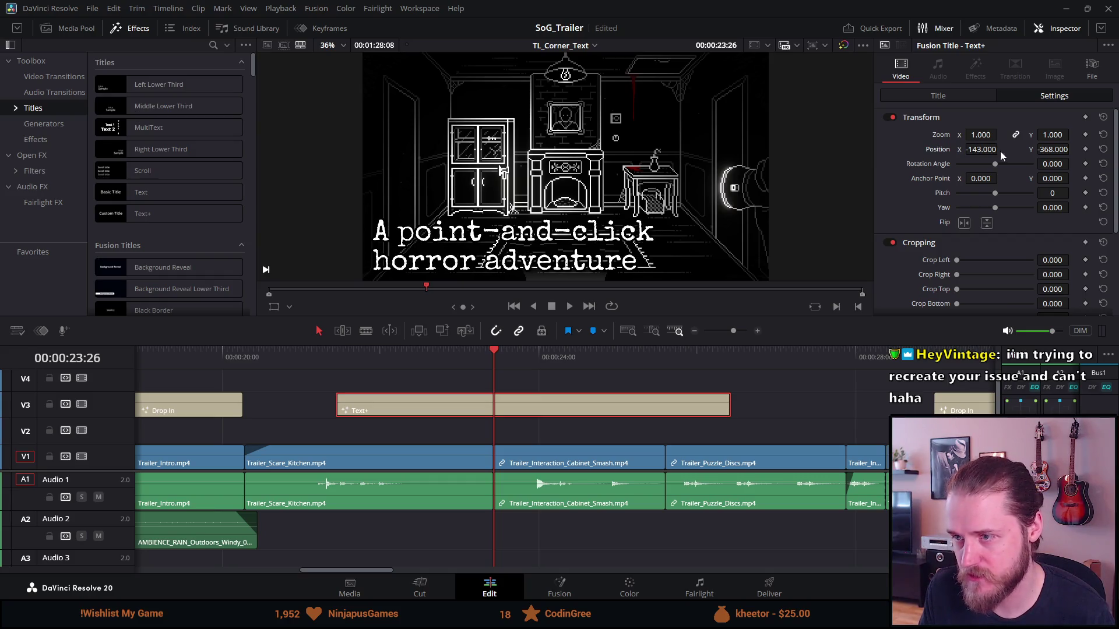
pyautogui.moveTo(1052, 149); pyautogui.dragTo(1048, 149)
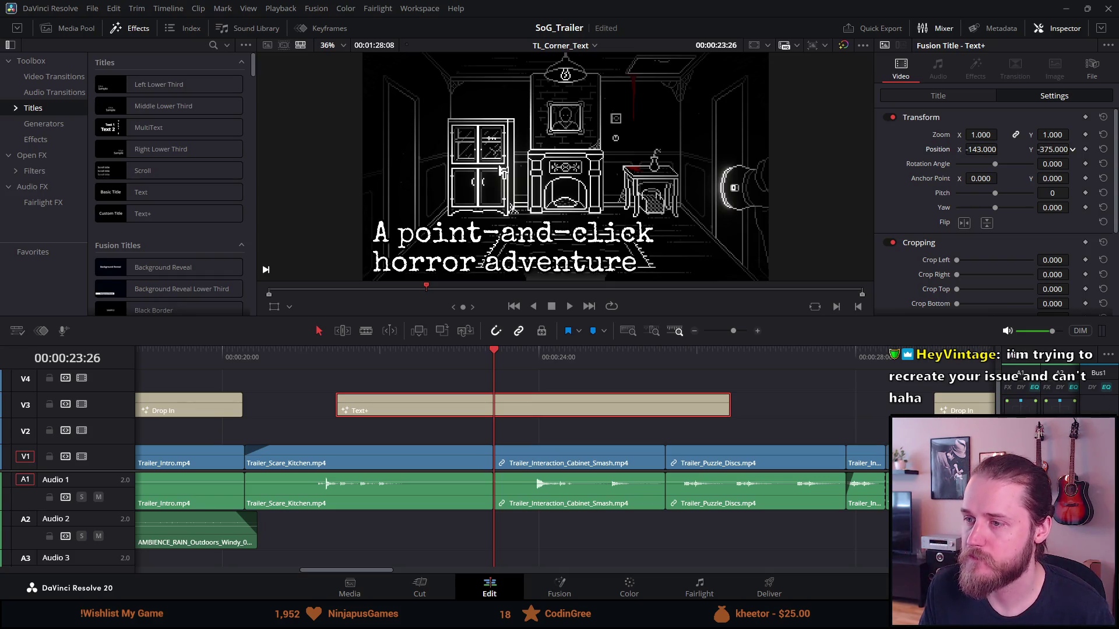
pyautogui.click(966, 96)
# Step: Replace the title text with 'Venture' and 'into the dark' on two lines
pyautogui.click(915, 136)
pyautogui.click(947, 187)
pyautogui.hotkey('ctrl', 'a')
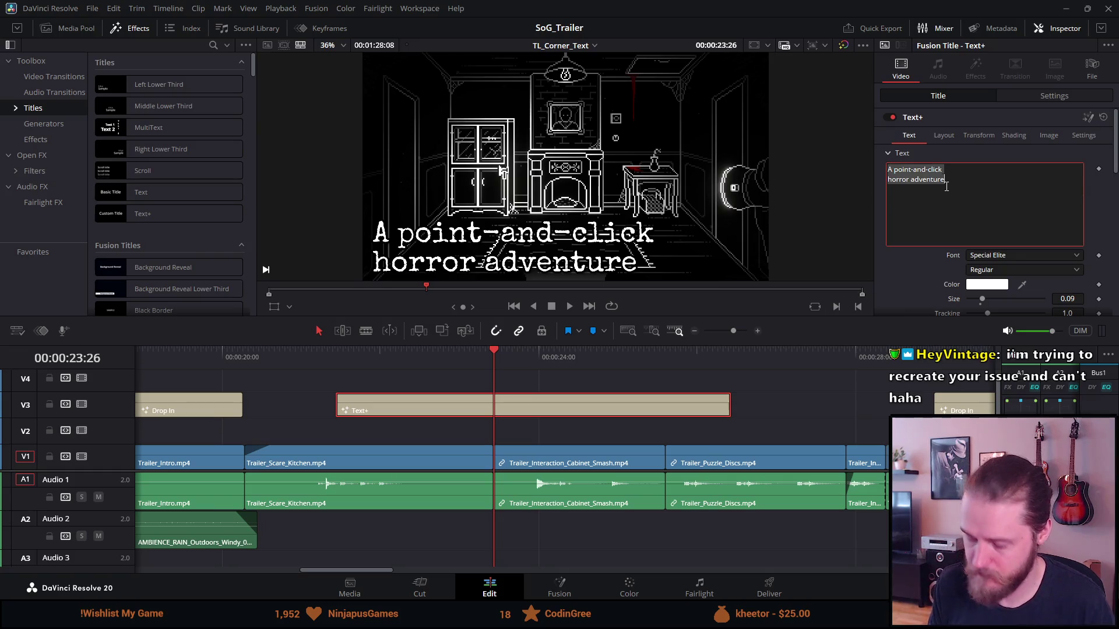
pyautogui.press('BackSpace')
pyautogui.write('Venture')
pyautogui.press('Return')
pyautogui.write('into the dark')
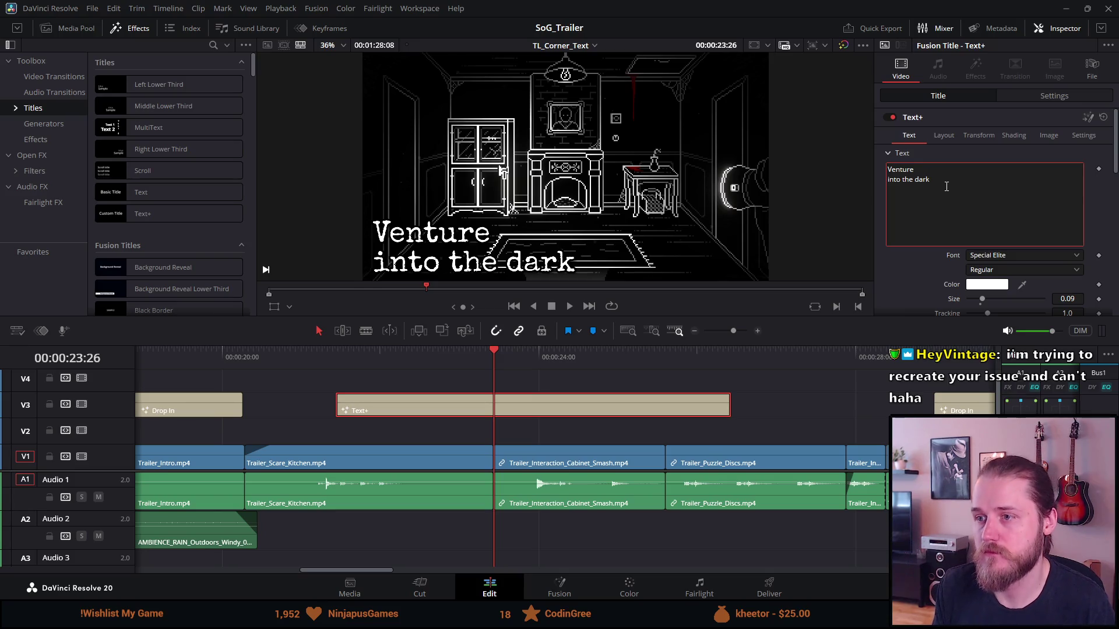
pyautogui.hotkey('ctrl', 'z')
pyautogui.hotkey('ctrl', 'shift', 'z')
pyautogui.hotkey('ctrl', 'z')
pyautogui.hotkey('ctrl', 'z')
pyautogui.hotkey('ctrl', 'z')
pyautogui.hotkey('ctrl', 'z')
pyautogui.hotkey('ctrl', 'z')
pyautogui.hotkey('ctrl', 'z')
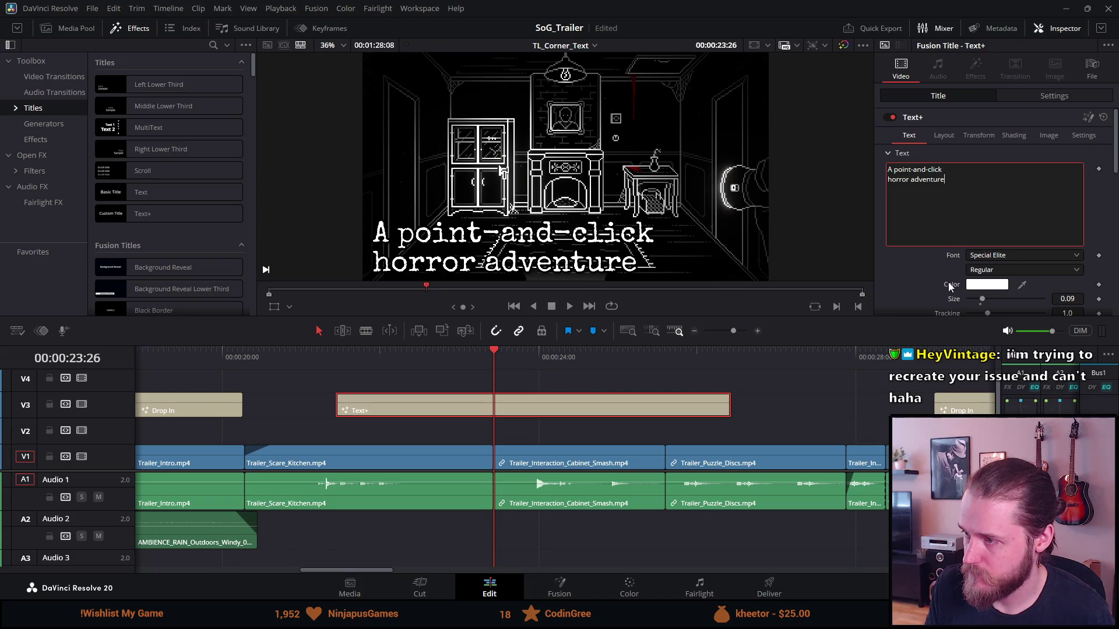
pyautogui.hotkey('ctrl', 'z')
pyautogui.hotkey('ctrl', 'z')
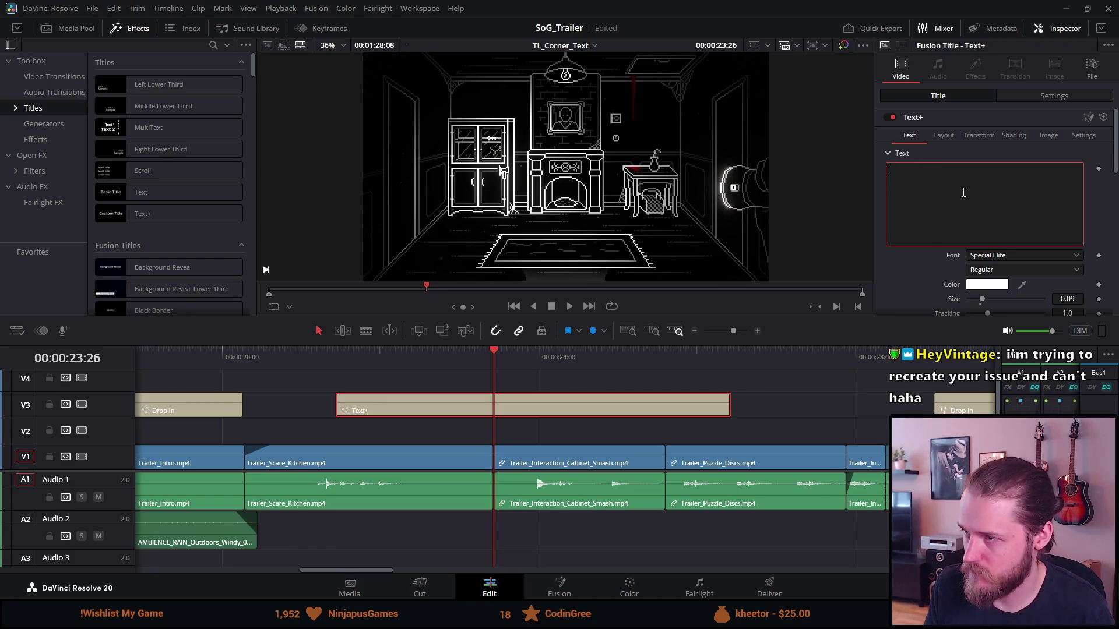
pyautogui.hotkey('ctrl', 'shift', 'z')
pyautogui.hotkey('ctrl', 'shift', 'z')
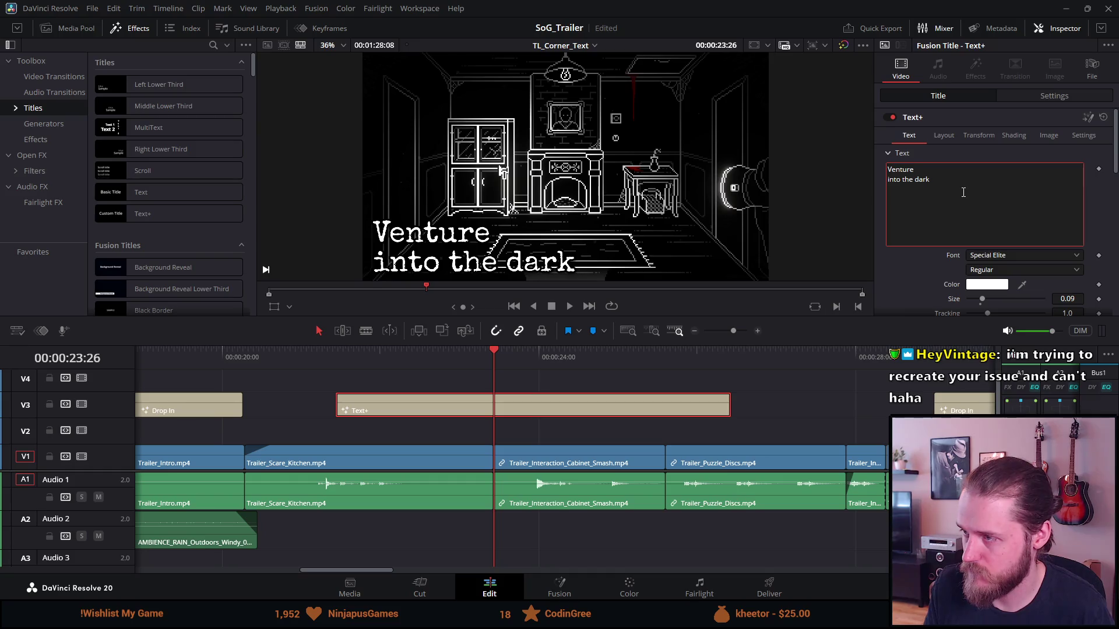
# Step: Set the title's font size to 0.07
pyautogui.scroll(-1, 934, 275)
pyautogui.scroll(-1, 935, 274)
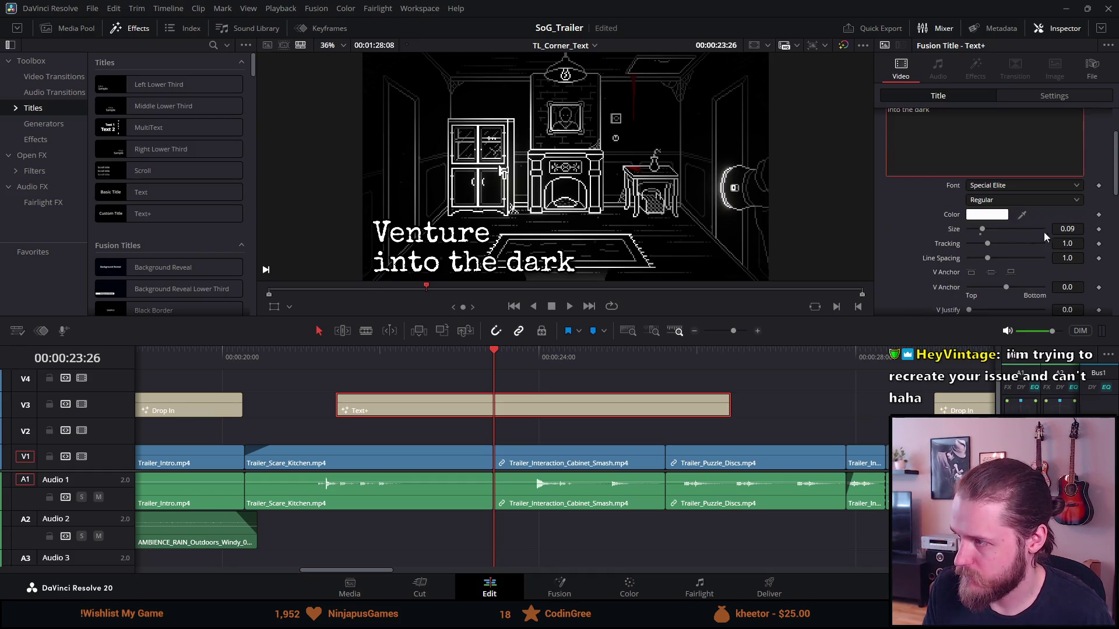
pyautogui.click(1069, 229)
pyautogui.write('0.07')
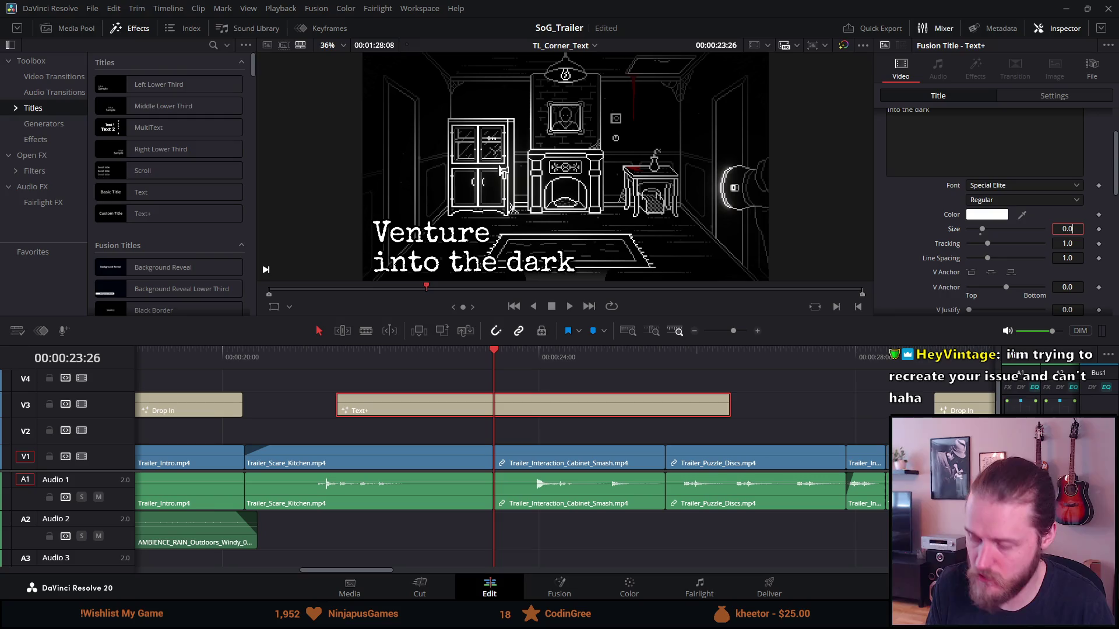
pyautogui.press('Tab')
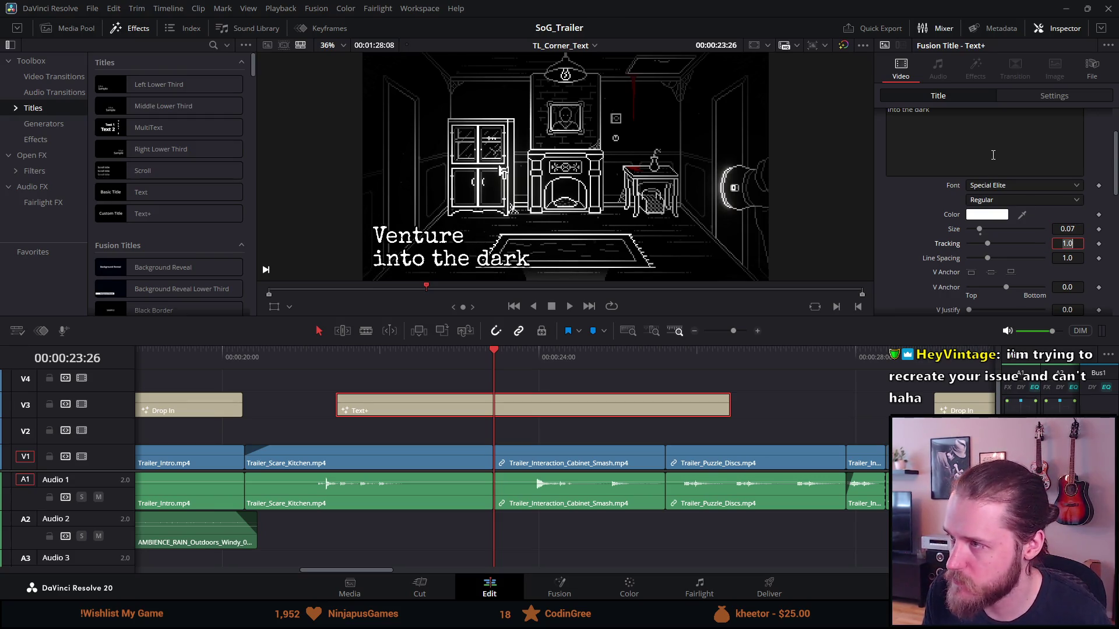
# Step: Lower the title slightly to position -143 by -395
pyautogui.click(1044, 100)
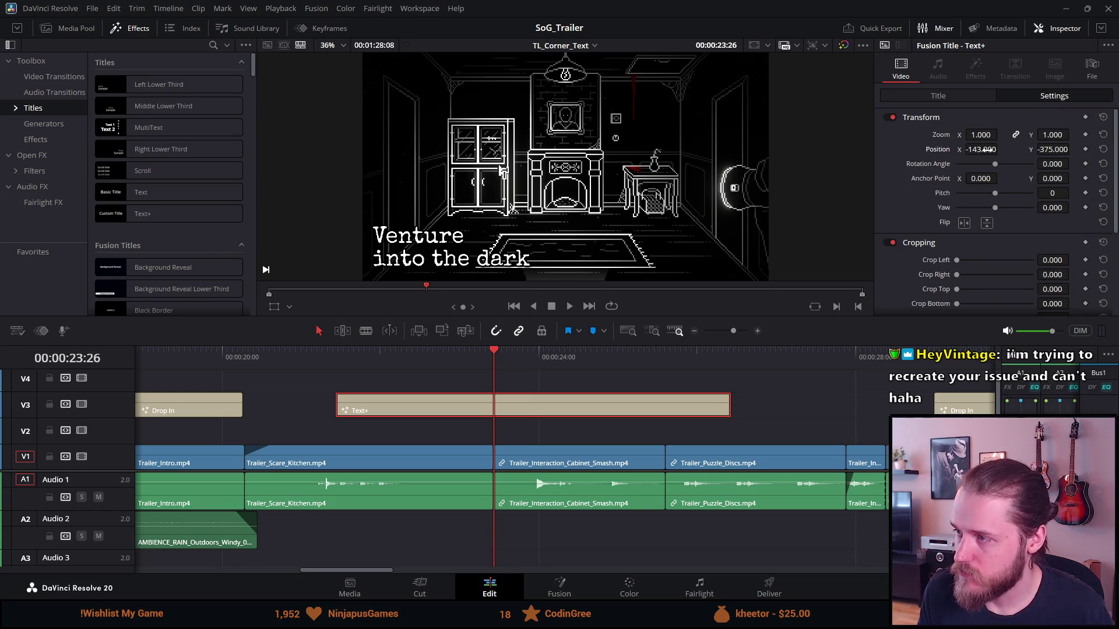
pyautogui.moveTo(1072, 149); pyautogui.dragTo(1046, 154)
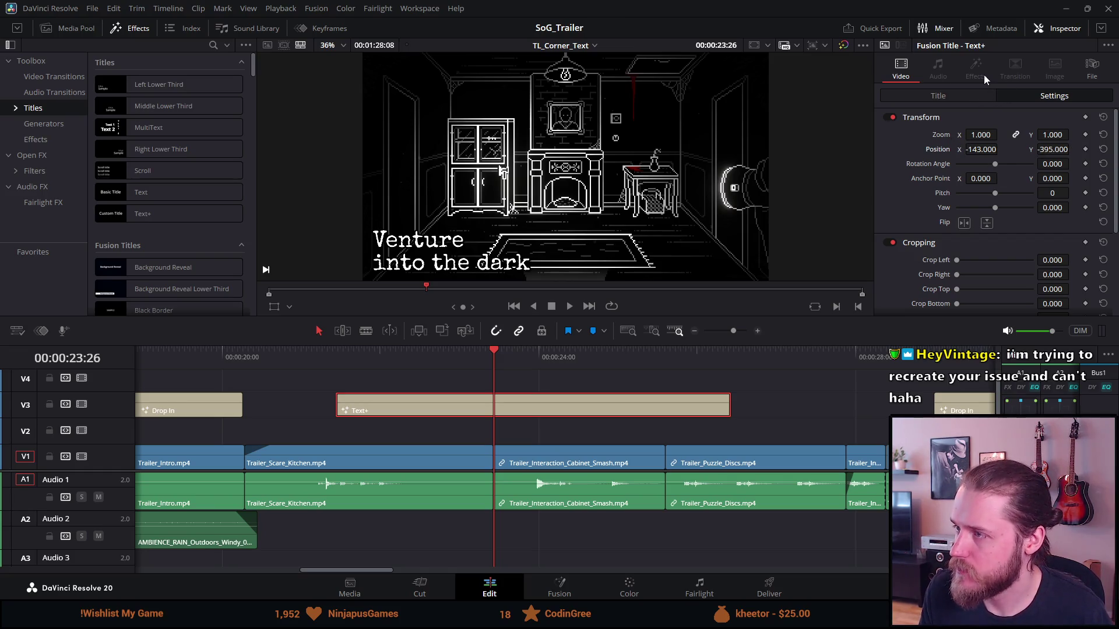
pyautogui.click(947, 96)
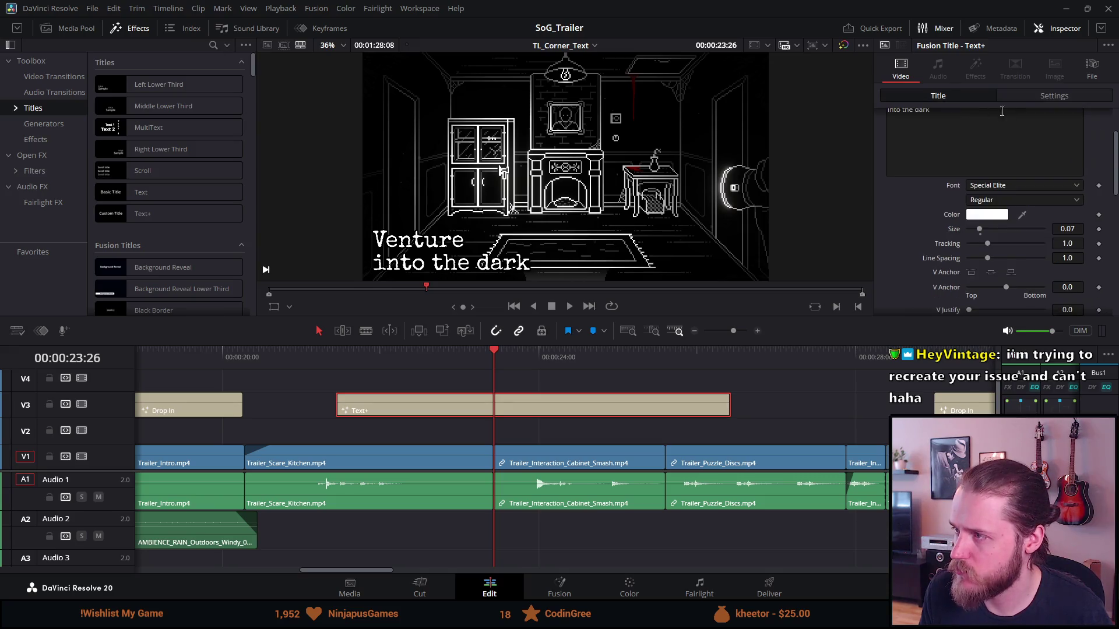
# Step: Show the title's shading elements and select element 3, Black Shadow
pyautogui.scroll(2, 913, 219)
pyautogui.click(1014, 136)
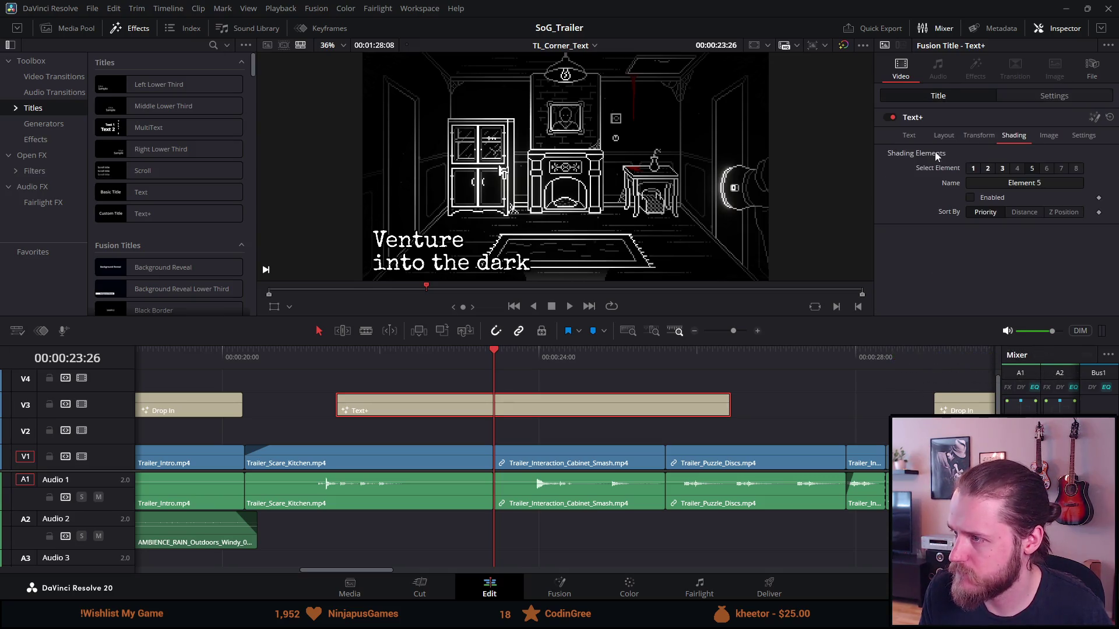
pyautogui.click(990, 169)
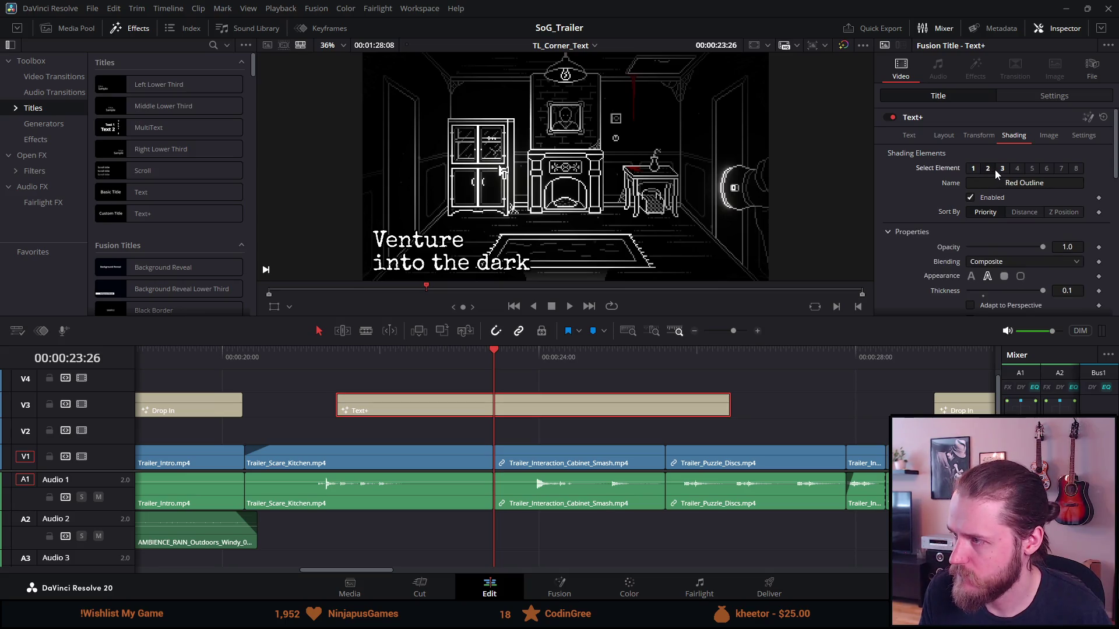
pyautogui.click(1002, 170)
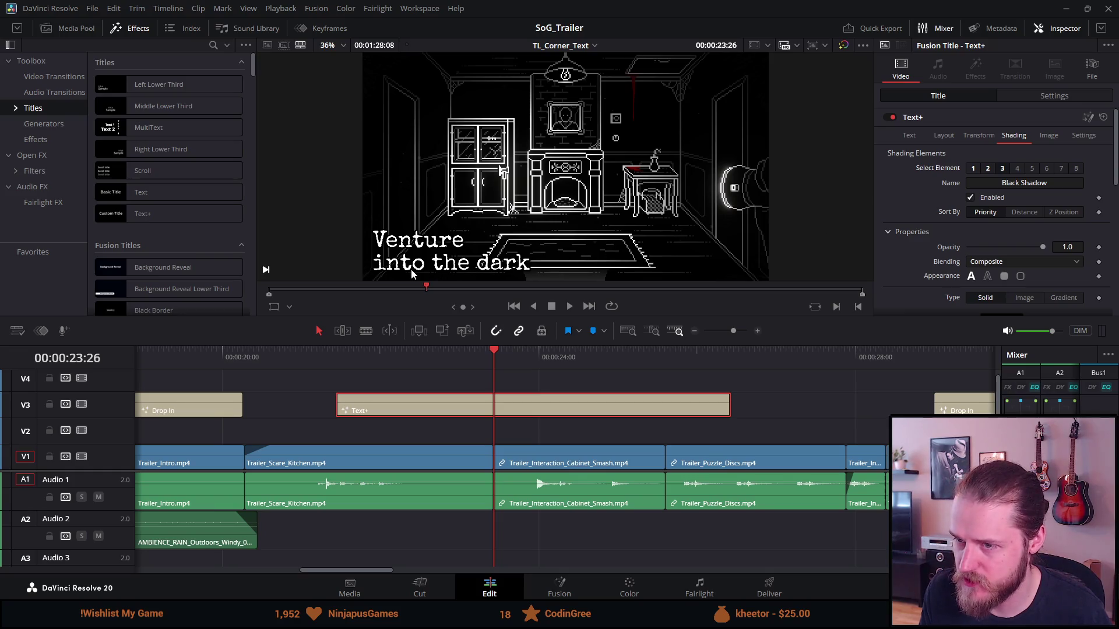
# Step: Step the playhead back to an earlier moment in the trailer
pyautogui.scroll(1, 493, 267)
pyautogui.scroll(1, 493, 267)
pyautogui.scroll(1, 501, 259)
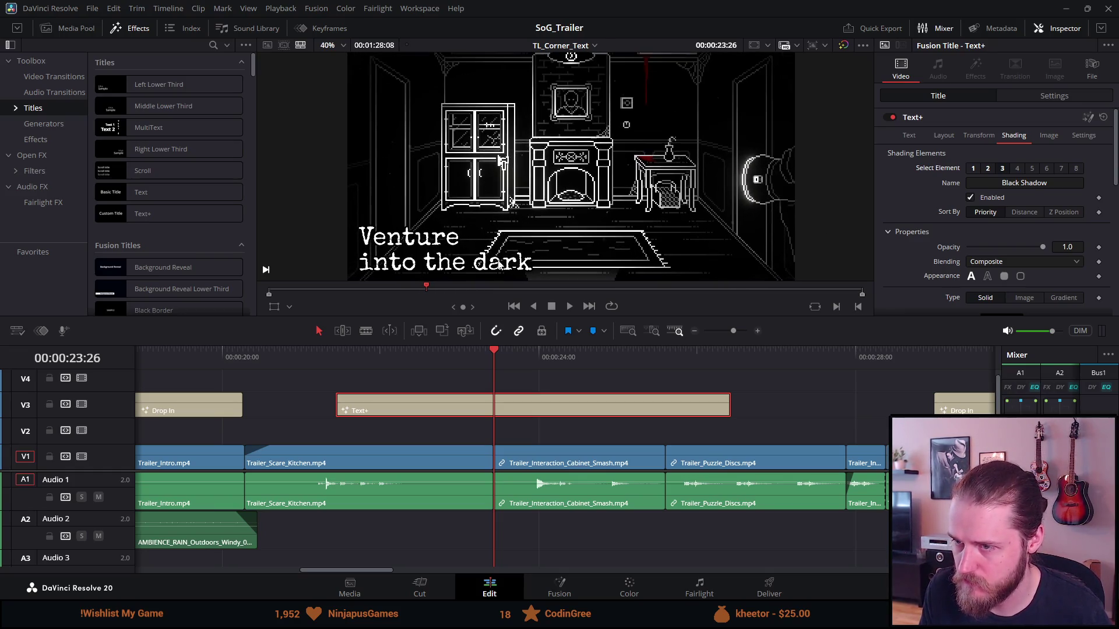
pyautogui.scroll(1, 512, 253)
pyautogui.scroll(2, 512, 249)
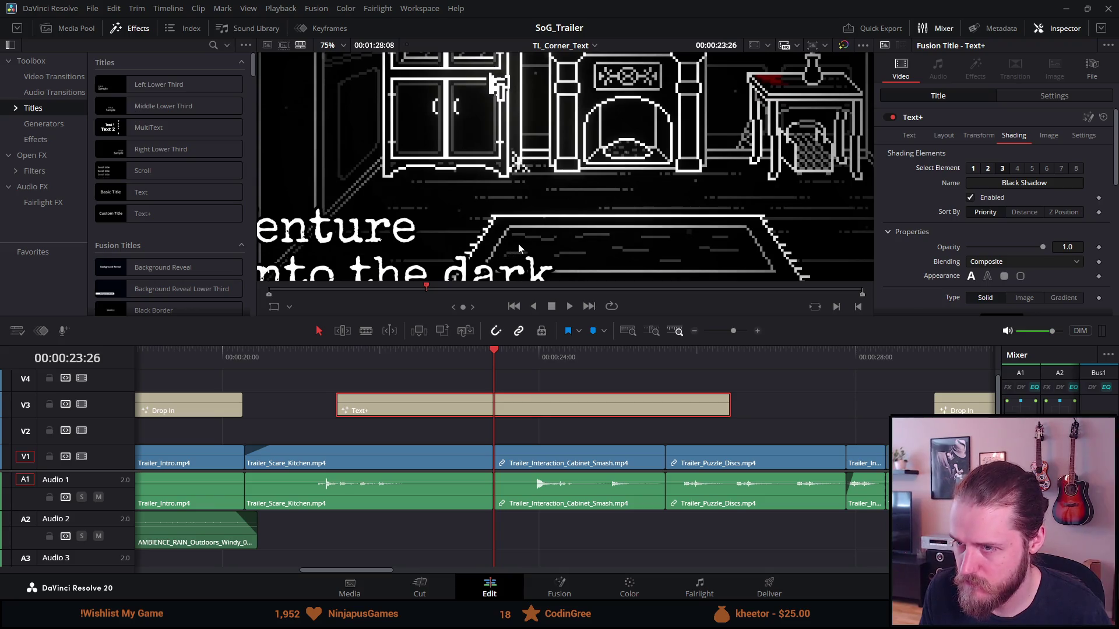
pyautogui.press('Left')
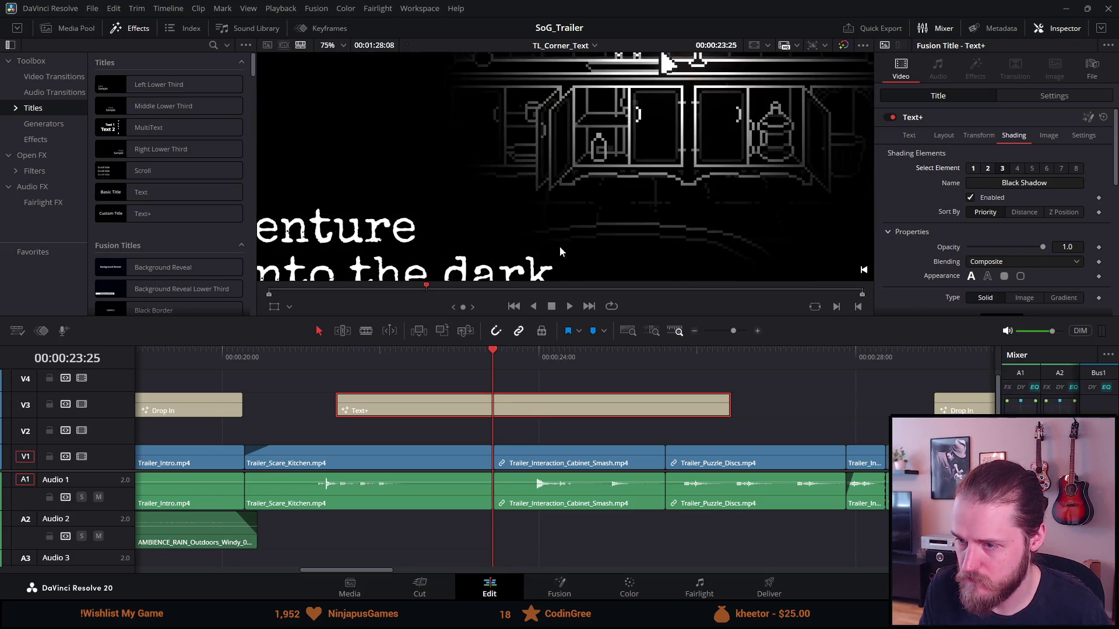
pyautogui.click(431, 356)
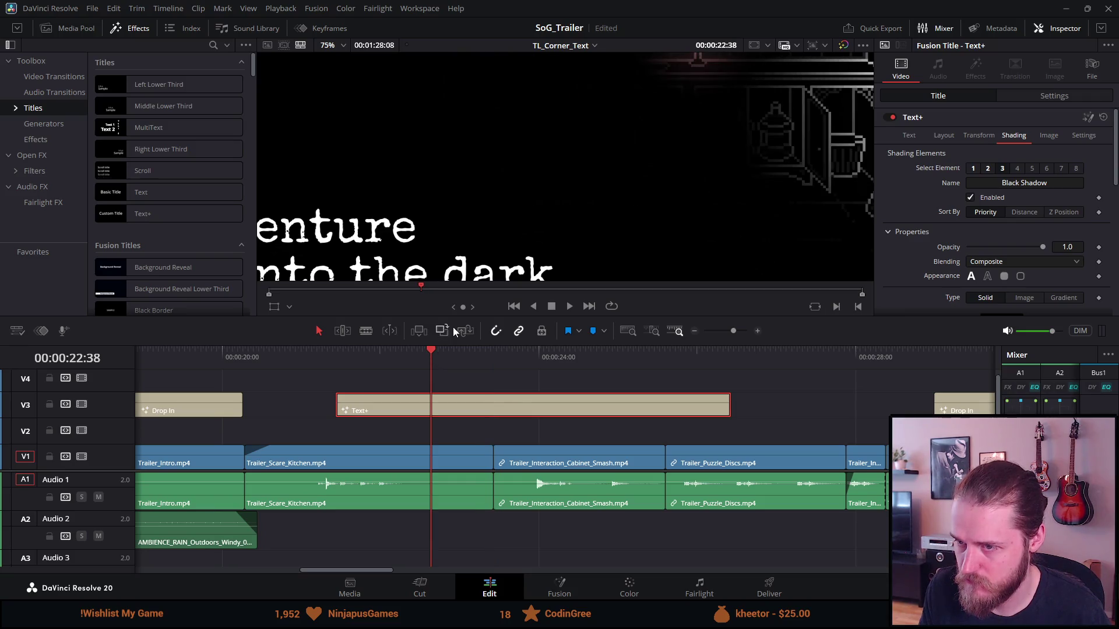
# Step: Jump to 23:16, select the clips under the playhead and save the project
pyautogui.click(480, 350)
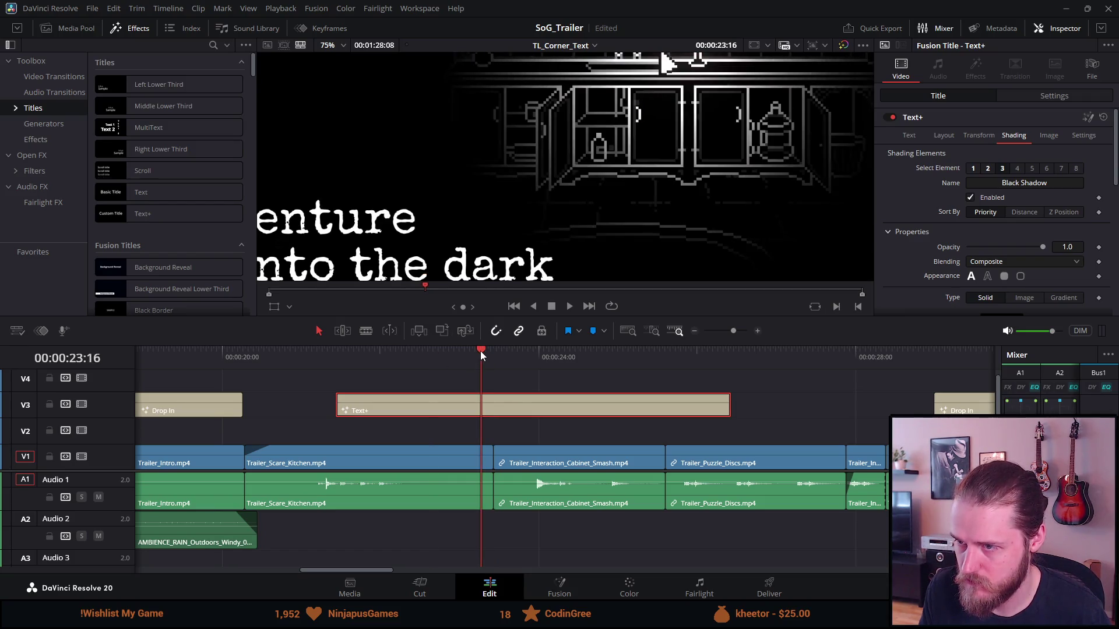
pyautogui.hotkey('shift', 'v')
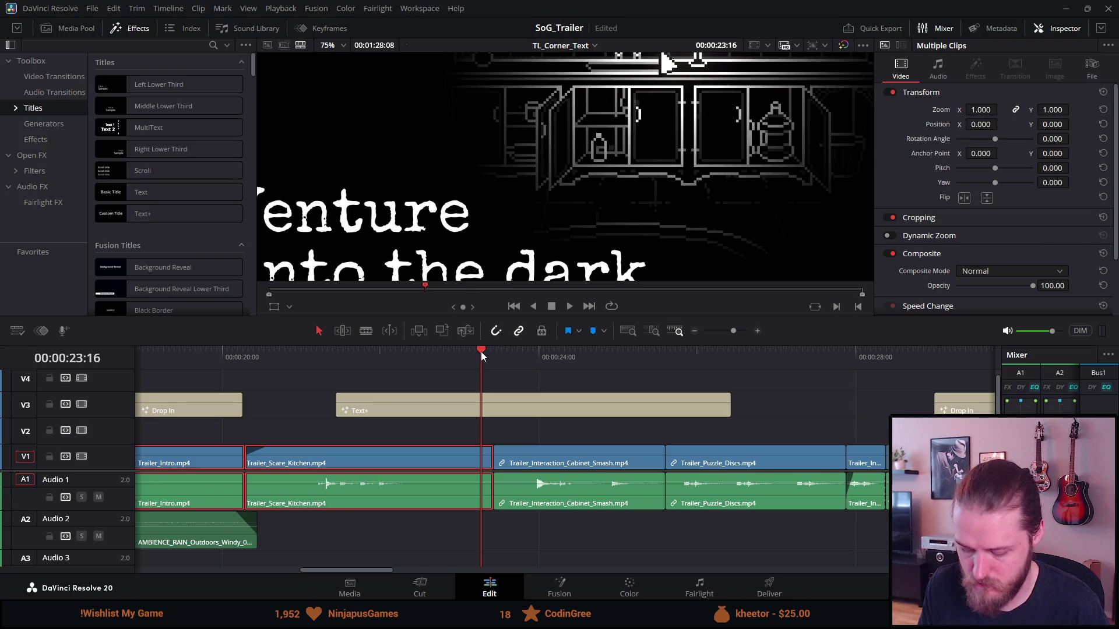
pyautogui.hotkey('ctrl', 's')
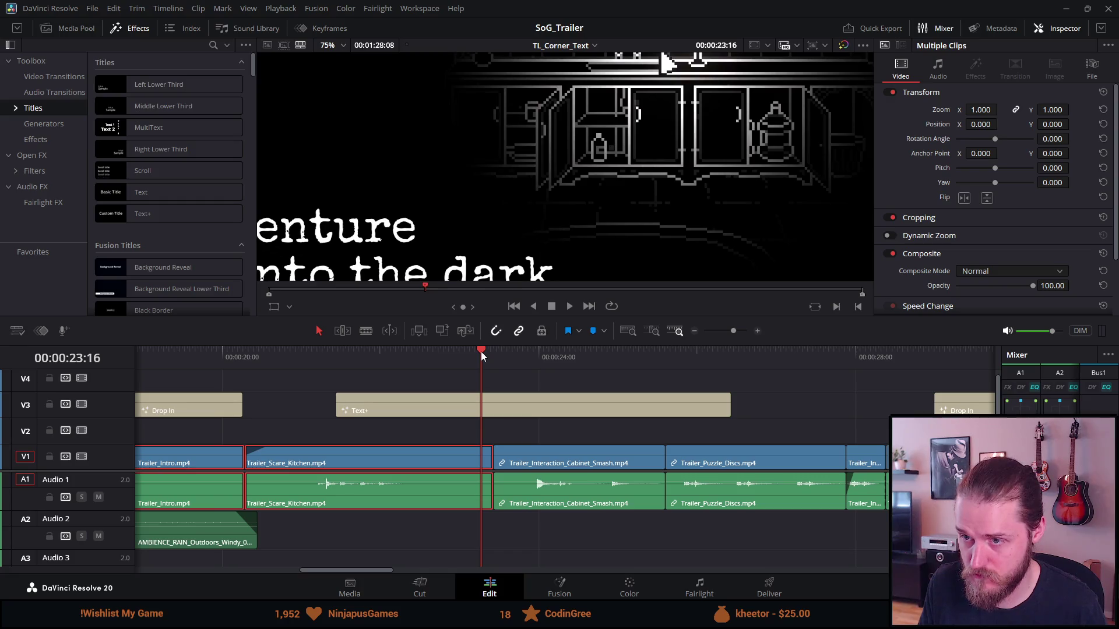
# Step: Scrub to 24:20 and zoom the viewer in on the kitchen shot
pyautogui.click(467, 351)
pyautogui.click(435, 356)
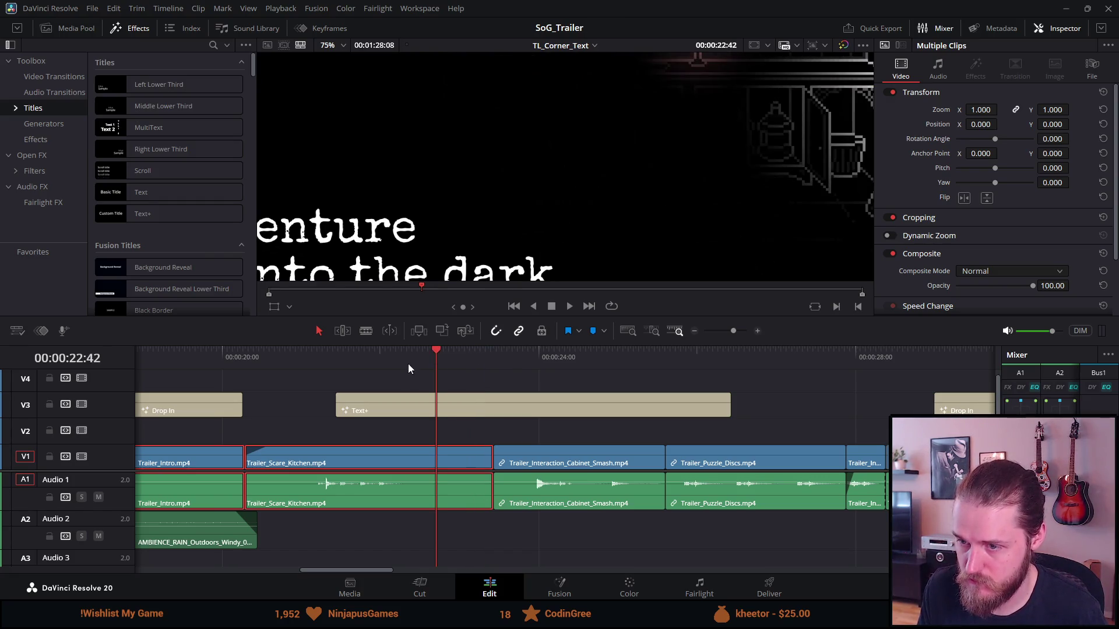
pyautogui.click(568, 363)
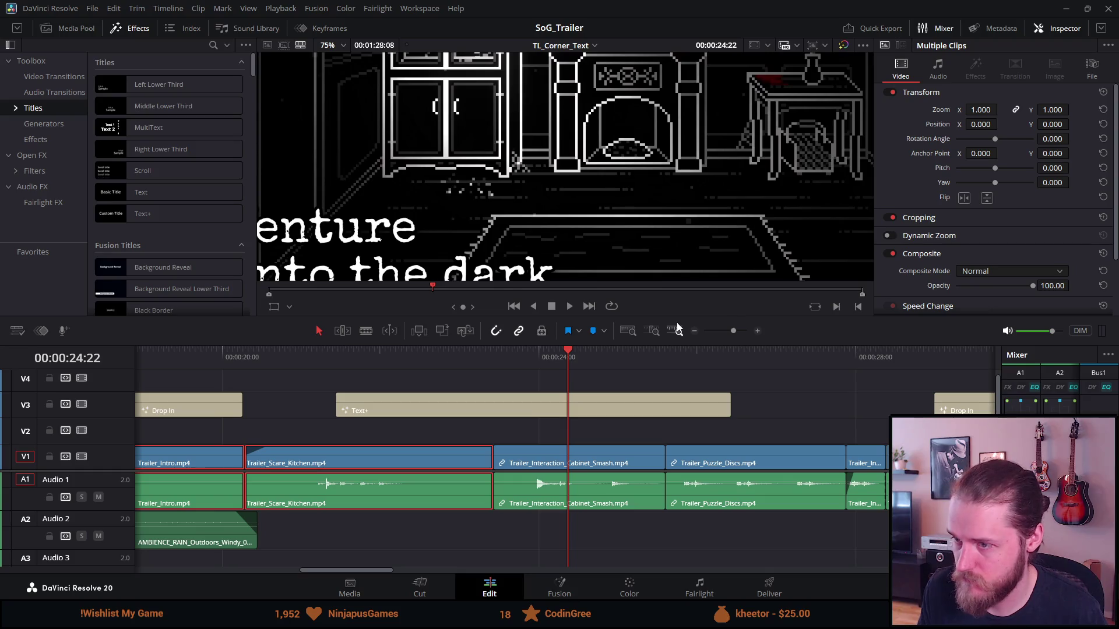
pyautogui.press('Left')
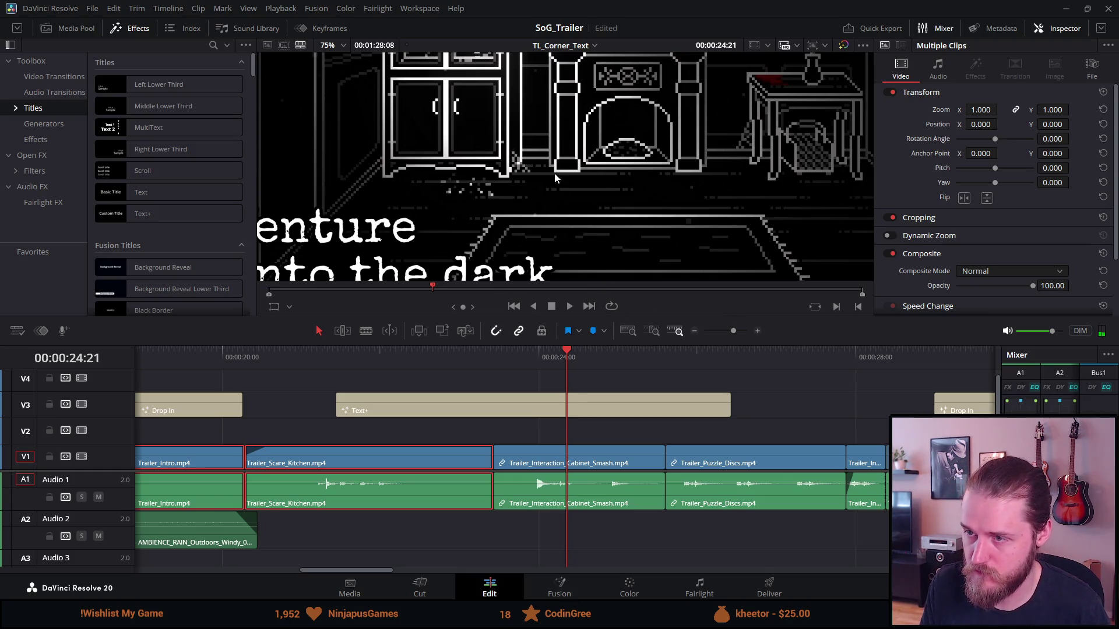
pyautogui.press('Left')
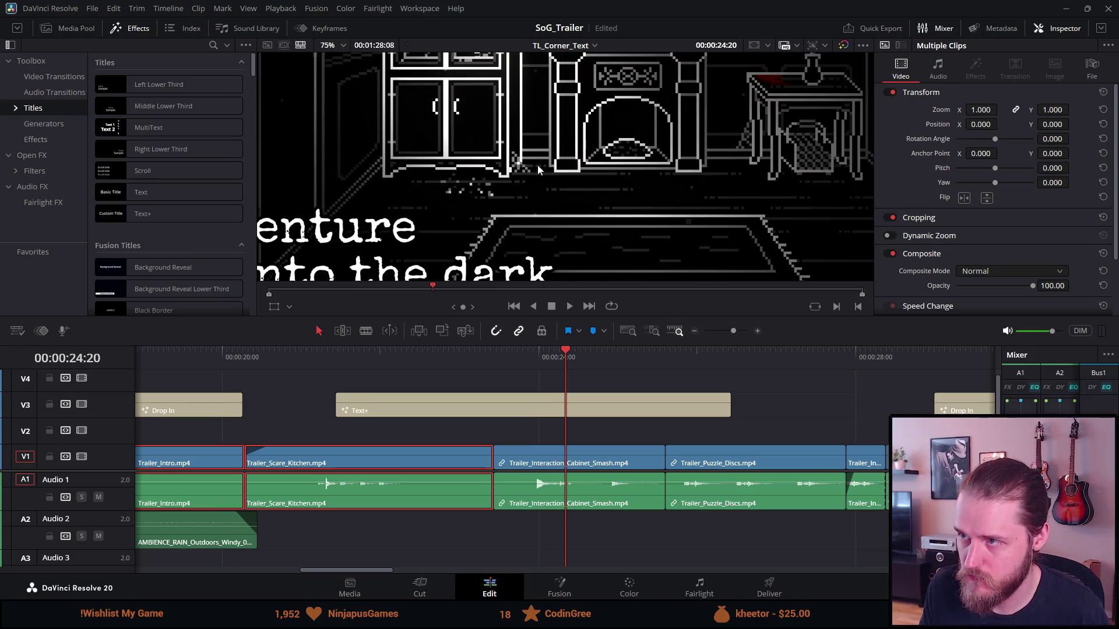
pyautogui.scroll(1, 635, 190)
pyautogui.scroll(1, 624, 149)
pyautogui.scroll(1, 612, 139)
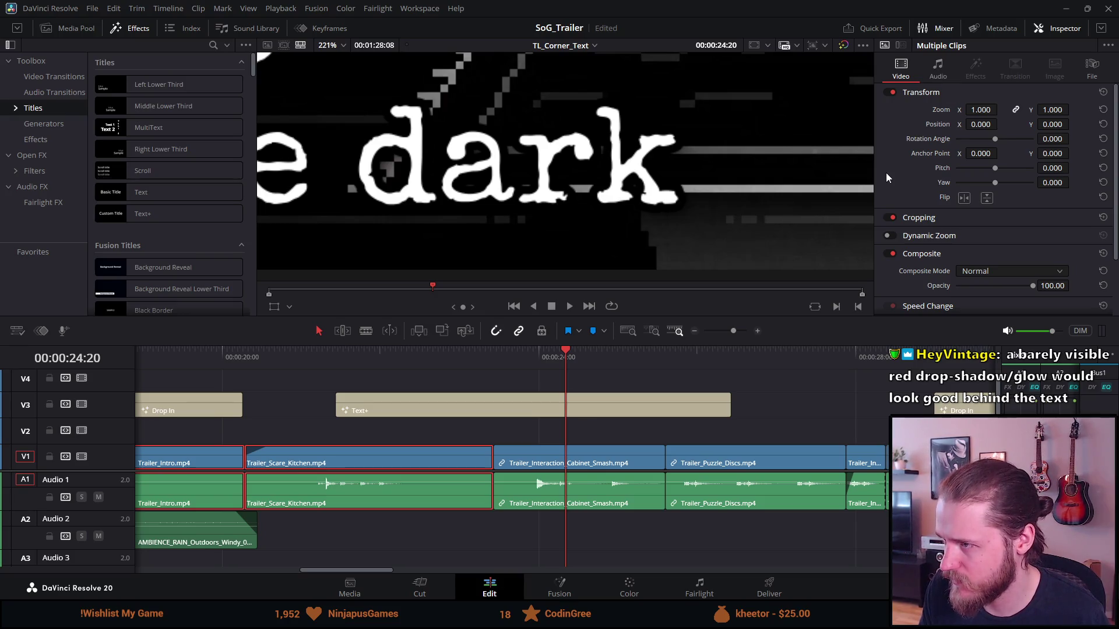
# Step: Select the Text+ title and set the shadow element's colour to pure red (#ff0000)
pyautogui.scroll(-3, 885, 170)
pyautogui.scroll(3, 890, 169)
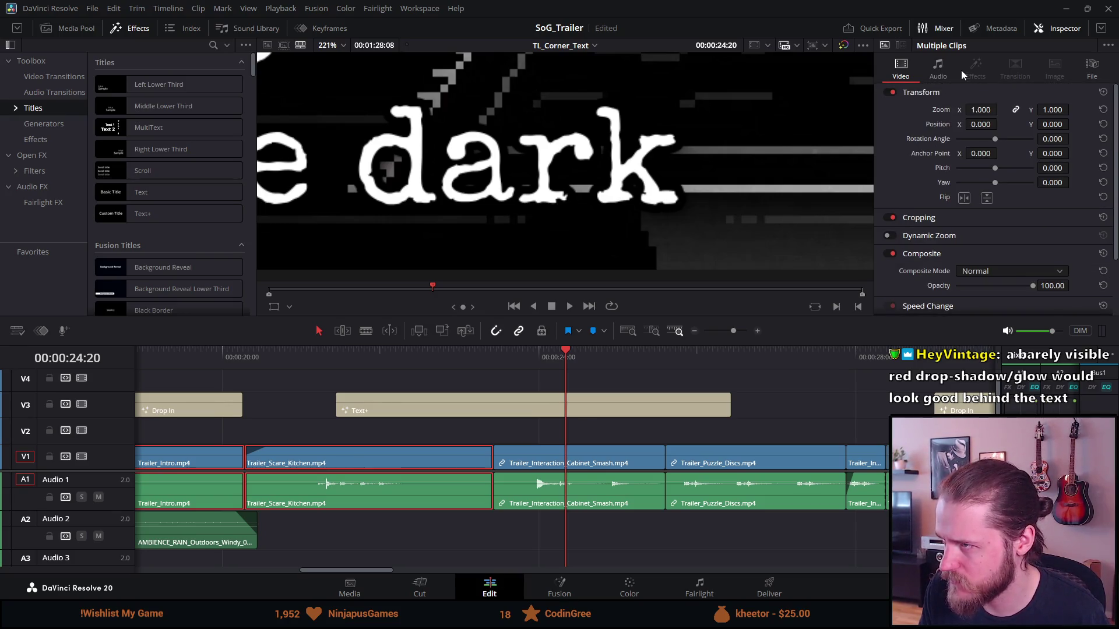
pyautogui.click(646, 404)
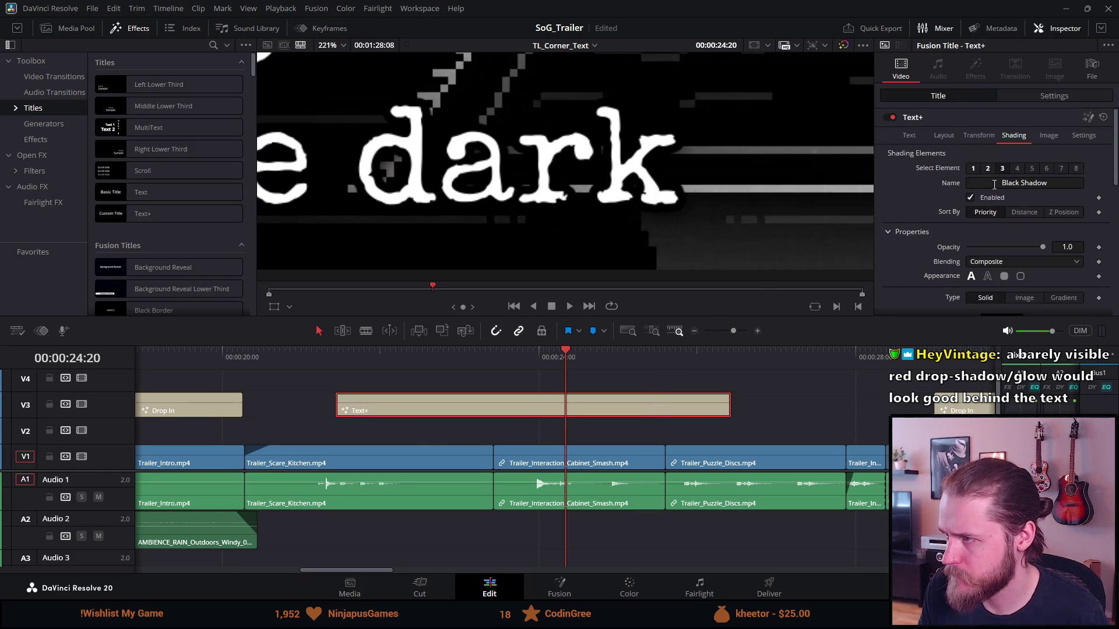
pyautogui.scroll(-3, 949, 225)
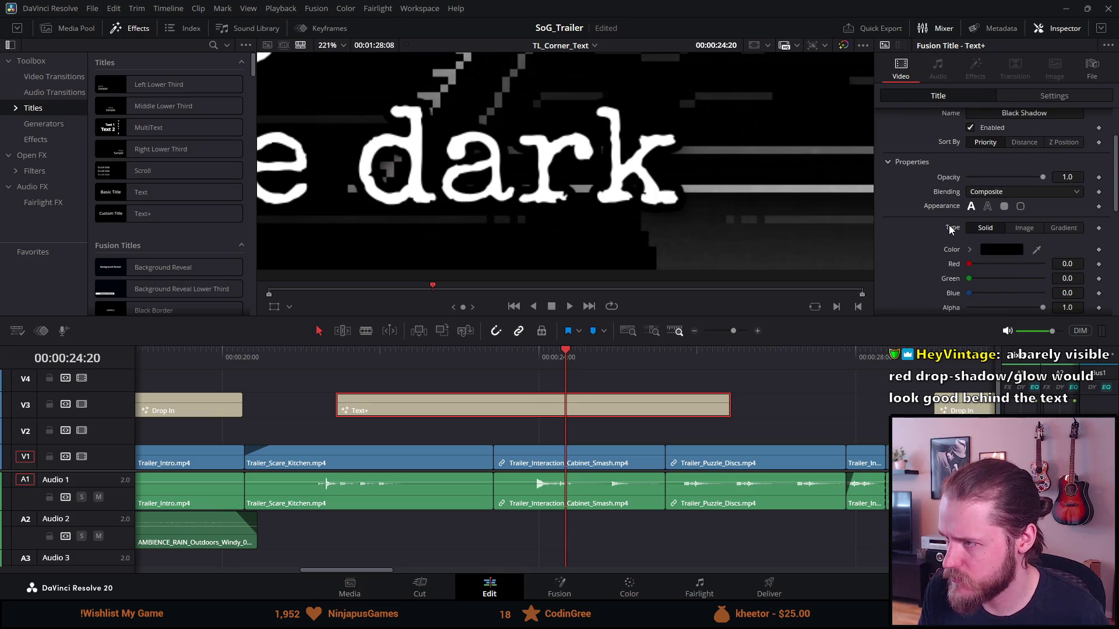
pyautogui.click(991, 250)
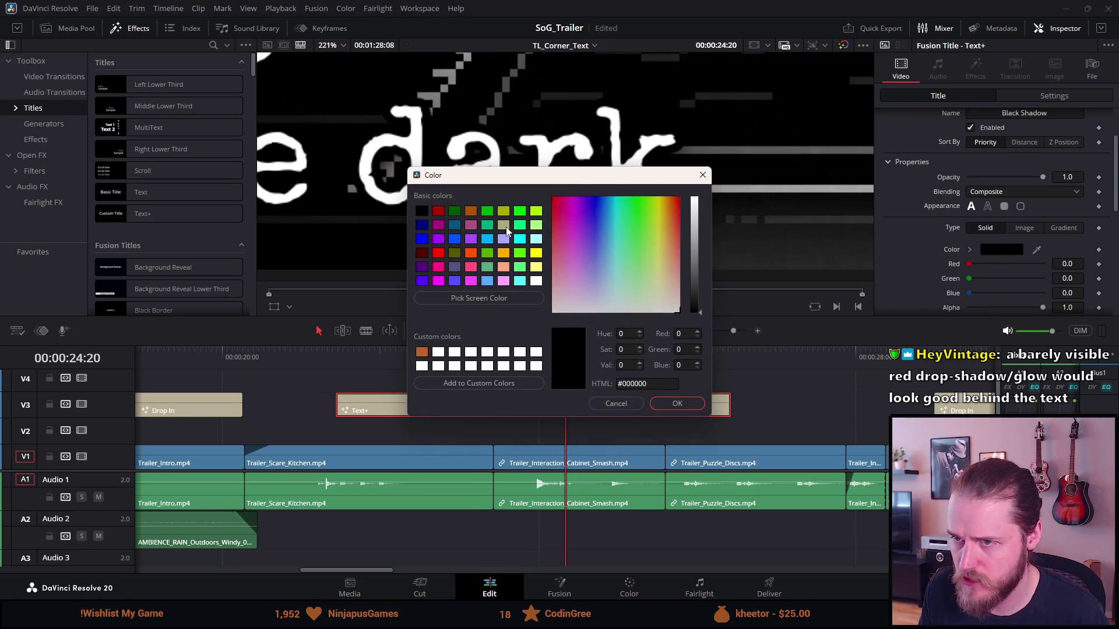
pyautogui.click(442, 254)
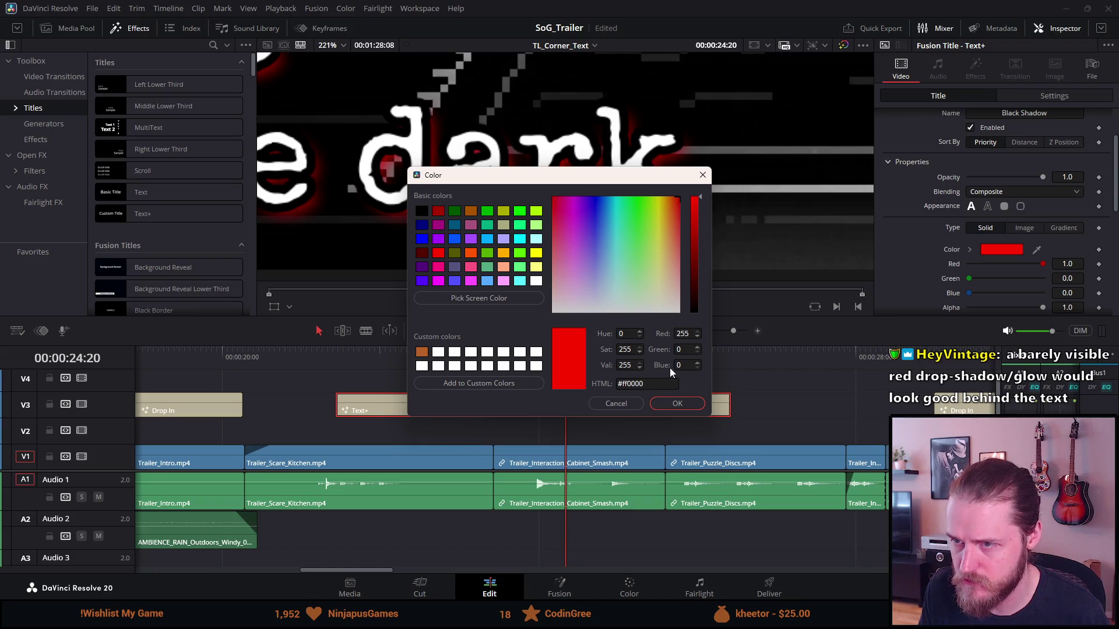
pyautogui.click(662, 403)
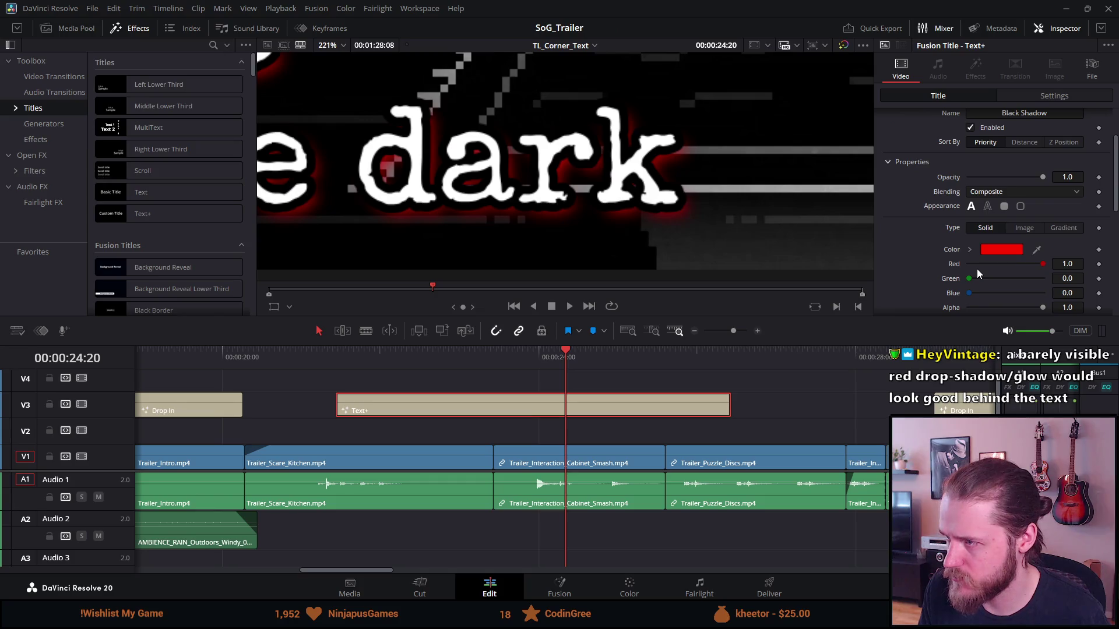
# Step: Set the shadow's blending to Solid with a Softness Glow of about 0.36
pyautogui.click(987, 206)
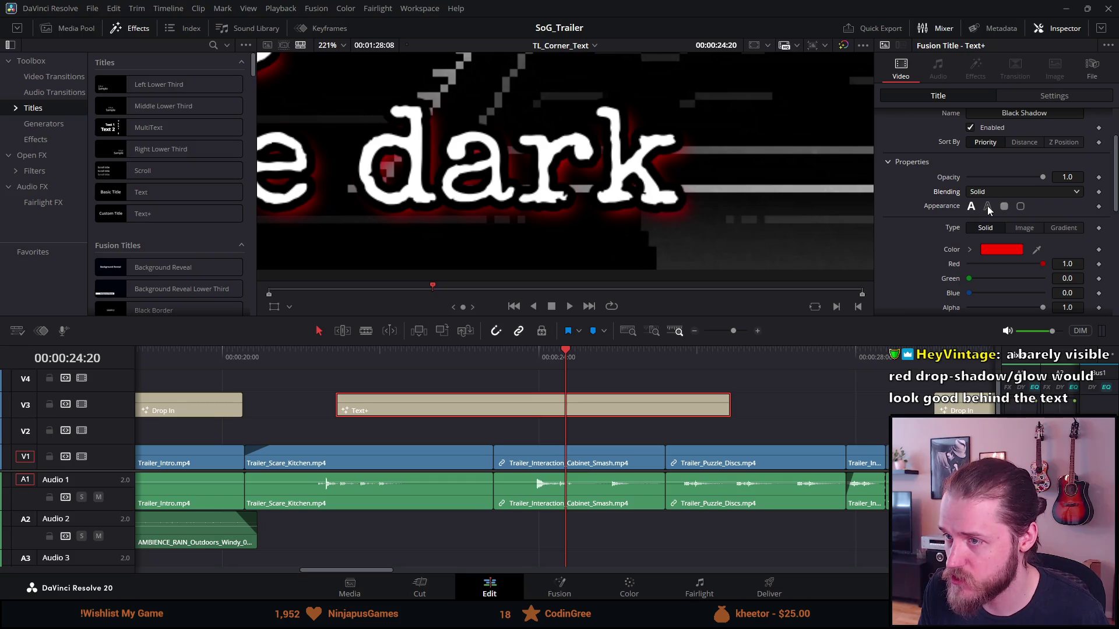
pyautogui.scroll(-2, 985, 207)
pyautogui.scroll(-2, 983, 207)
pyautogui.scroll(-2, 977, 204)
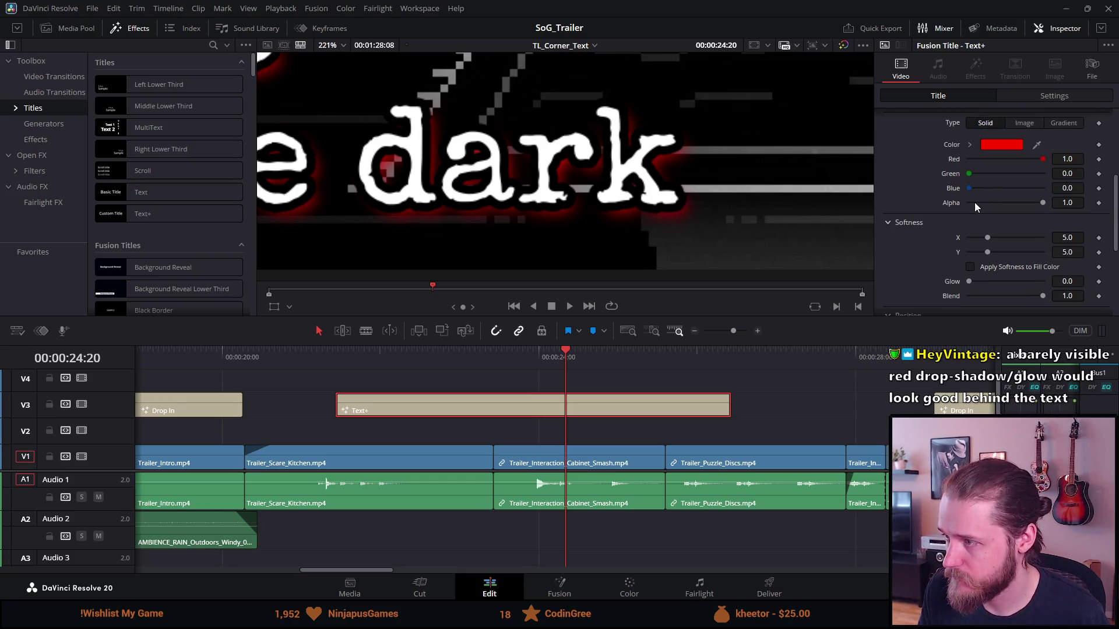
pyautogui.scroll(-2, 975, 204)
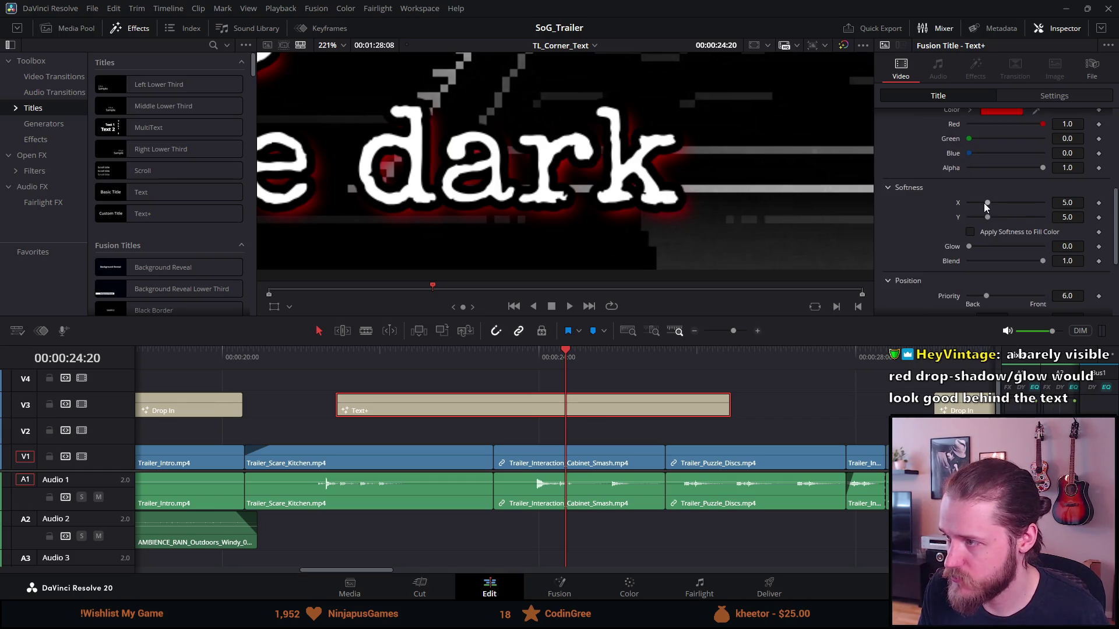
pyautogui.moveTo(986, 203)
pyautogui.mouseDown()
pyautogui.moveTo(1040, 207)
pyautogui.moveTo(922, 186)
pyautogui.moveTo(966, 193)
pyautogui.mouseUp()
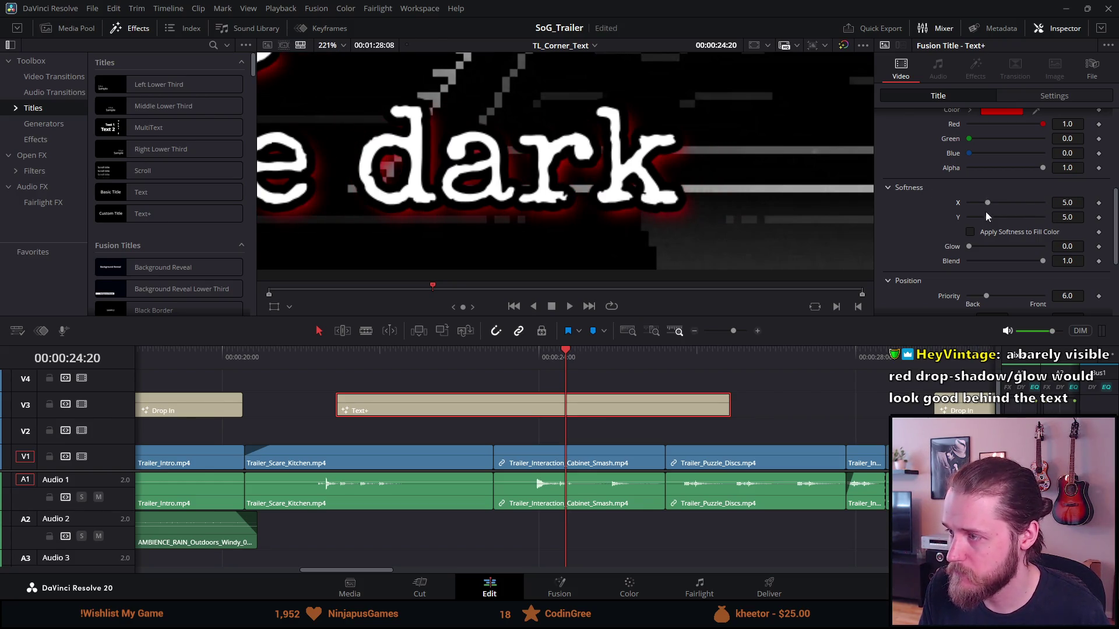
pyautogui.moveTo(968, 247)
pyautogui.mouseDown()
pyautogui.moveTo(1042, 247)
pyautogui.moveTo(999, 245)
pyautogui.mouseUp()
pyautogui.doubleClick(1037, 263)
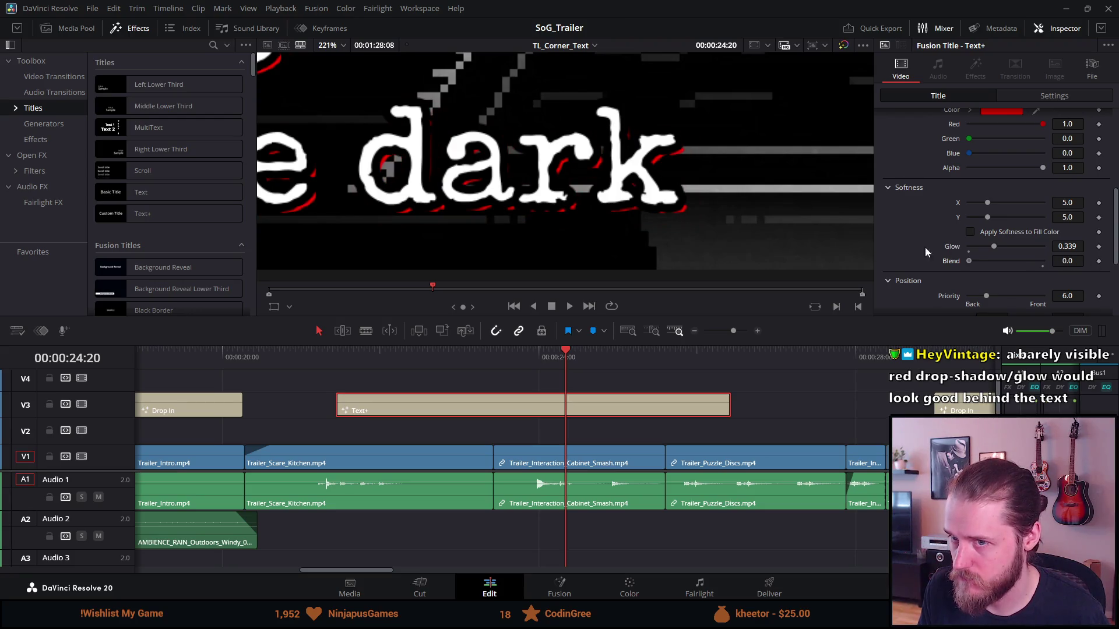
# Step: Restore the shadow blend and enlarge the red shadow to about 1.496 by 1.417
pyautogui.click(1042, 261)
pyautogui.scroll(-3, 1000, 274)
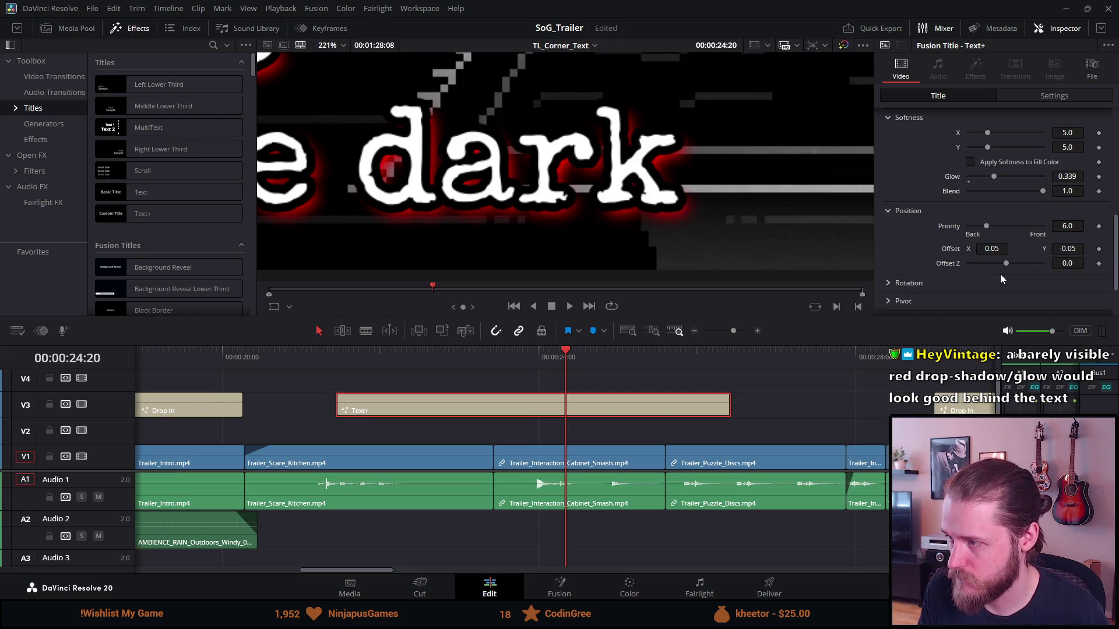
pyautogui.moveTo(984, 228); pyautogui.dragTo(1017, 230)
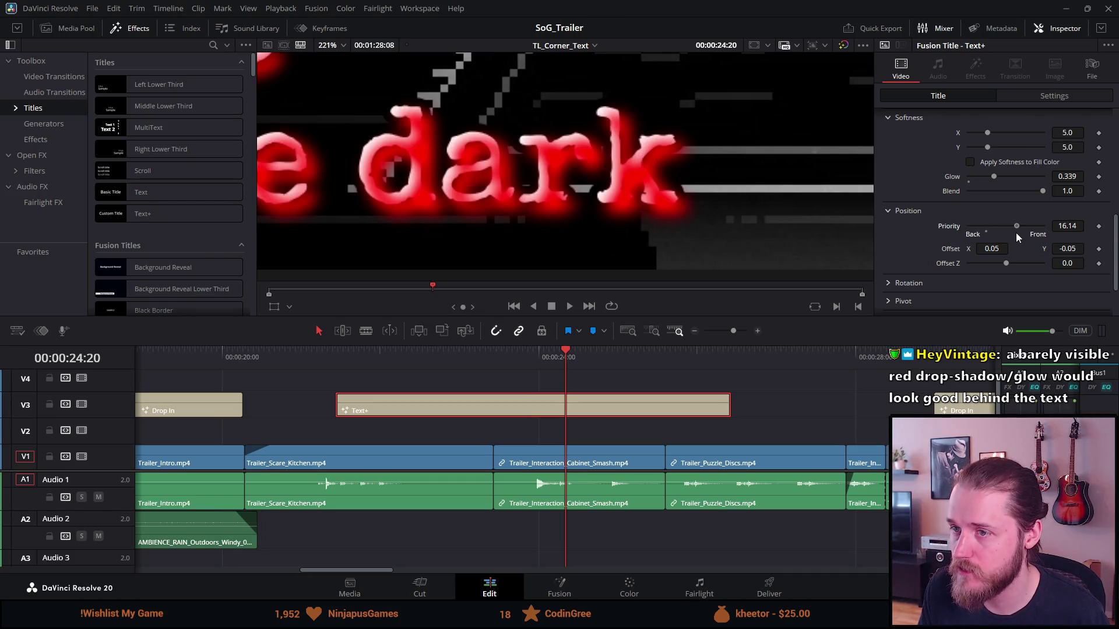
pyautogui.hotkey('ctrl', 'z')
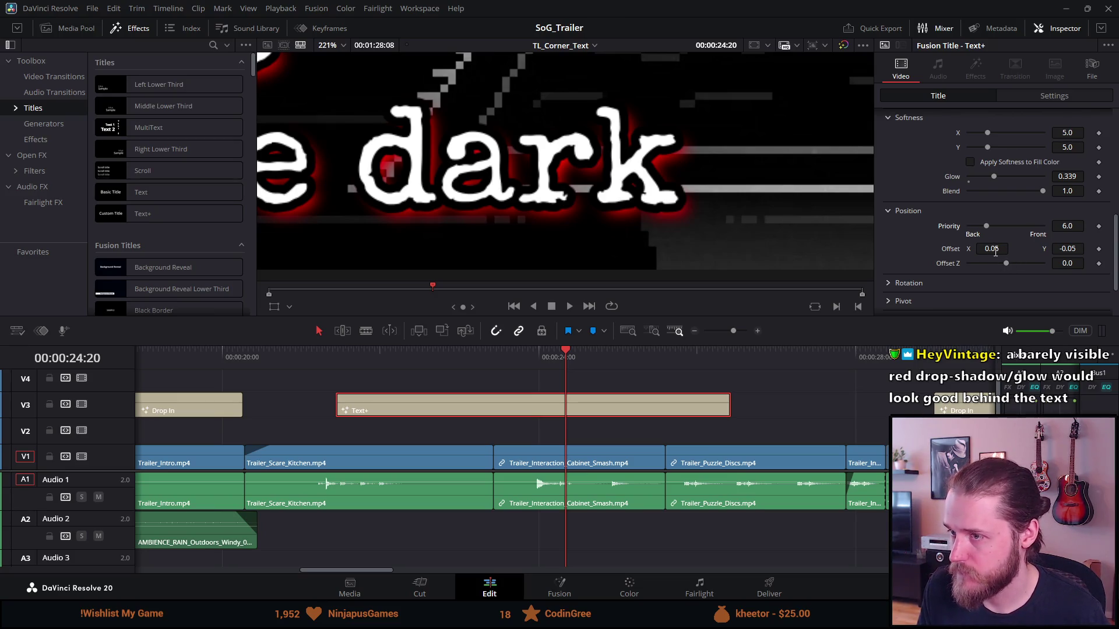
pyautogui.scroll(-2, 985, 272)
pyautogui.scroll(-1, 978, 282)
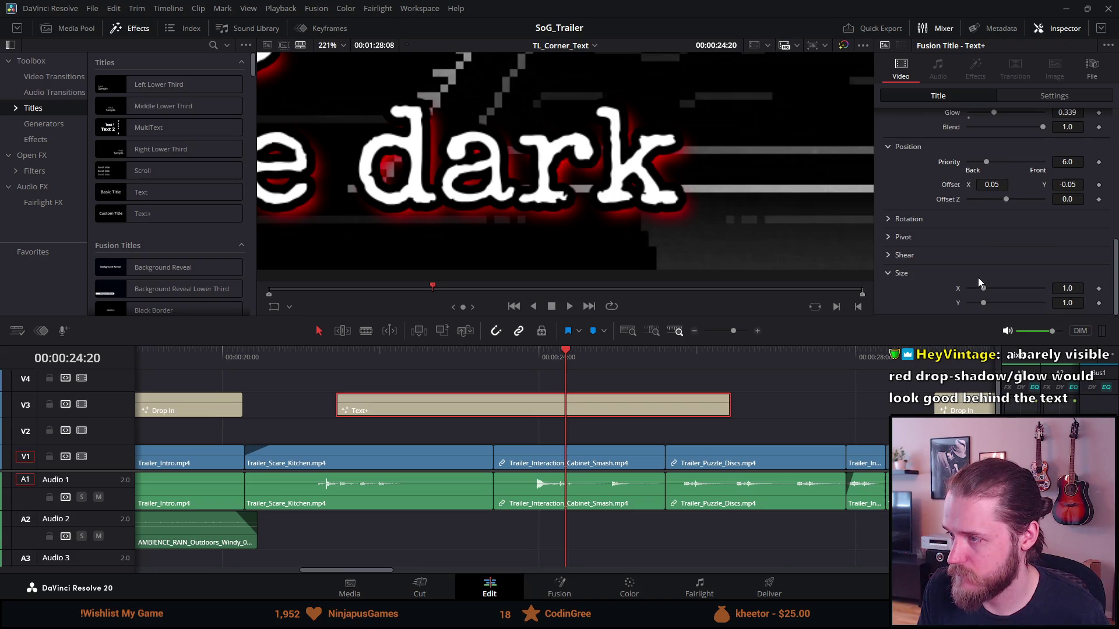
pyautogui.moveTo(982, 288); pyautogui.dragTo(987, 301)
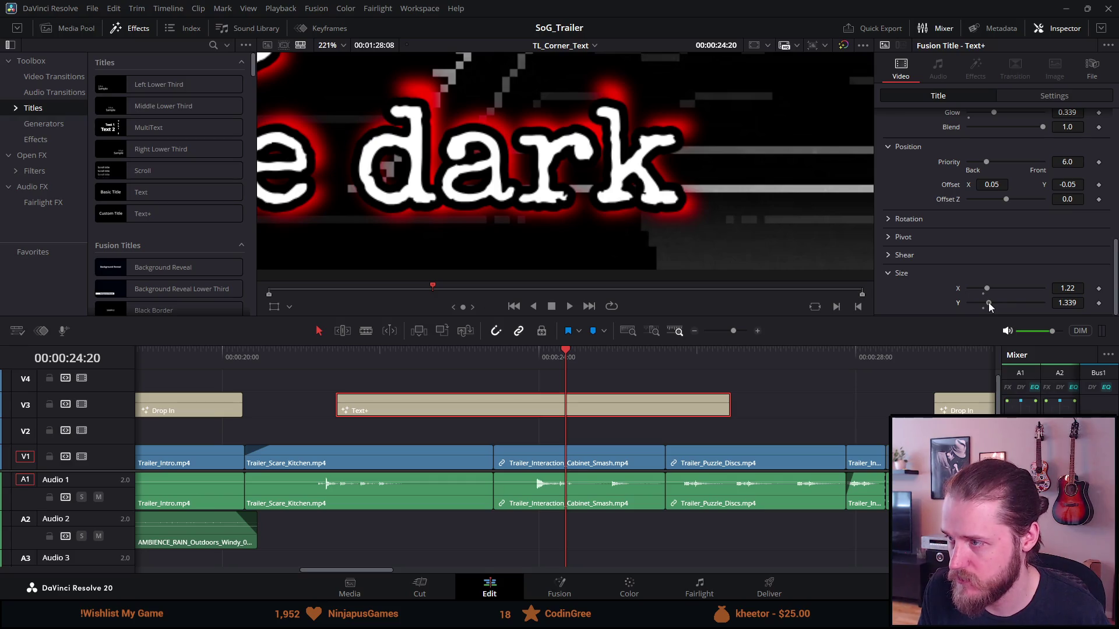
pyautogui.moveTo(992, 291); pyautogui.dragTo(991, 302)
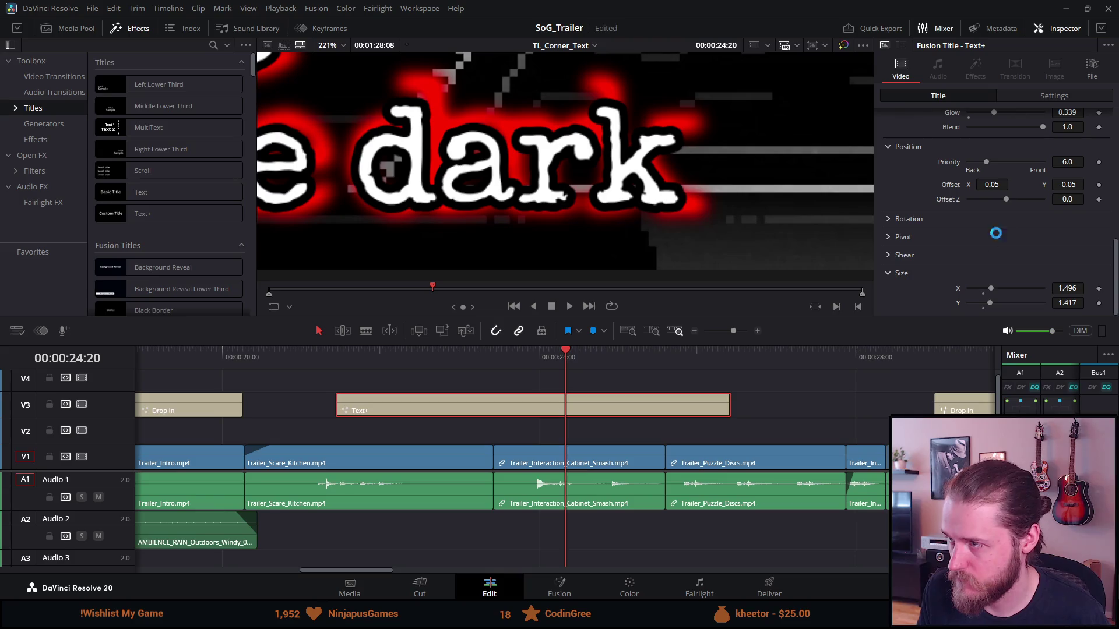
# Step: Set the shadow's Position Offset Y to -0.07
pyautogui.write('0')
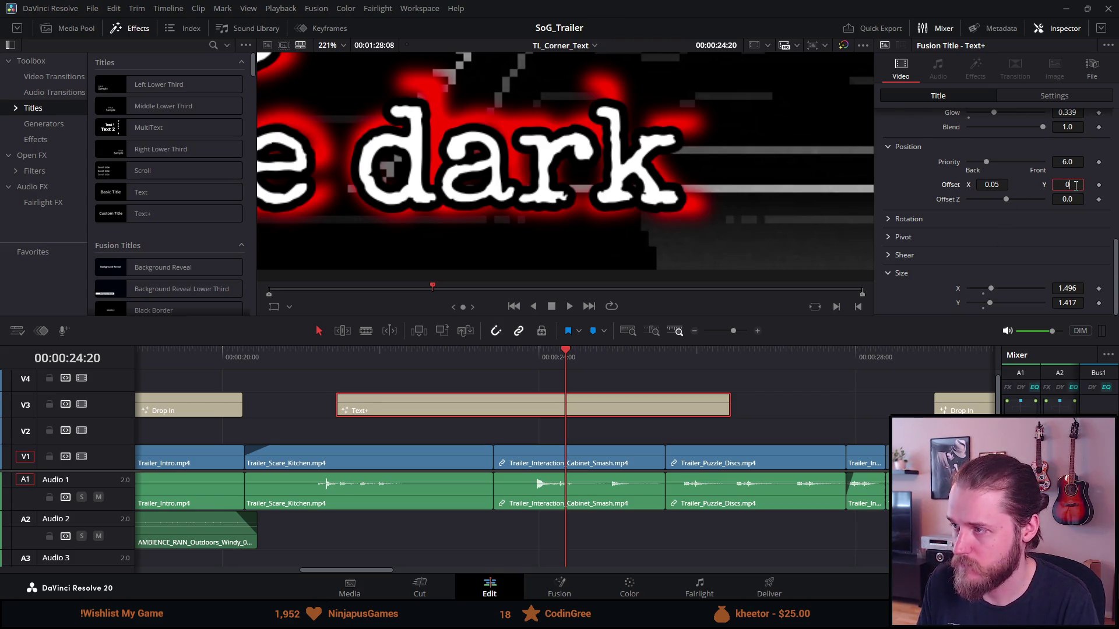
pyautogui.press('Tab')
pyautogui.click(1073, 185)
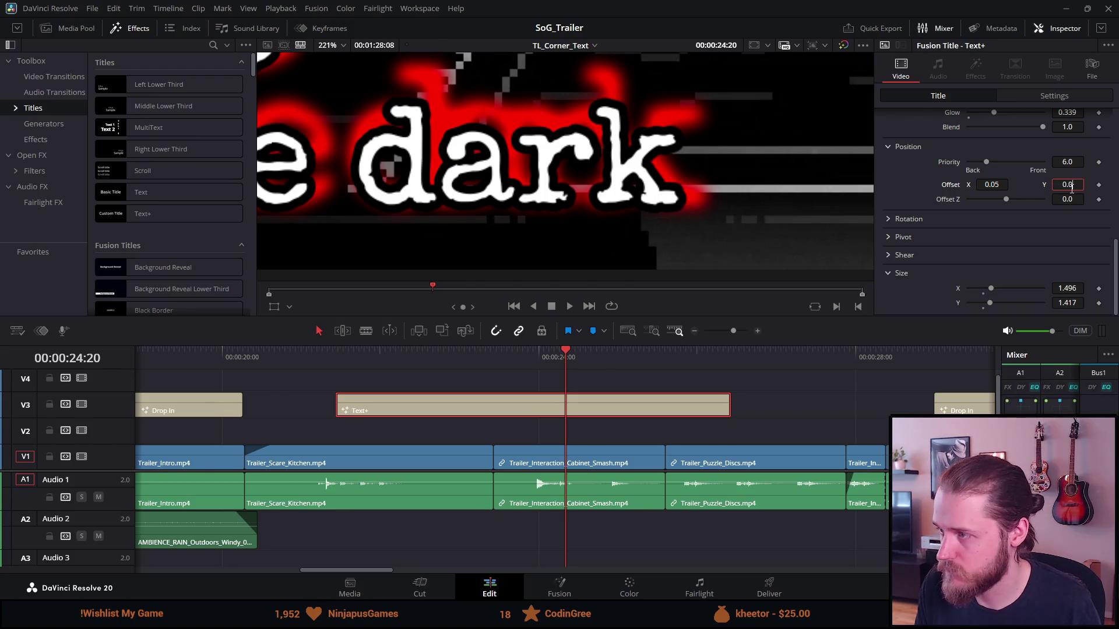
pyautogui.hotkey('ctrl', 'z')
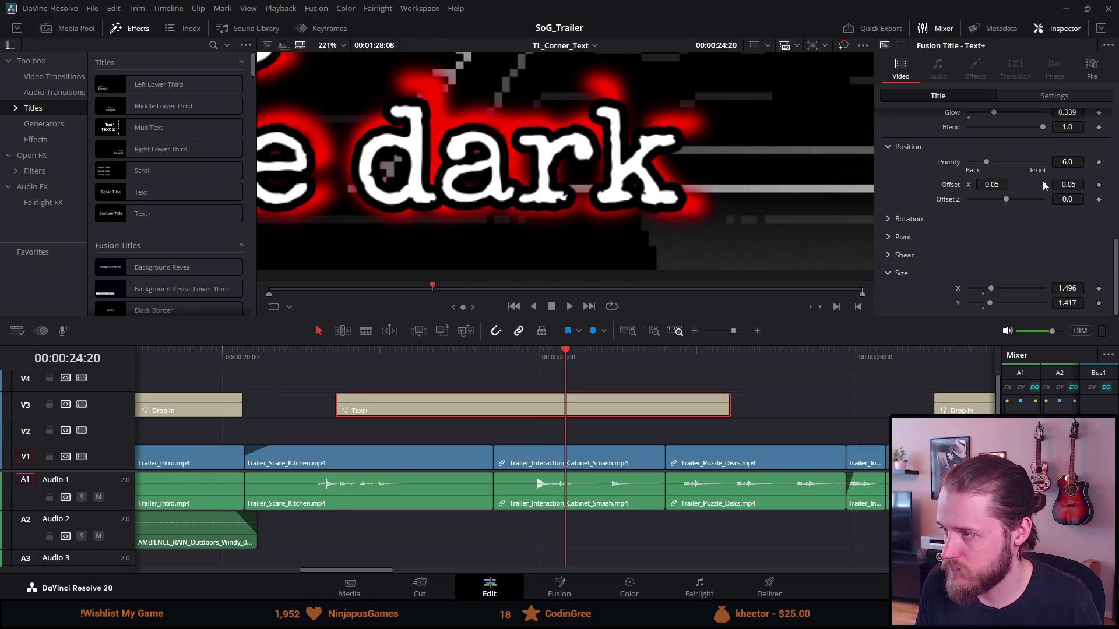
pyautogui.click(1078, 184)
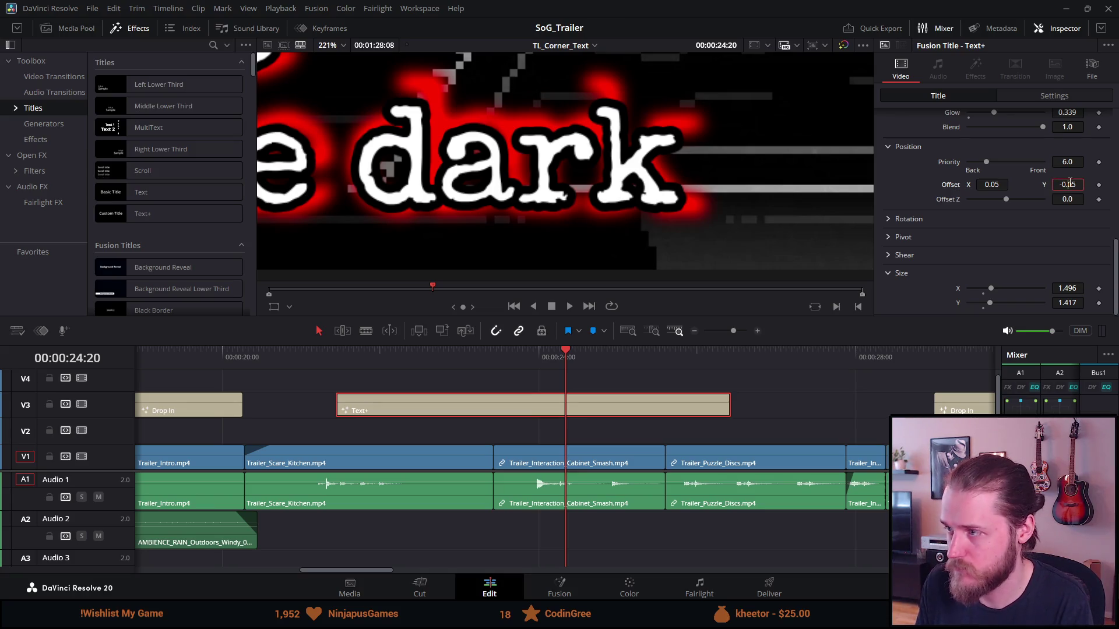
pyautogui.write('-0.07')
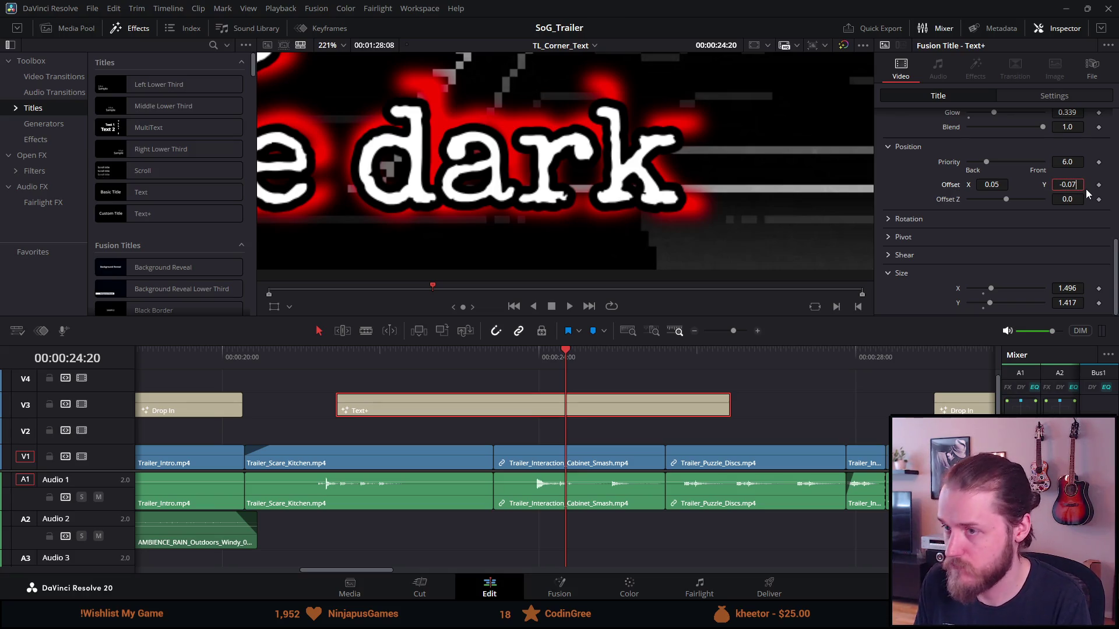
pyautogui.press('Tab')
# Step: Scroll down to the shading Color swatch and open the shadow's colour chooser
pyautogui.scroll(-3, 552, 149)
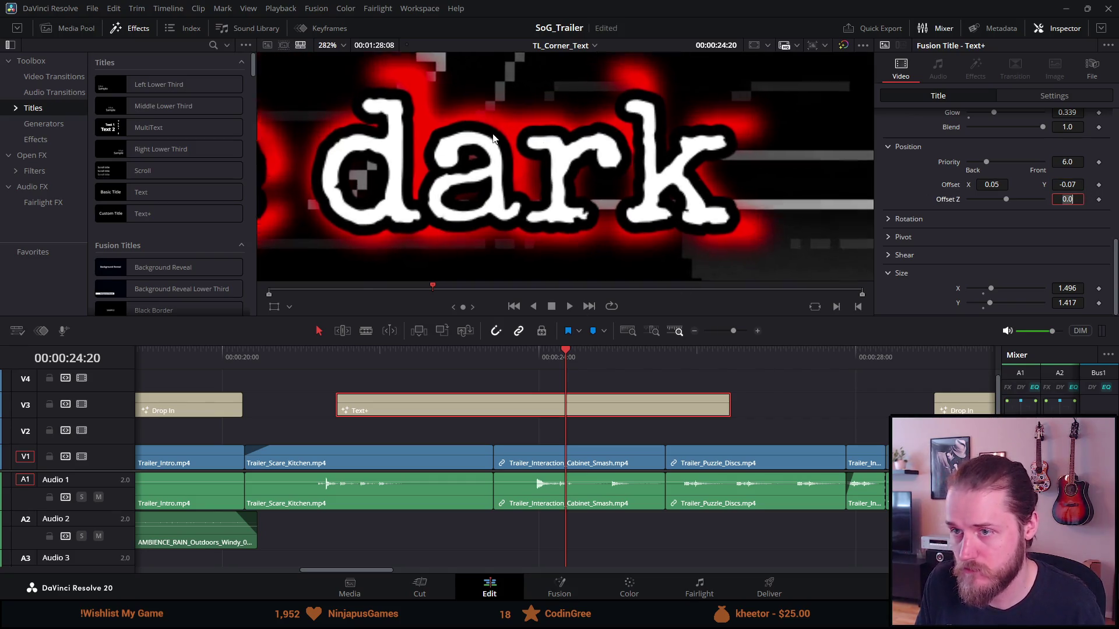
pyautogui.scroll(-2, 552, 148)
pyautogui.scroll(-2, 536, 117)
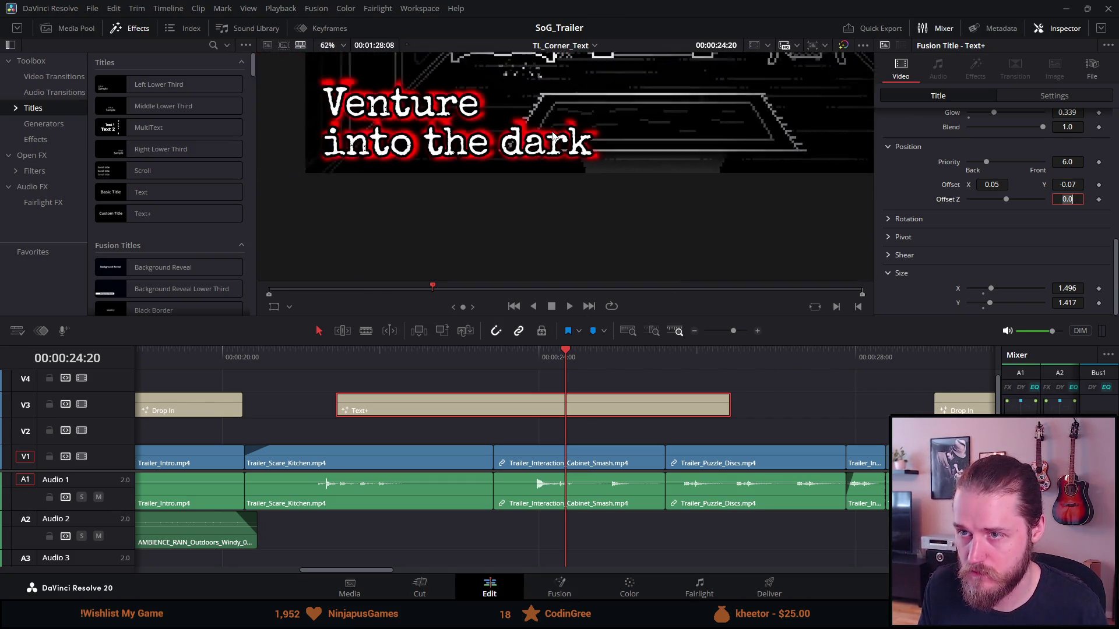
pyautogui.scroll(-1, 519, 88)
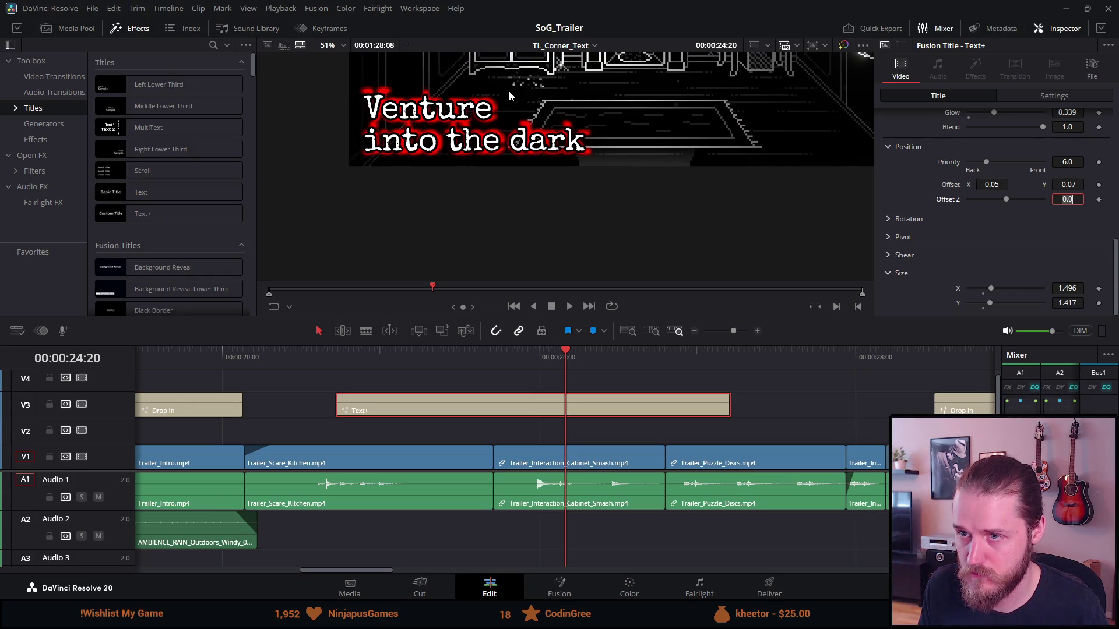
pyautogui.scroll(-5, 927, 166)
pyautogui.scroll(-1, 938, 187)
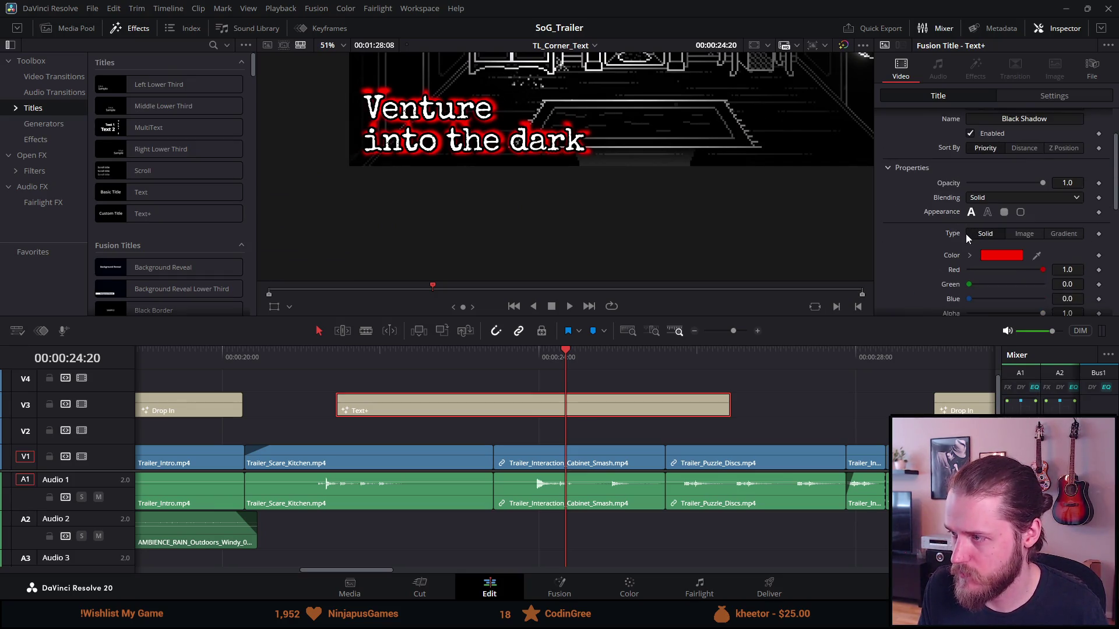
pyautogui.click(988, 256)
# Step: Set the shadow colour back to black, removing the red halo
pyautogui.click(418, 210)
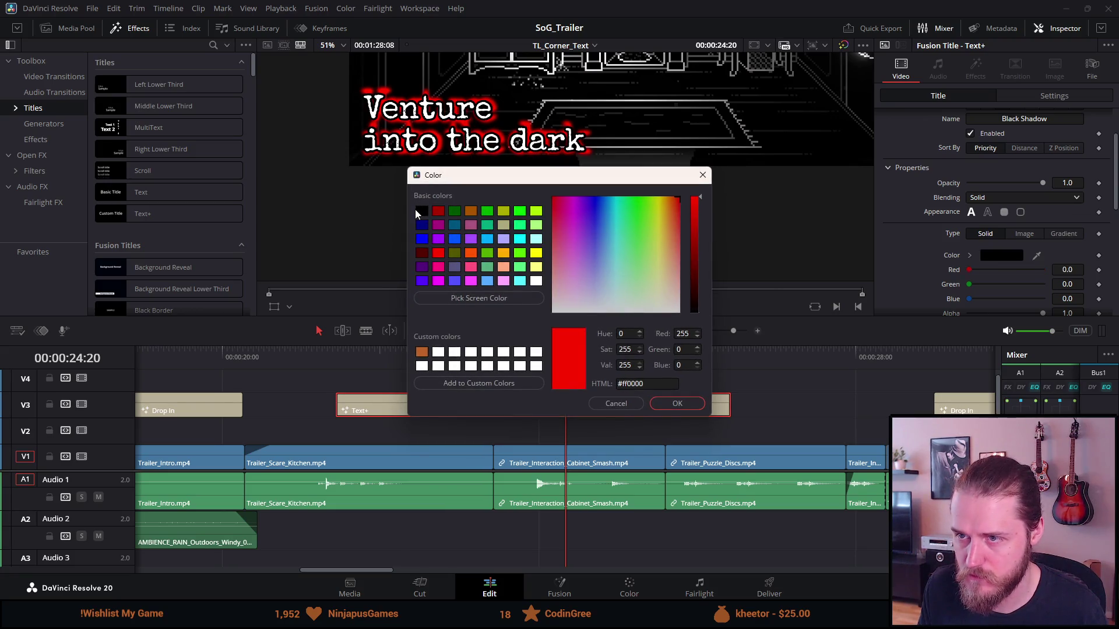
pyautogui.click(664, 402)
pyautogui.scroll(2, 554, 183)
pyautogui.scroll(-2, 564, 193)
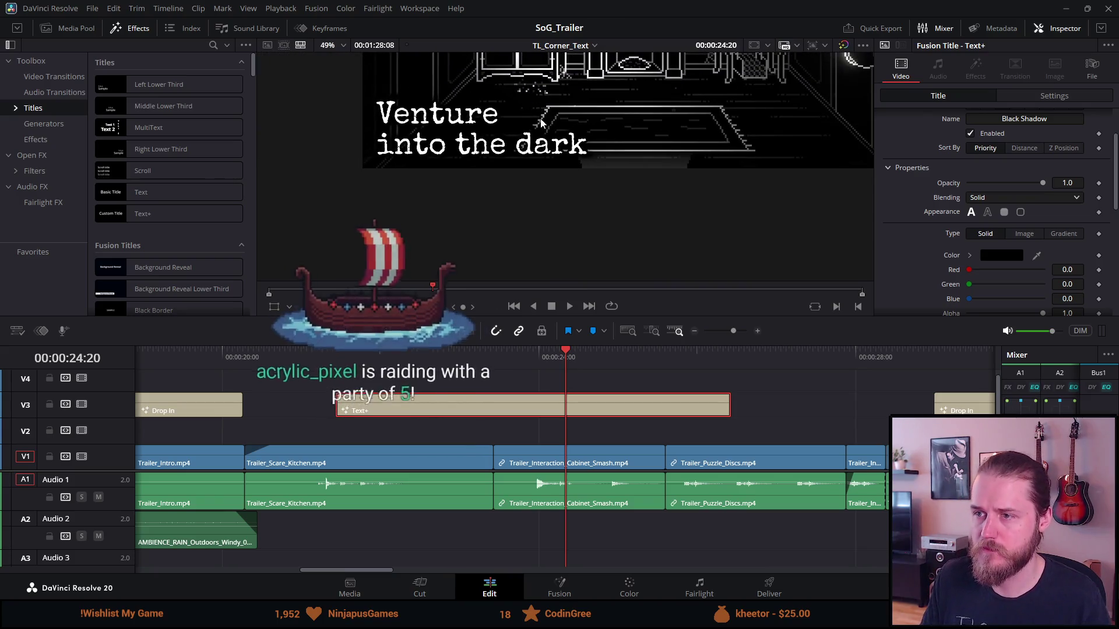
pyautogui.scroll(-1, 518, 140)
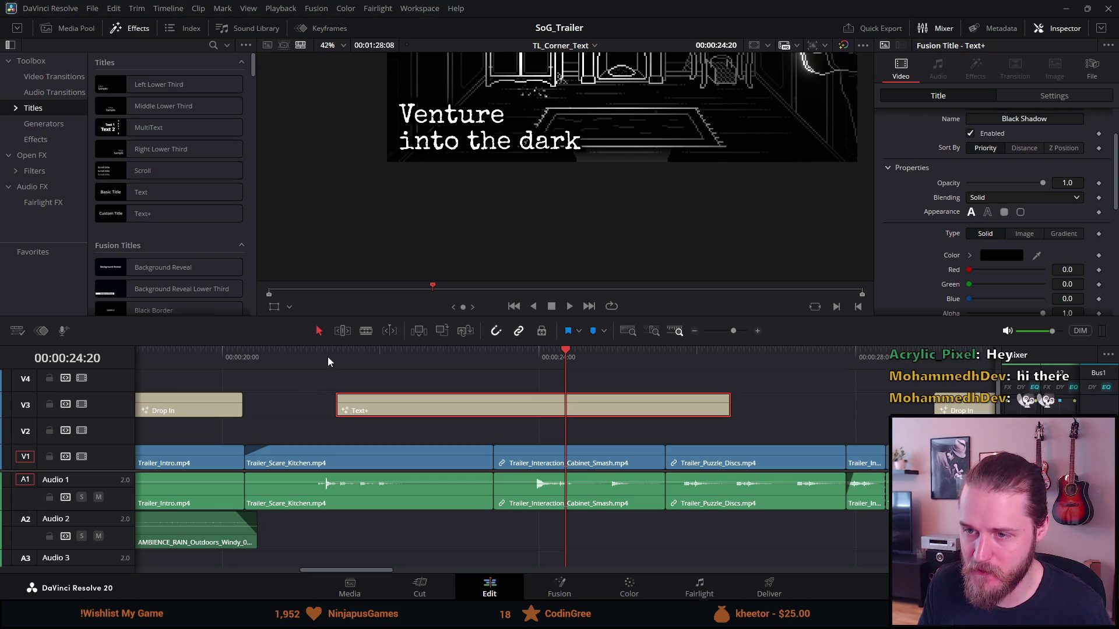
pyautogui.hotkey('ctrl', '-')
pyautogui.hotkey('ctrl', '-')
pyautogui.hotkey('ctrl', '-')
pyautogui.hotkey('ctrl', '-')
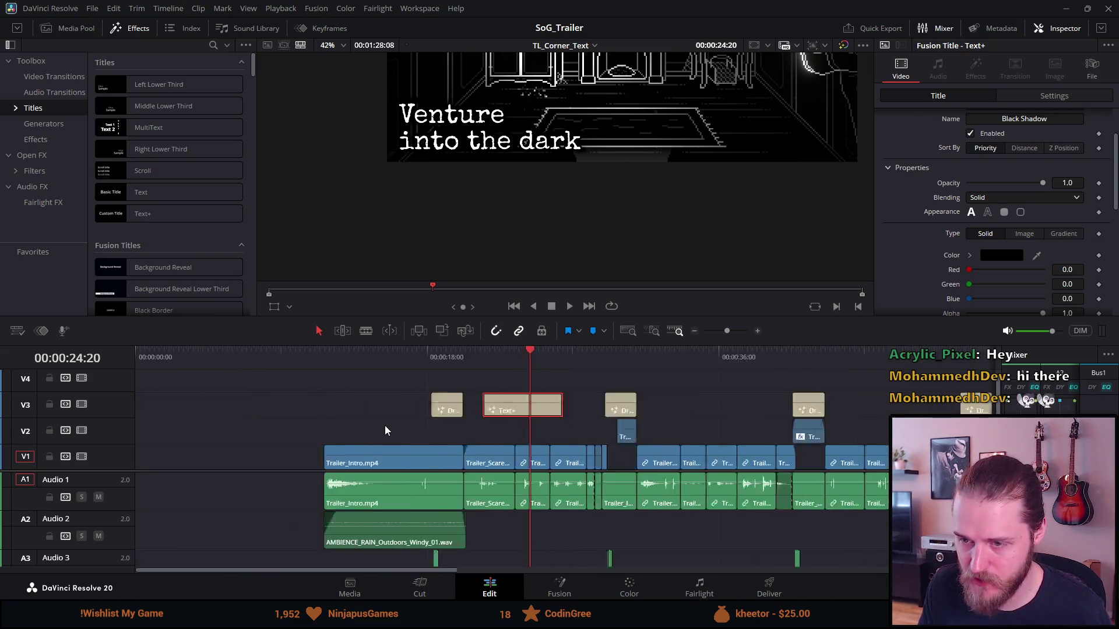
pyautogui.hotkey('ctrl', '=')
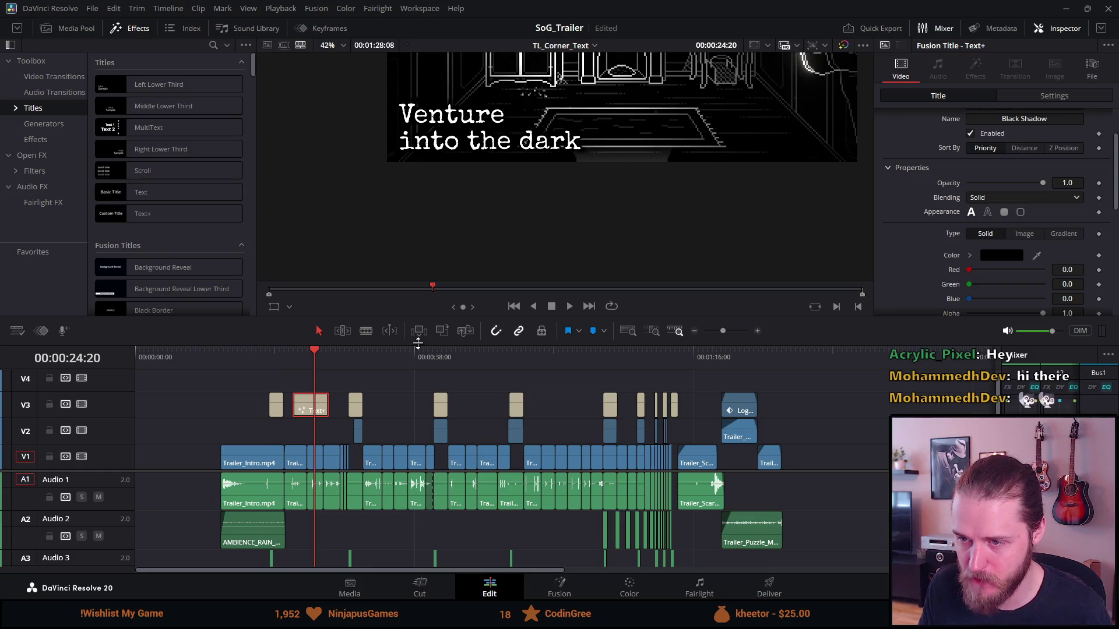
pyautogui.moveTo(418, 343); pyautogui.dragTo(417, 411)
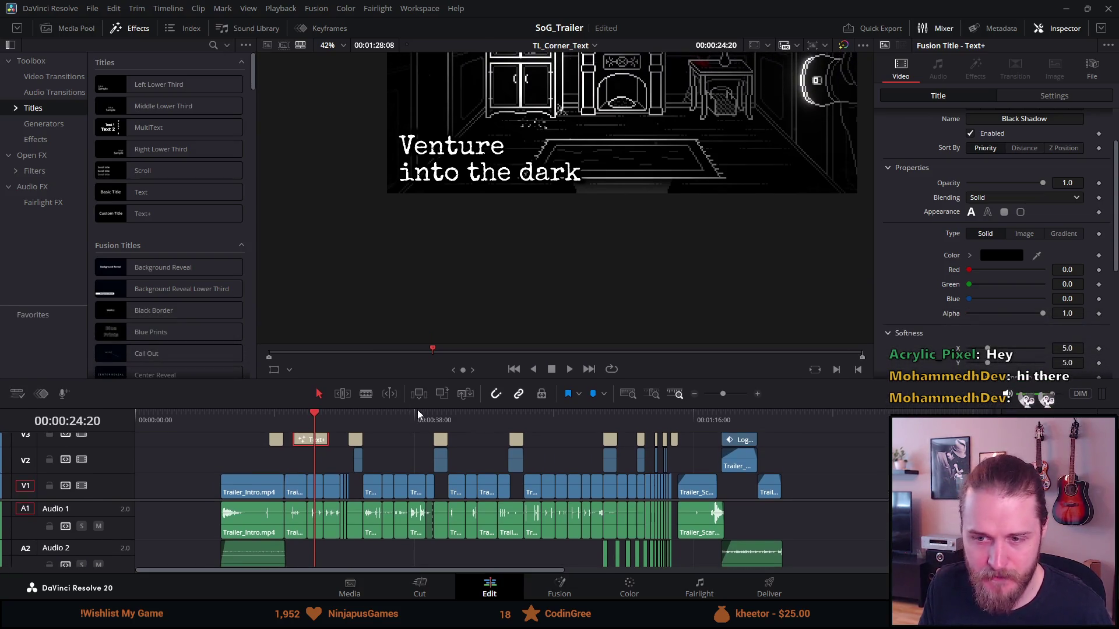
pyautogui.click(220, 422)
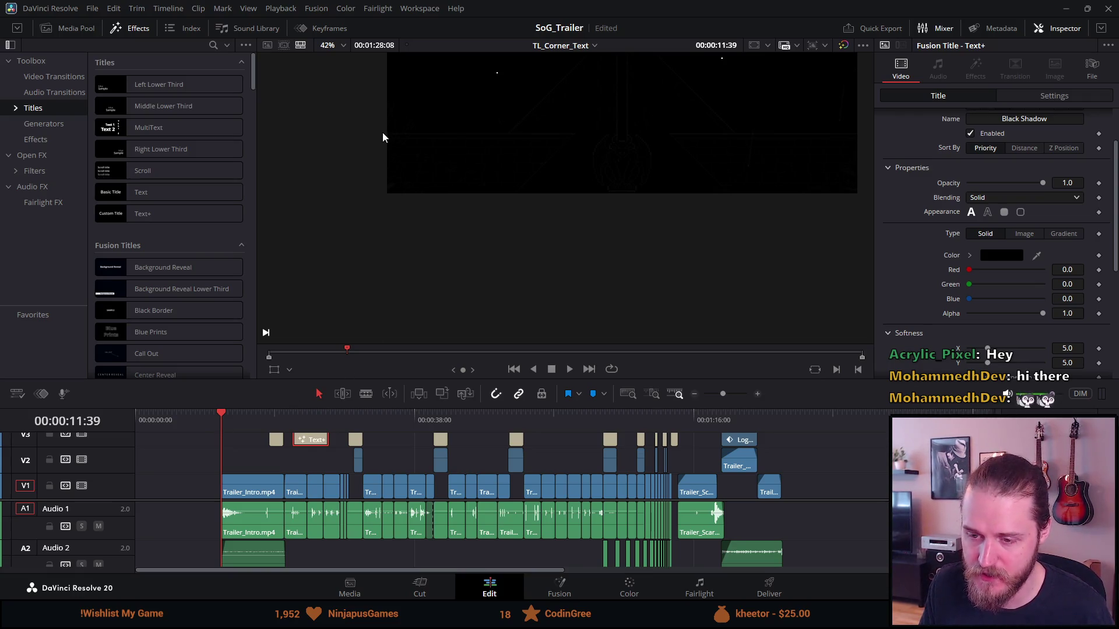
pyautogui.press('p')
pyautogui.press('space')
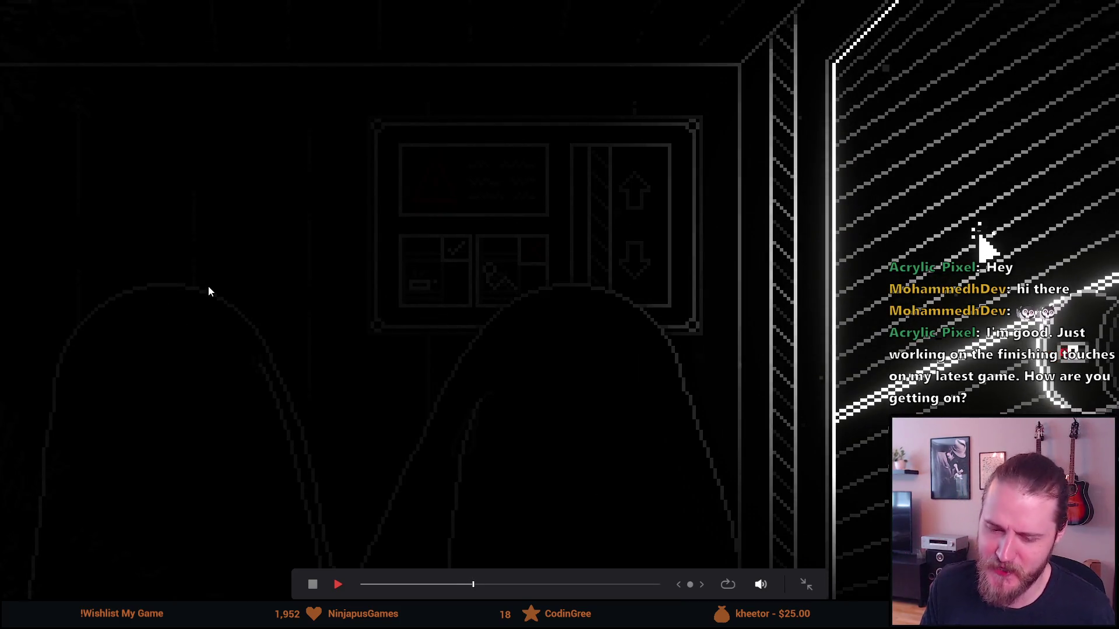
pyautogui.press('Escape')
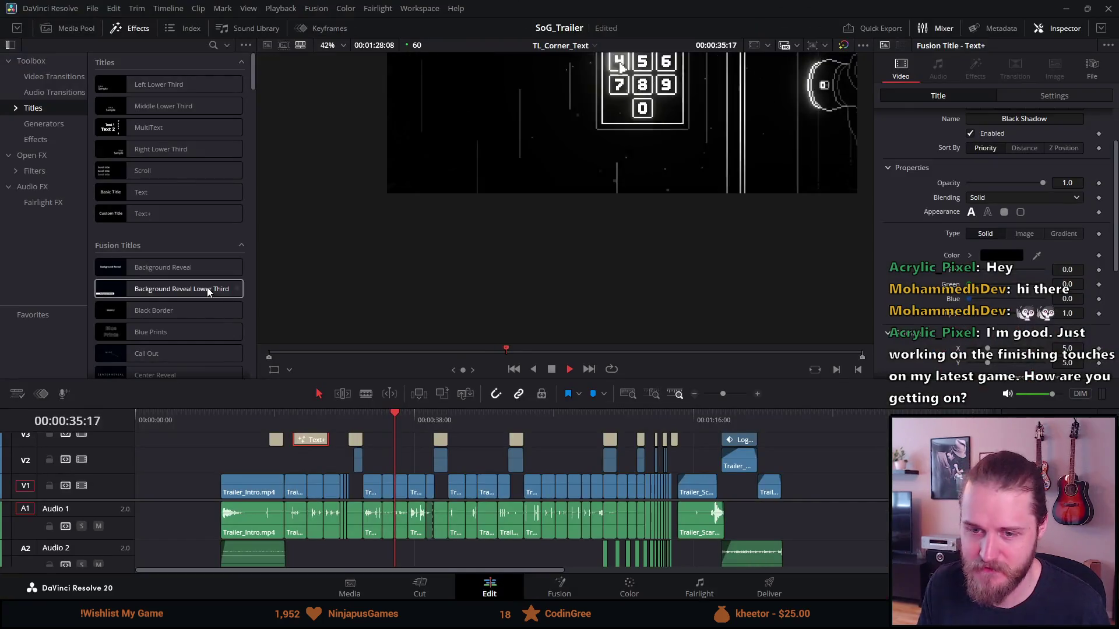
pyautogui.click(551, 371)
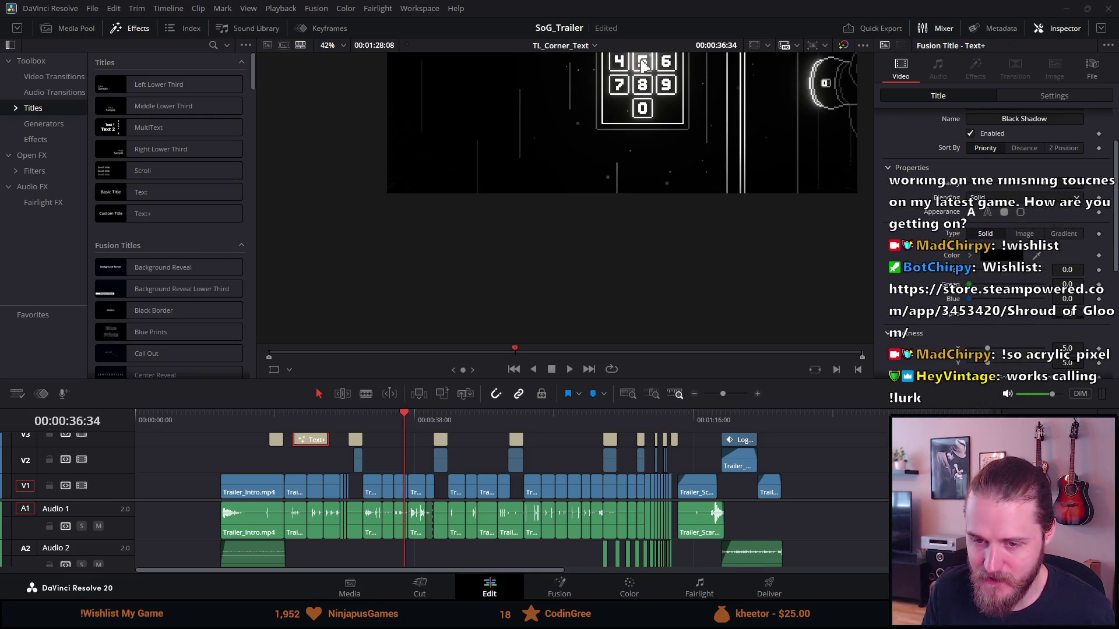
pyautogui.click(223, 422)
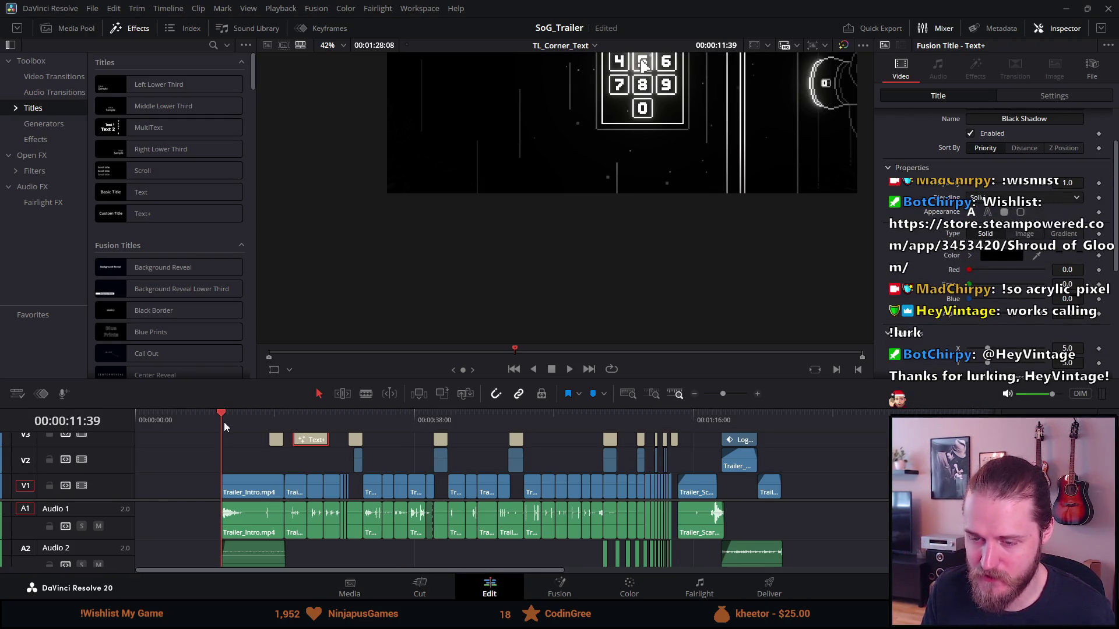
pyautogui.click(229, 422)
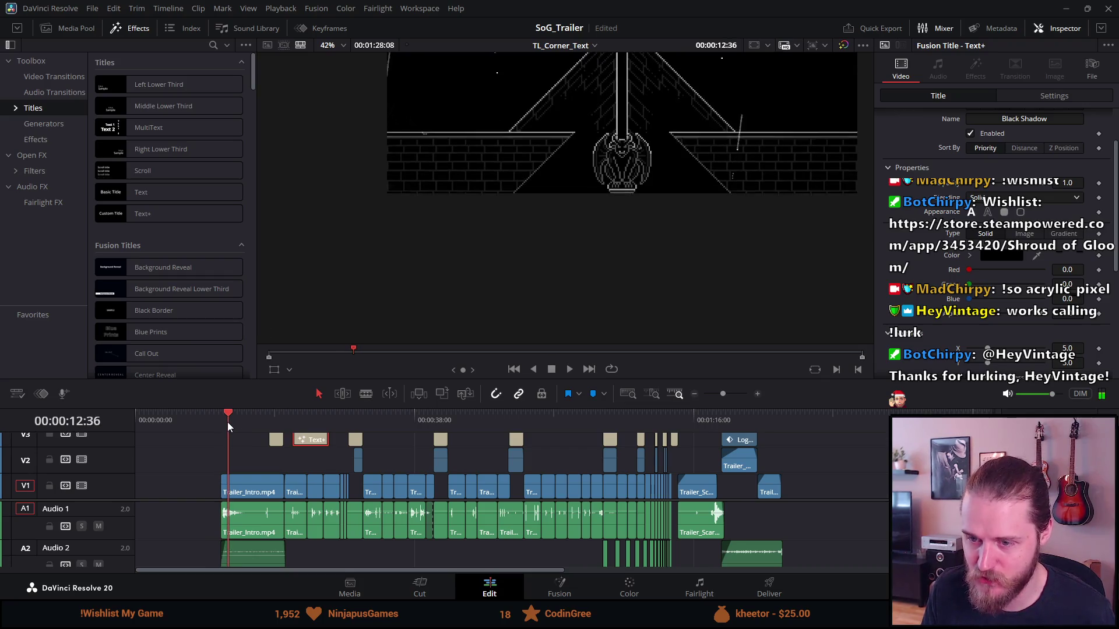
pyautogui.click(222, 422)
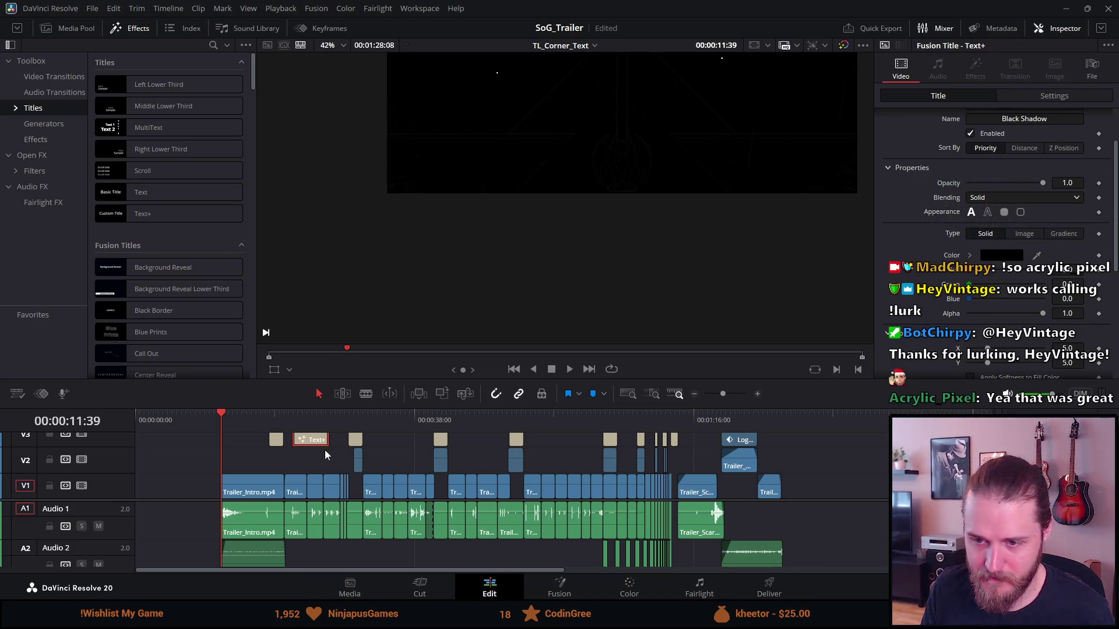
pyautogui.press('space')
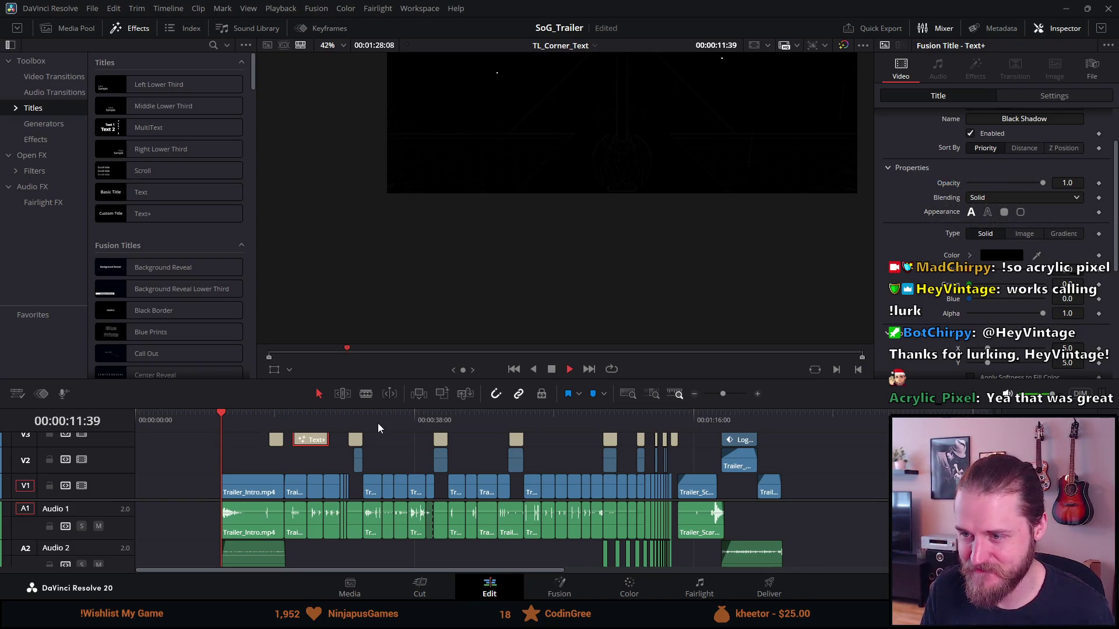
# Step: Set the viewer to 46%, stop at 24:46, zoom the timeline and show keyframes
pyautogui.click(341, 46)
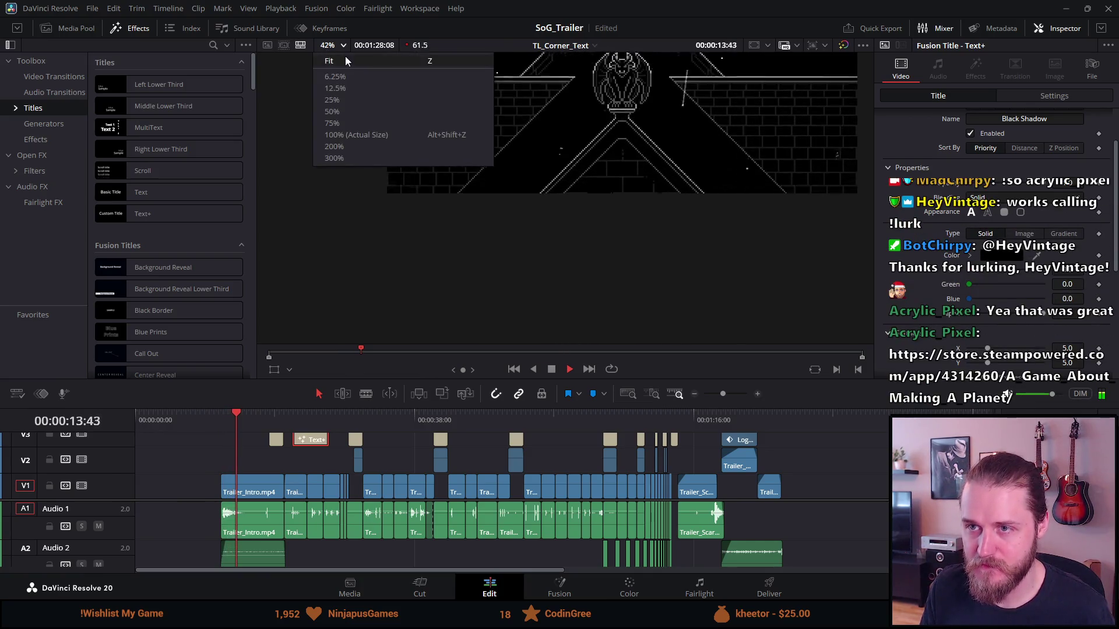
pyautogui.click(345, 58)
pyautogui.click(289, 418)
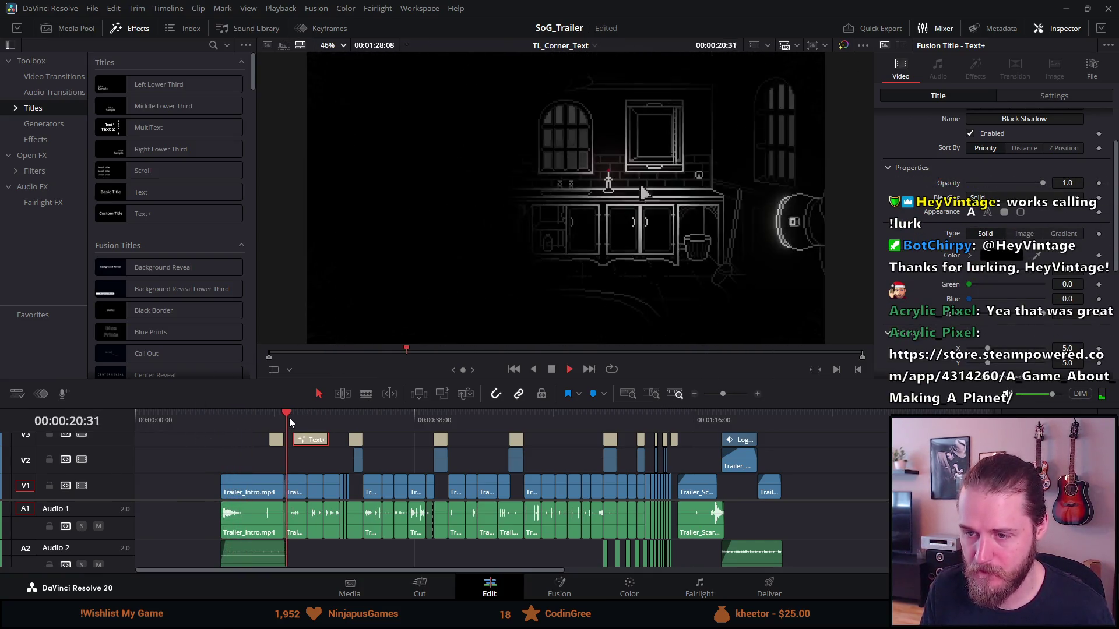
pyautogui.click(550, 372)
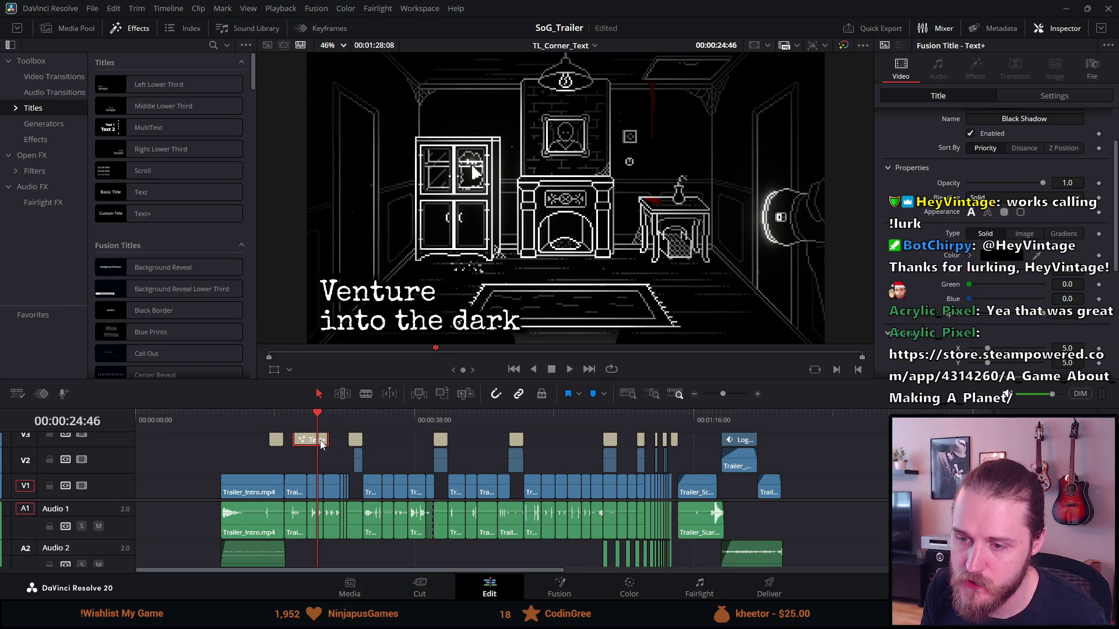
pyautogui.scroll(2, 303, 460)
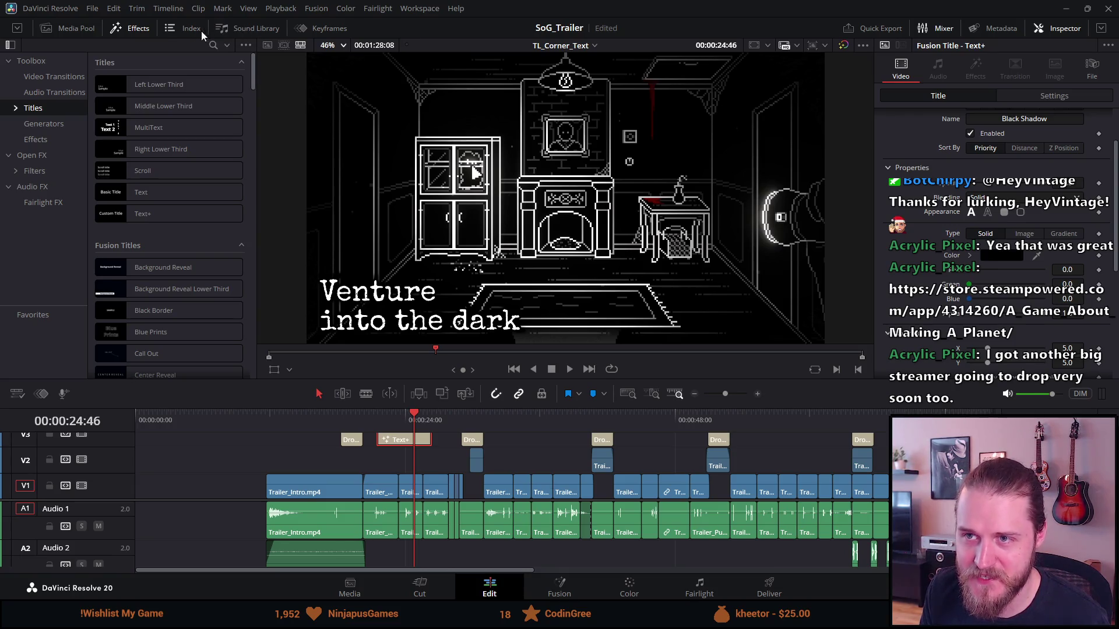
pyautogui.click(319, 31)
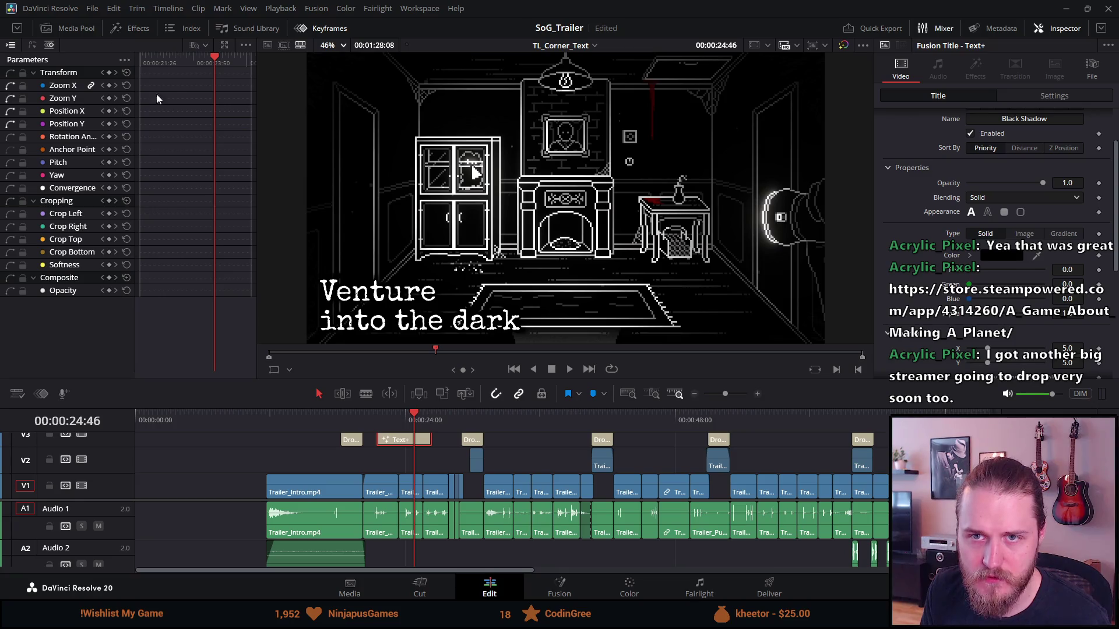
# Step: Review the title's Settings and Text tabs, jump to 22:13, then reset the Text+ title
pyautogui.scroll(2, 1048, 145)
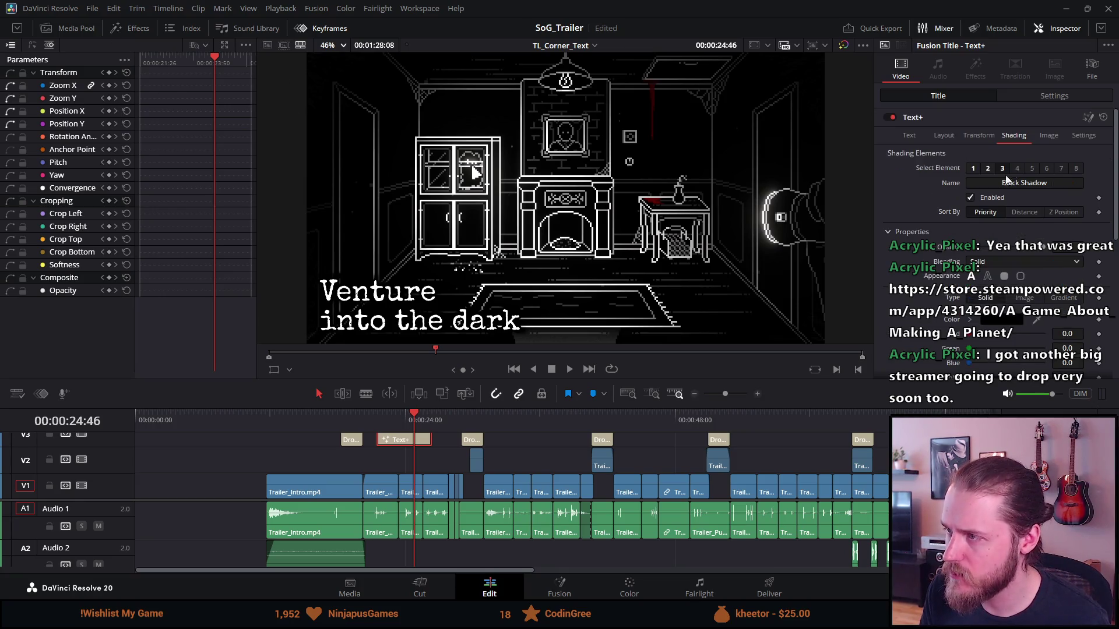
pyautogui.click(1055, 98)
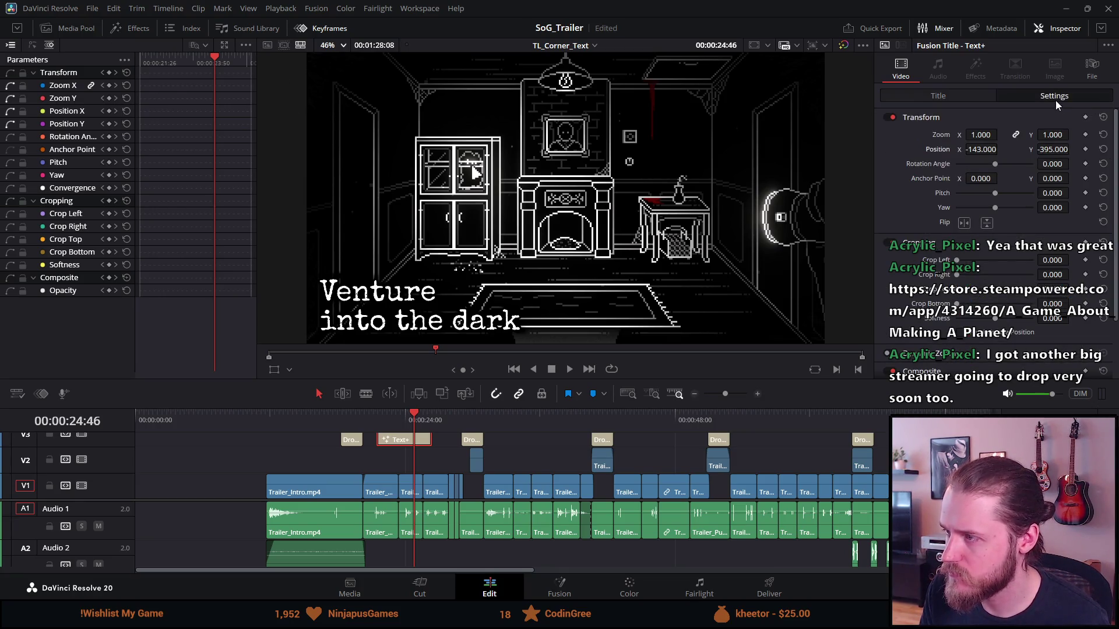
pyautogui.click(974, 96)
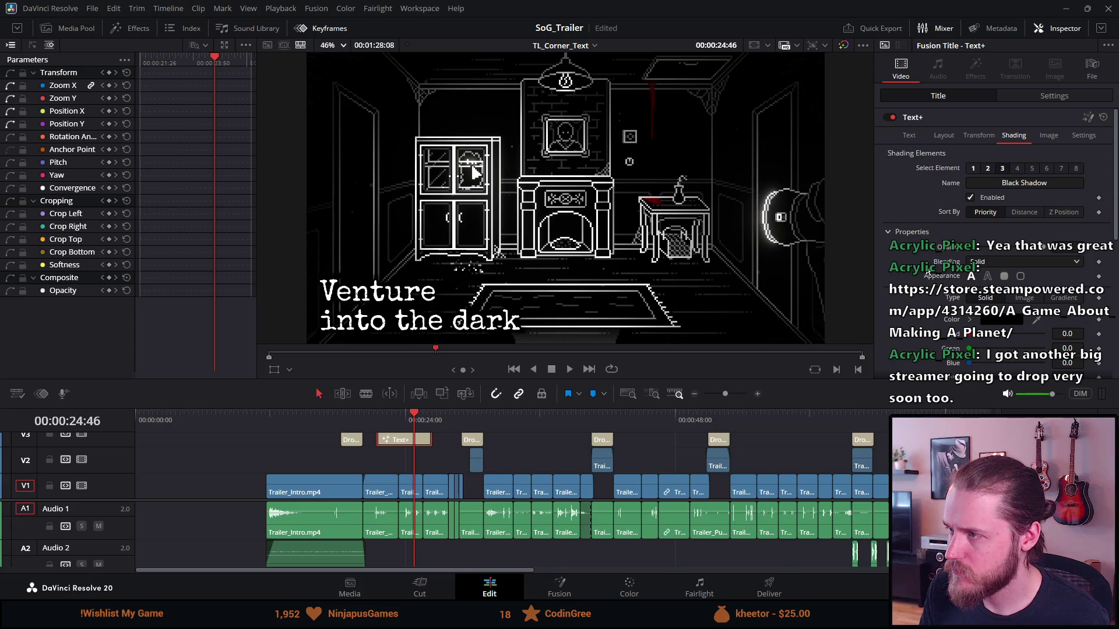
pyautogui.click(909, 136)
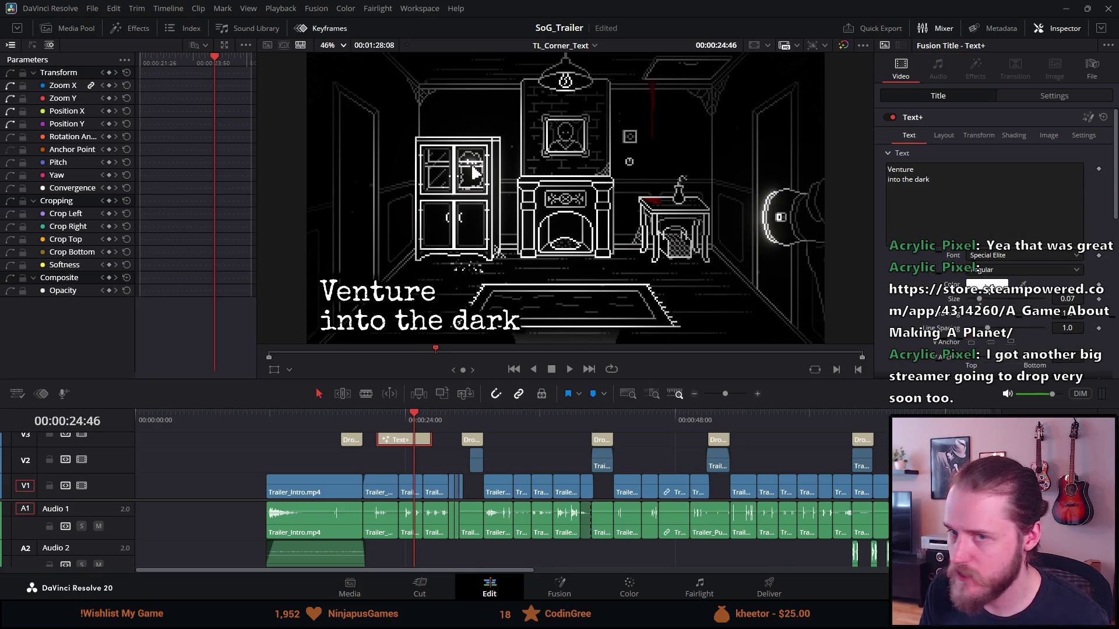
pyautogui.click(158, 62)
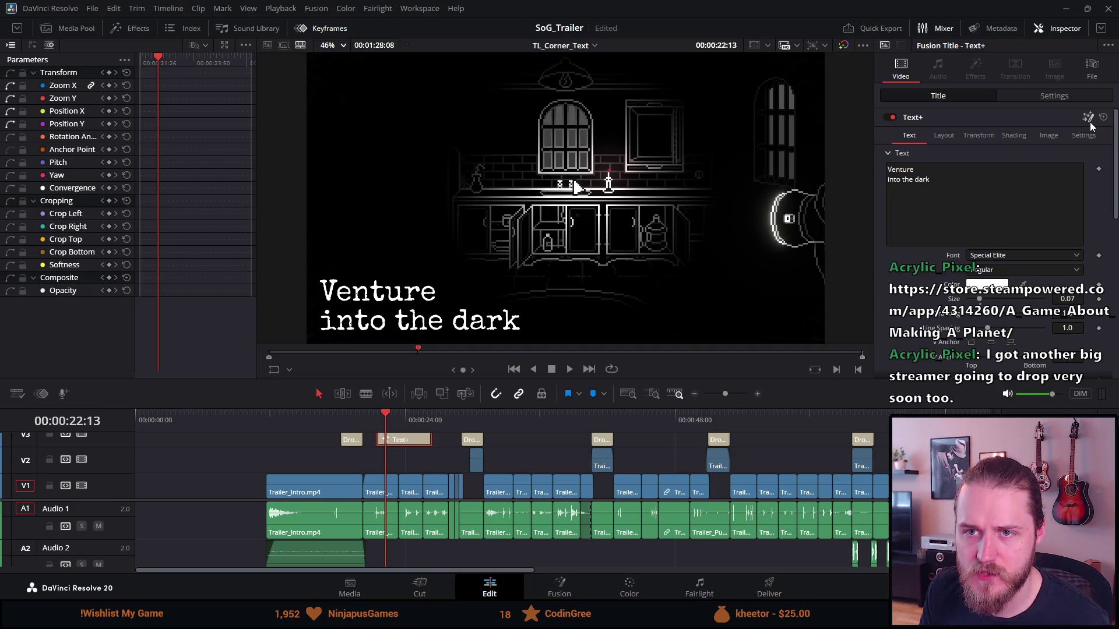
pyautogui.click(1102, 121)
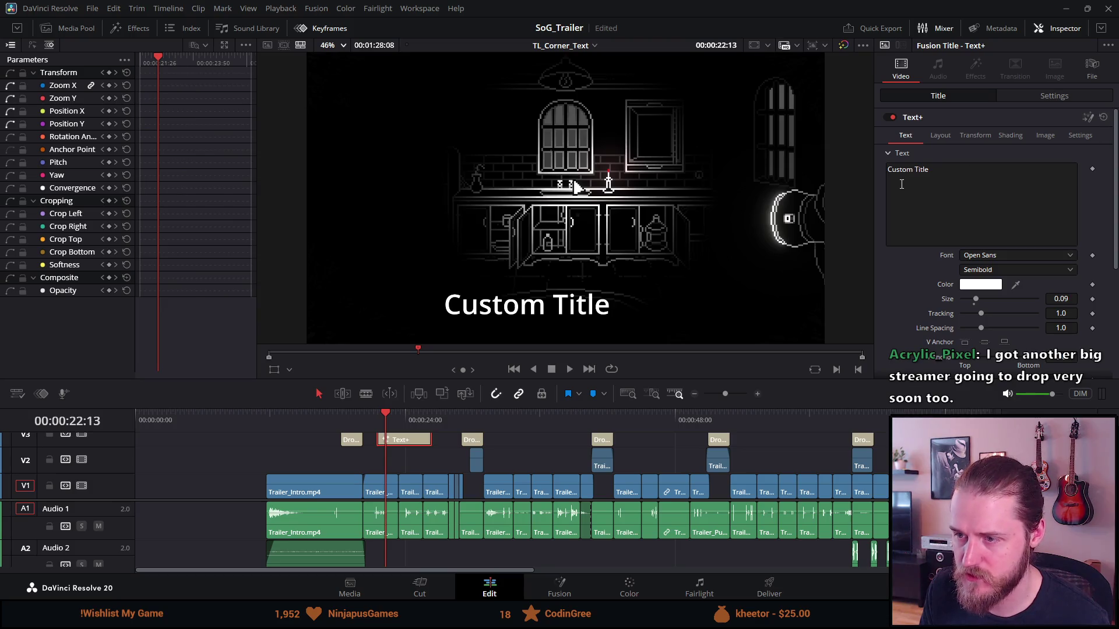
# Step: Browse the Edit menu for an undo of the reset, then dismiss it unchanged
pyautogui.click(392, 417)
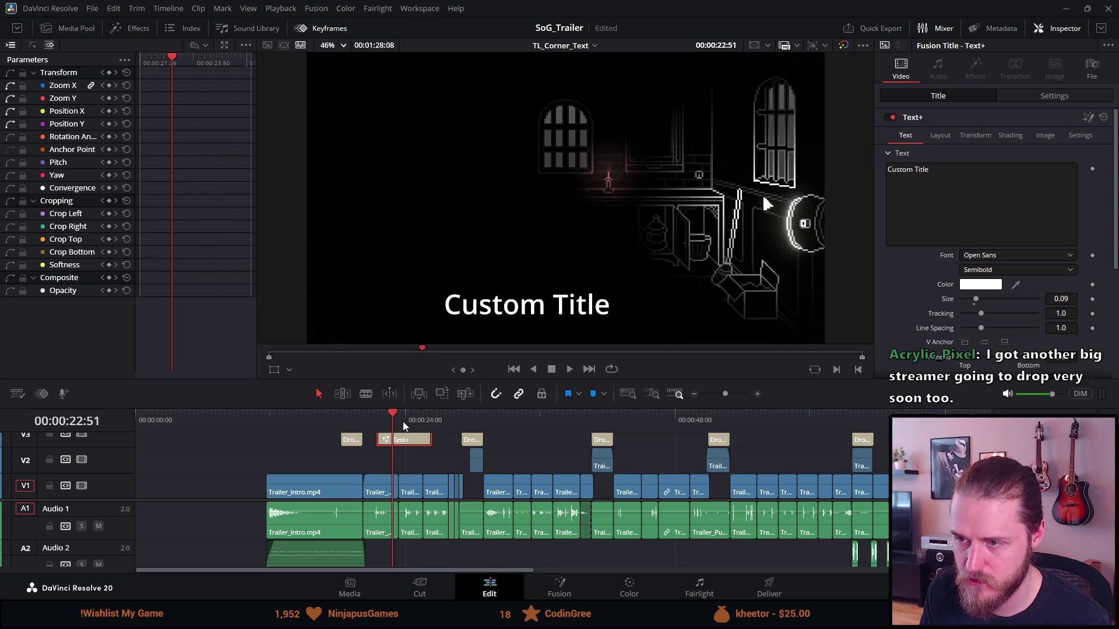
pyautogui.click(402, 422)
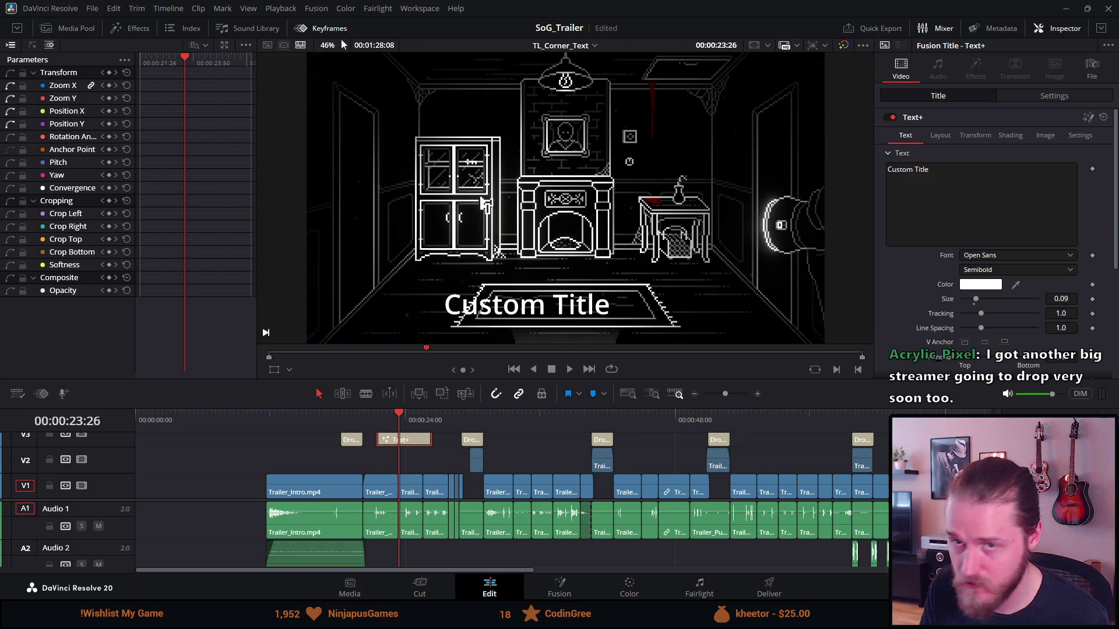
pyautogui.click(136, 9)
pyautogui.moveTo(113, 8)
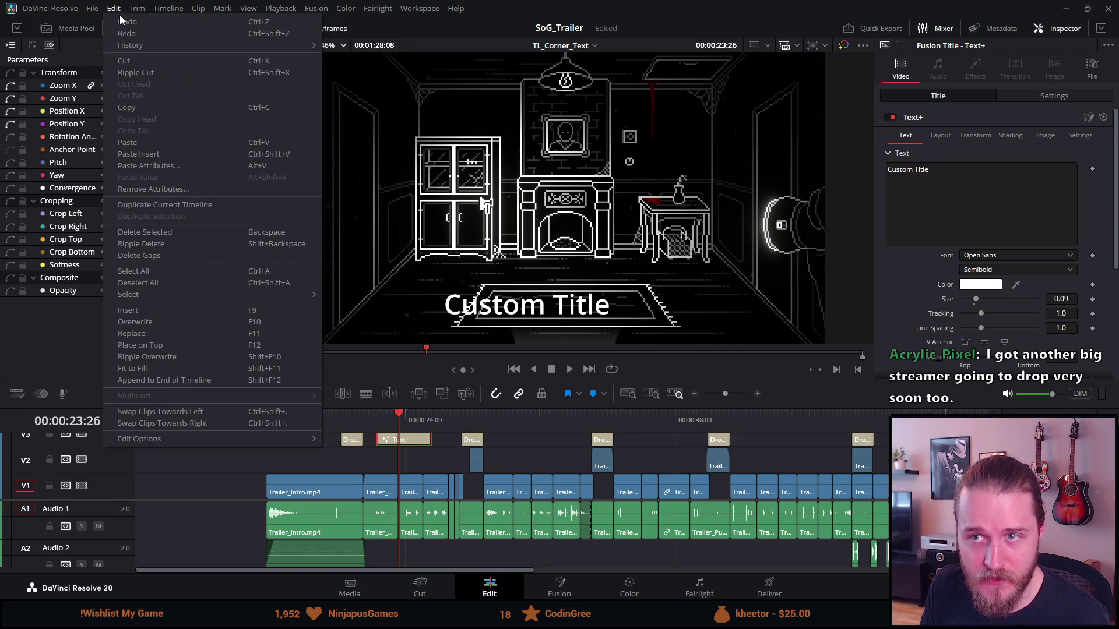
pyautogui.click(125, 26)
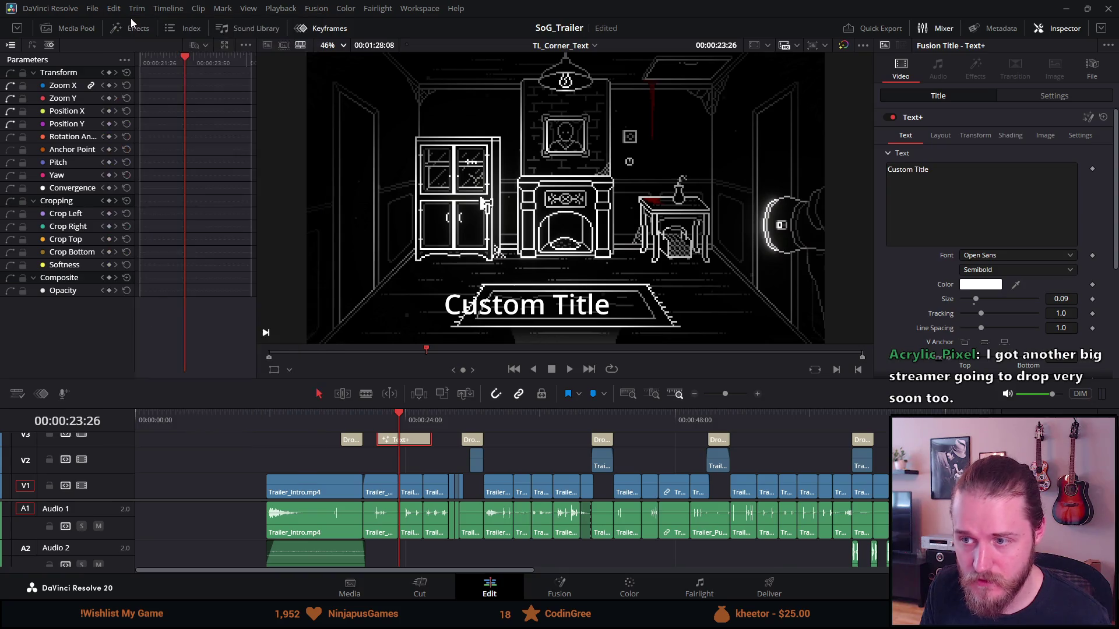
pyautogui.click(114, 9)
pyautogui.moveTo(131, 44)
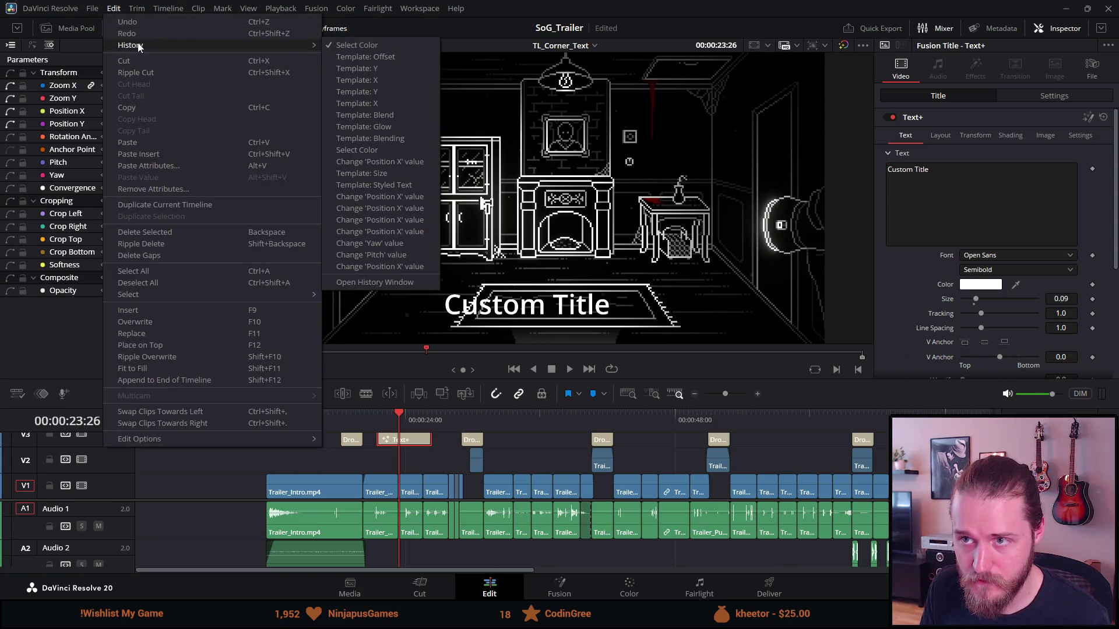
pyautogui.click(210, 514)
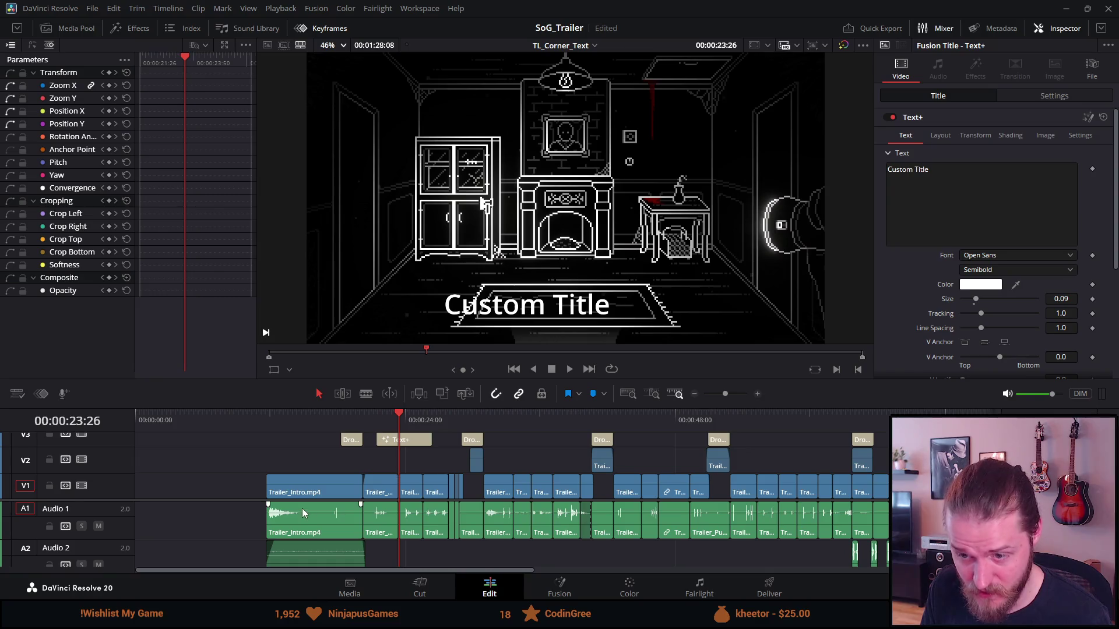
# Step: Enlarge the video tracks to reveal V4 and recheck the title's reset options
pyautogui.moveTo(255, 501); pyautogui.dragTo(261, 532)
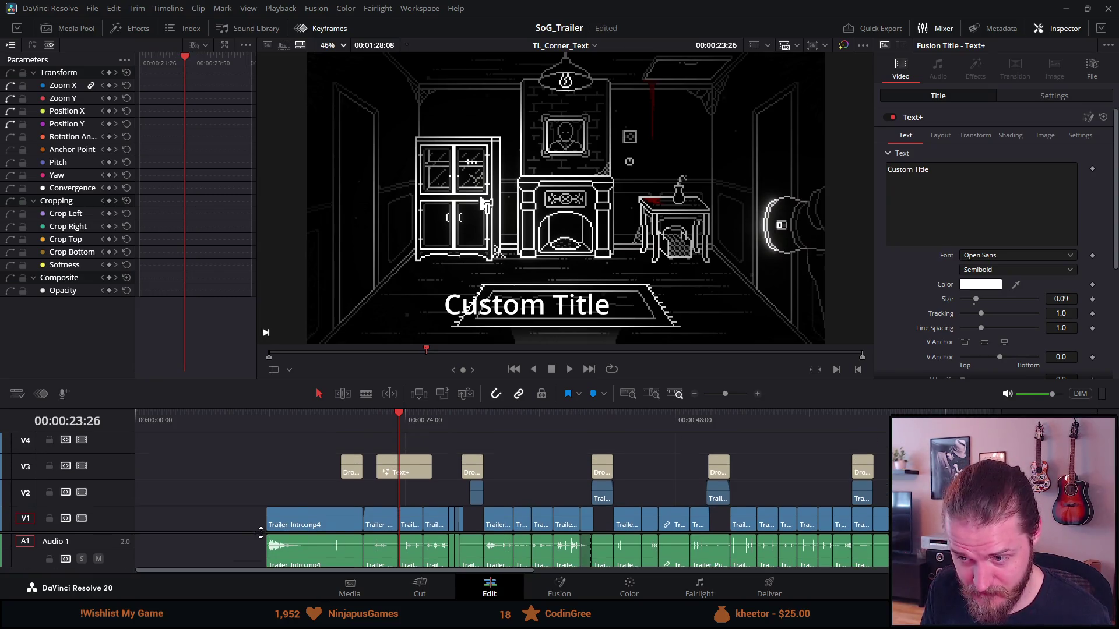
pyautogui.click(363, 417)
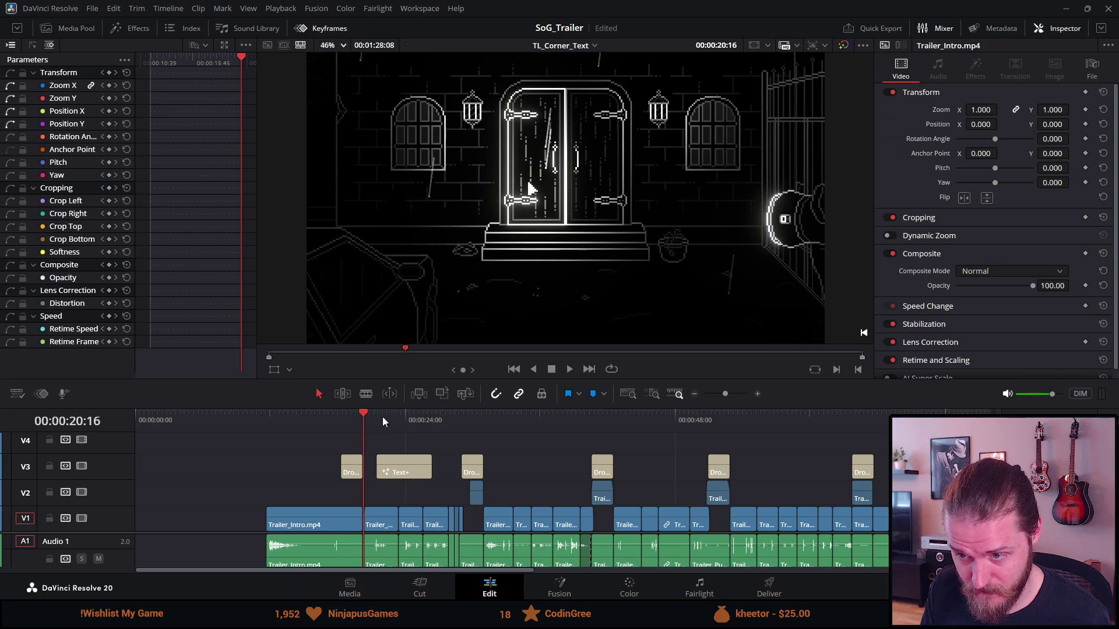
pyautogui.click(353, 417)
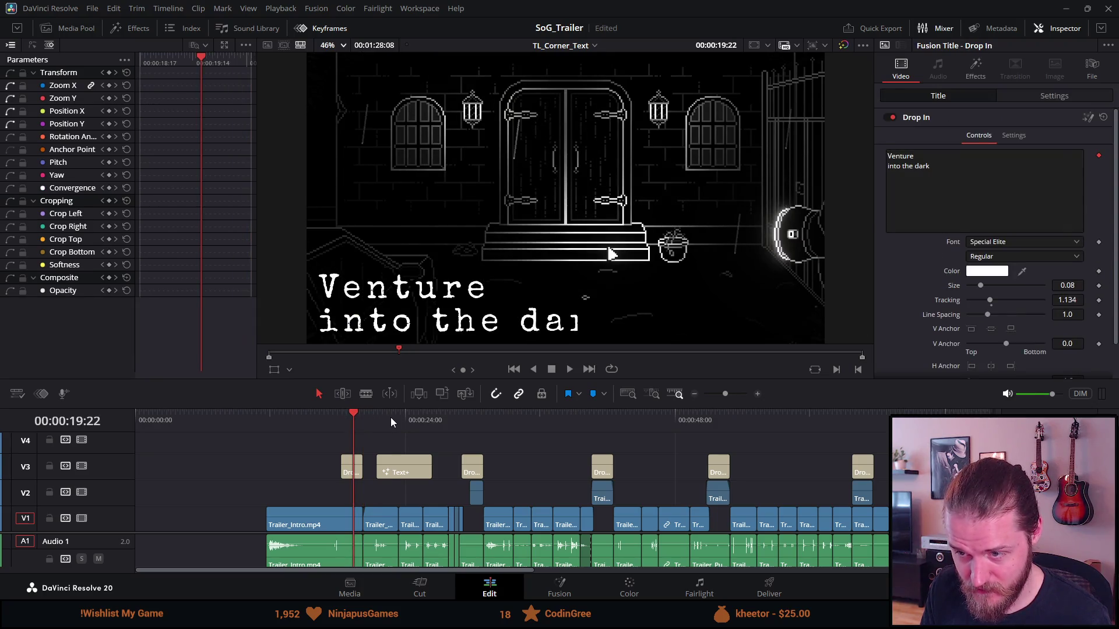
pyautogui.click(391, 417)
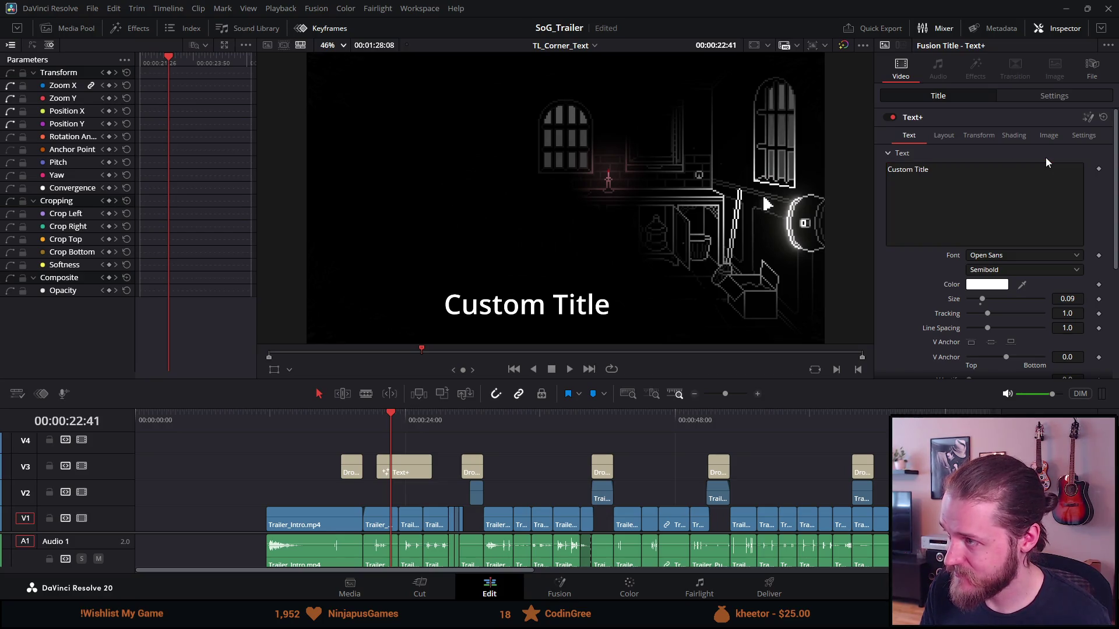
pyautogui.click(1107, 48)
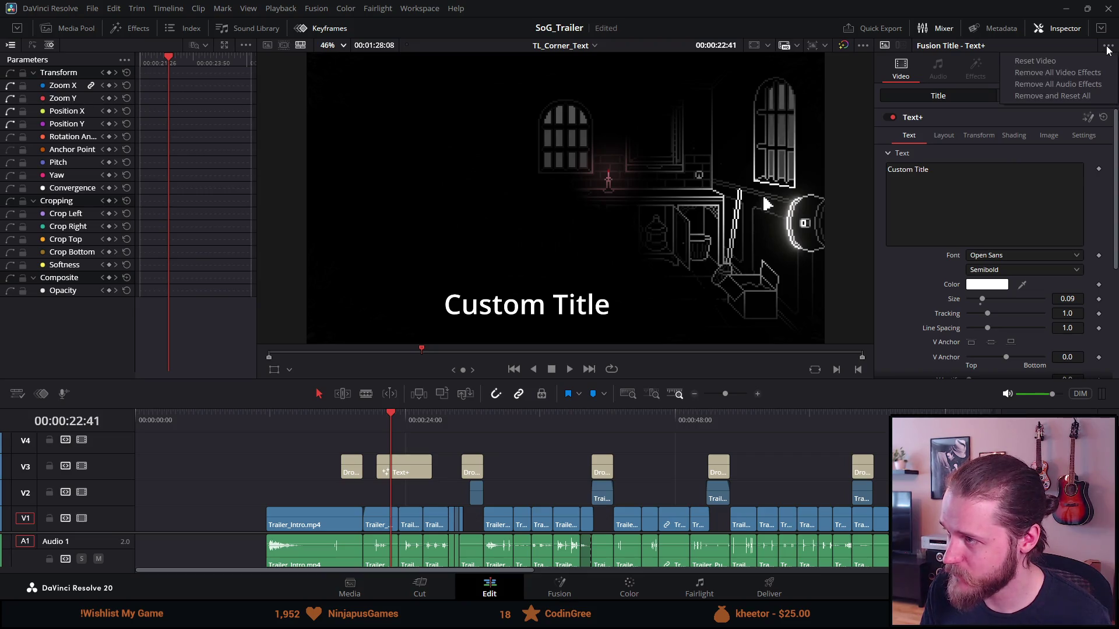
pyautogui.click(1107, 48)
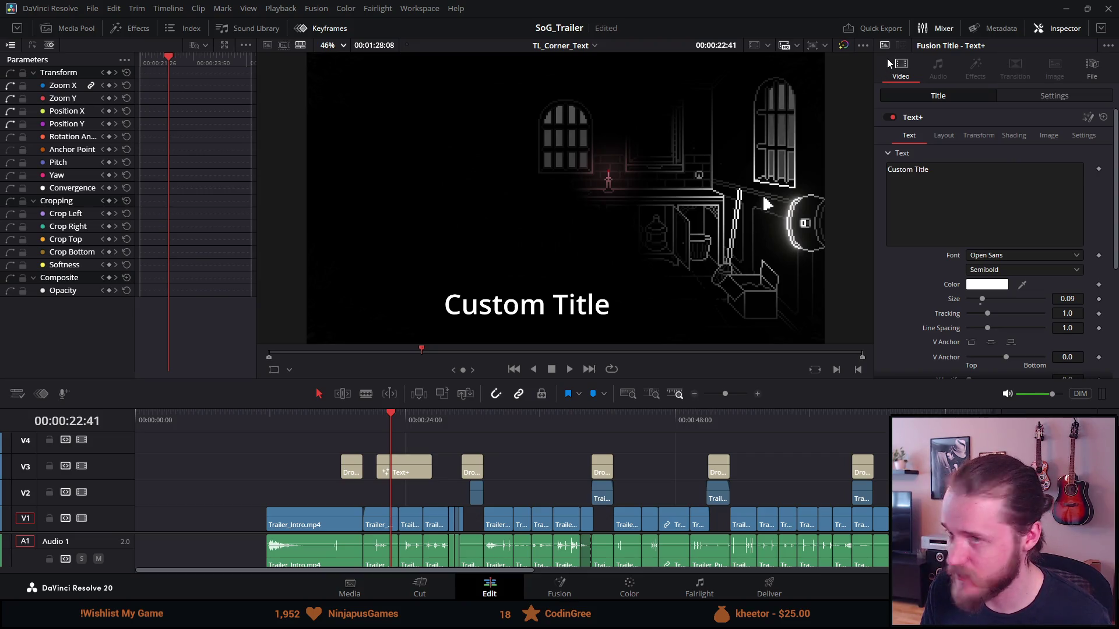
# Step: Inspect the Trailer_Scare_Kitchen clip and return the playhead to 22:38
pyautogui.click(115, 9)
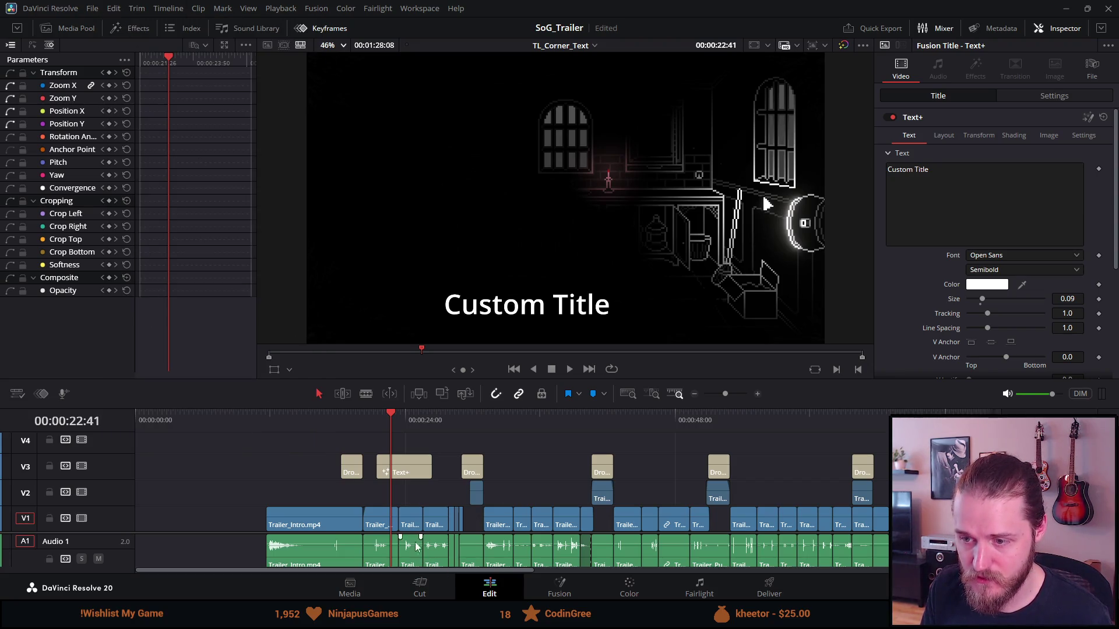
pyautogui.click(374, 522)
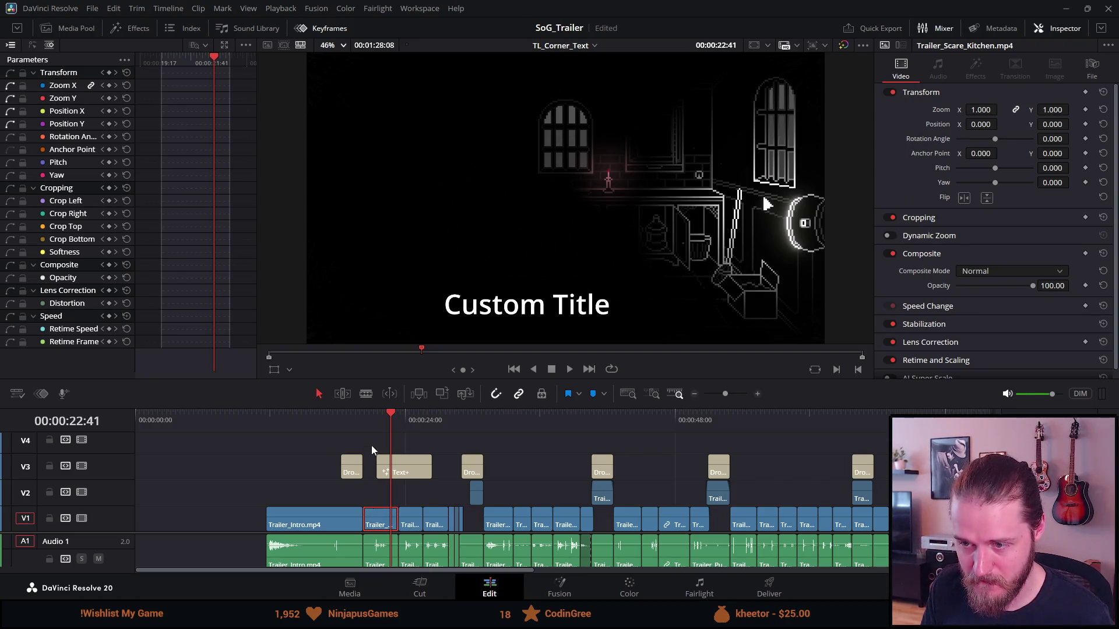
pyautogui.click(342, 429)
pyautogui.click(390, 424)
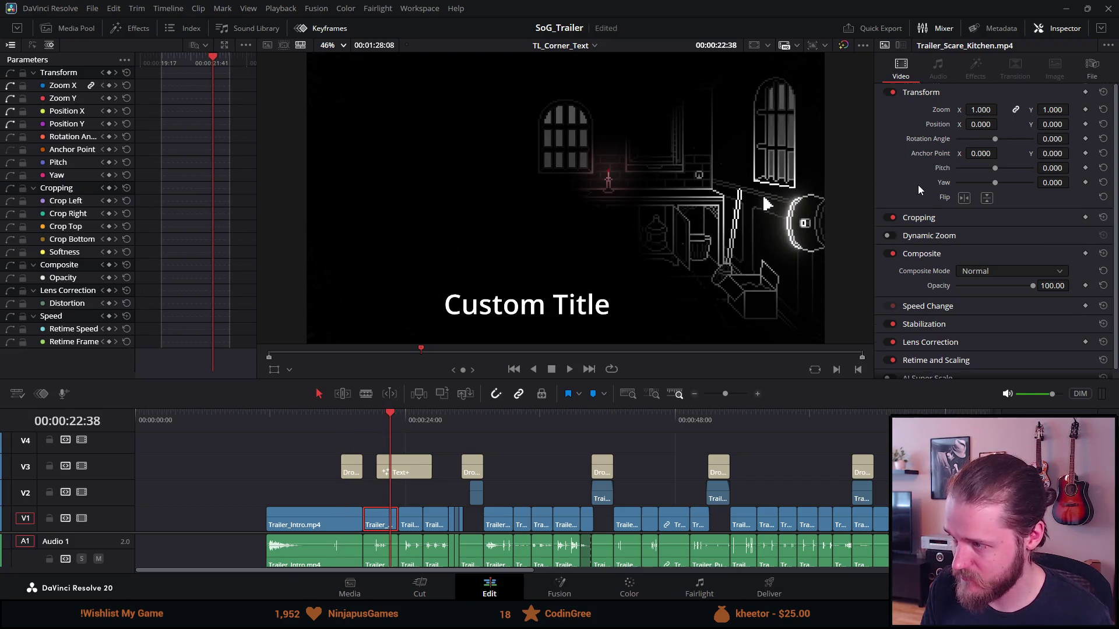
pyautogui.scroll(-1, 917, 189)
pyautogui.scroll(1, 912, 217)
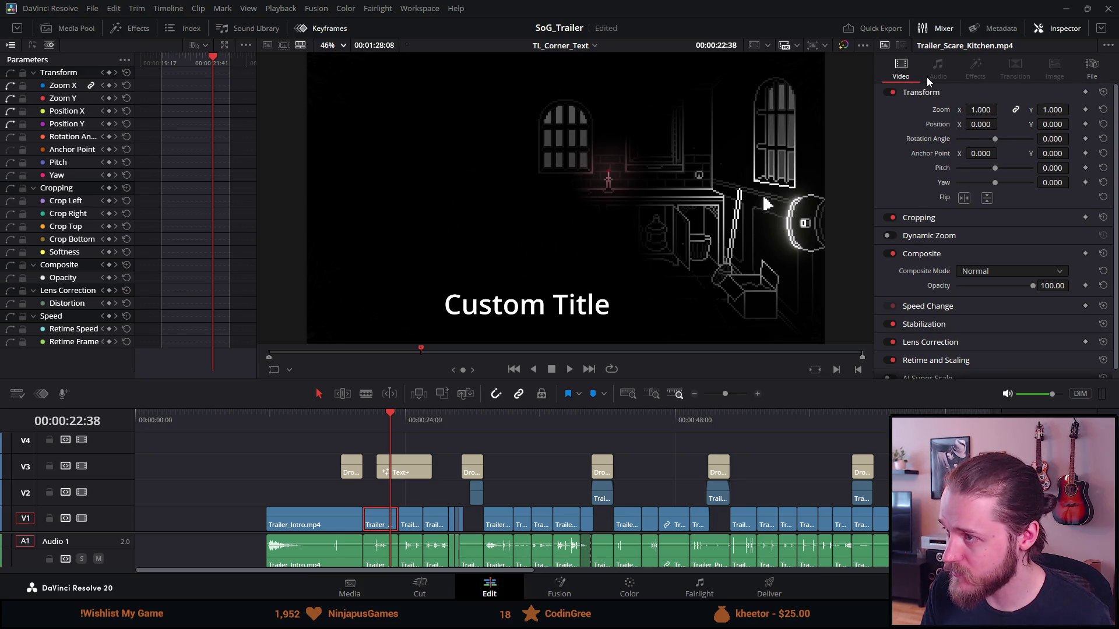
# Step: Select the Text+ clip on V3 and open it on the Fusion page
pyautogui.click(414, 470)
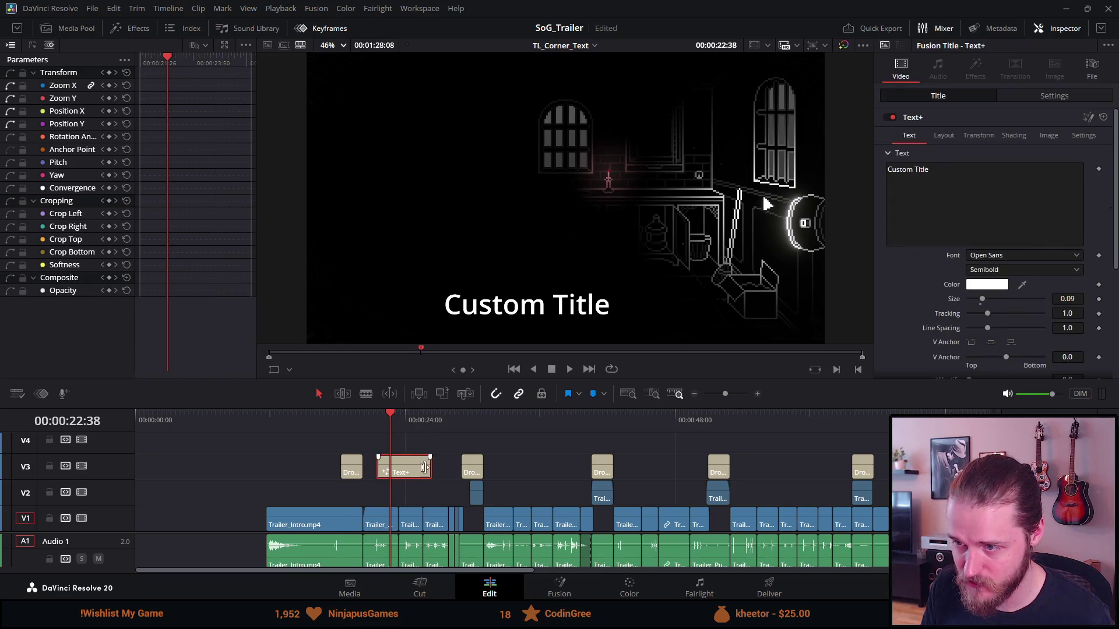
pyautogui.scroll(-5, 964, 274)
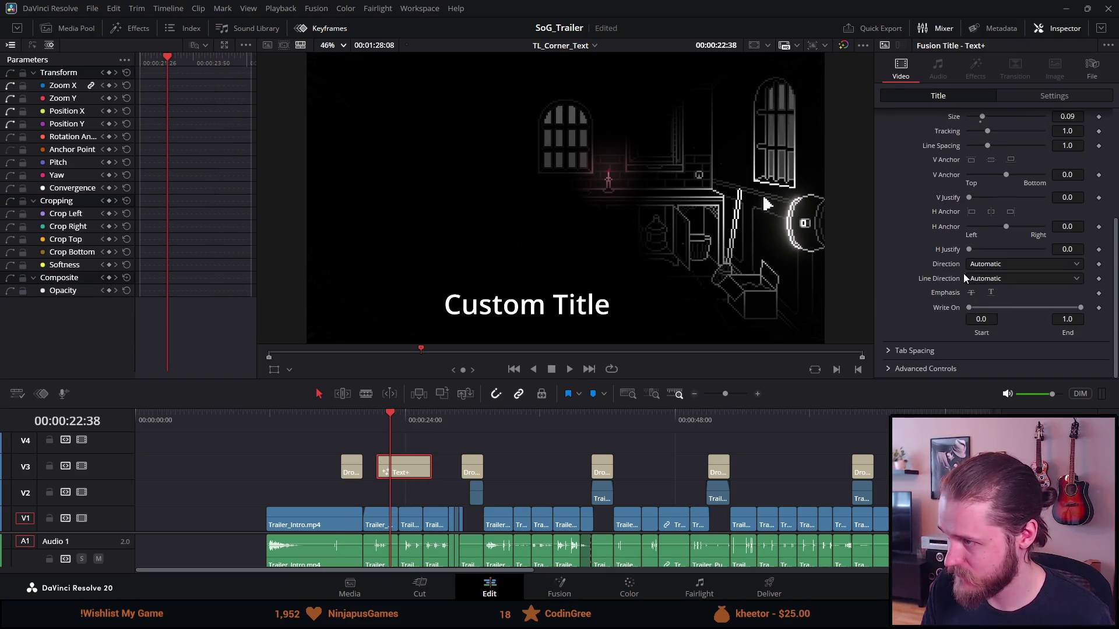
pyautogui.scroll(5, 960, 274)
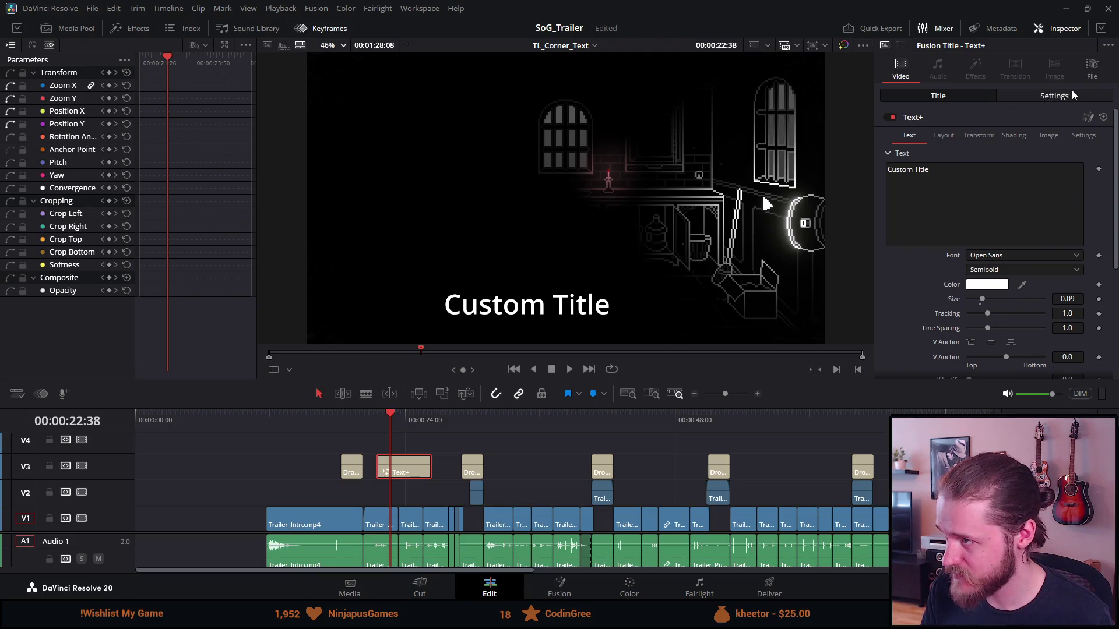
pyautogui.click(1087, 118)
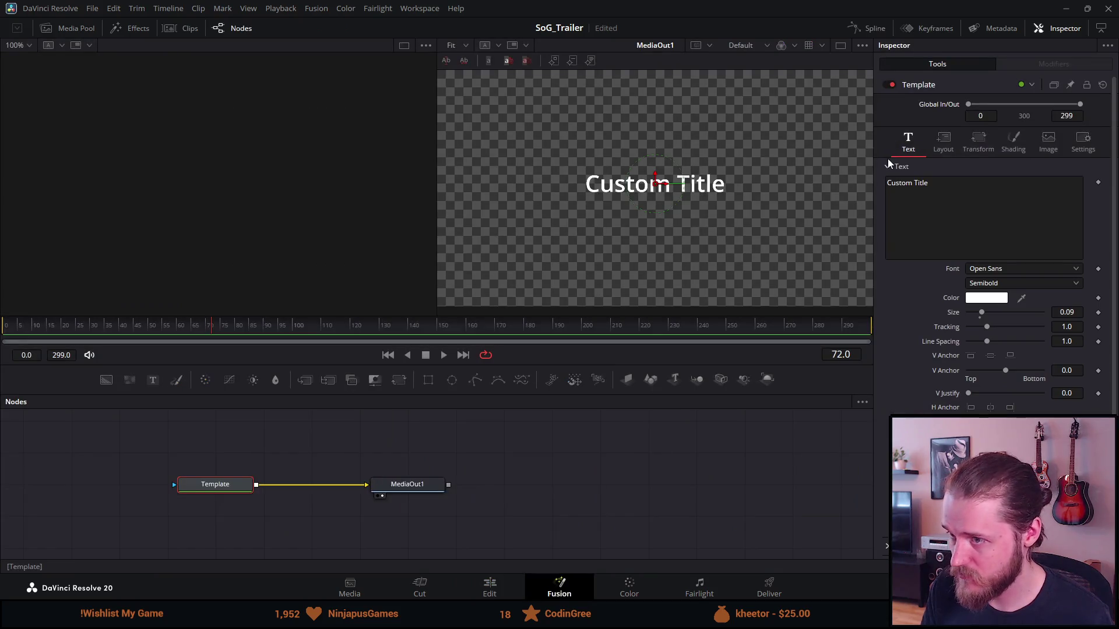
# Step: Save the project and return to the Edit page timeline with the title clip deselected
pyautogui.hotkey('ctrl', 's')
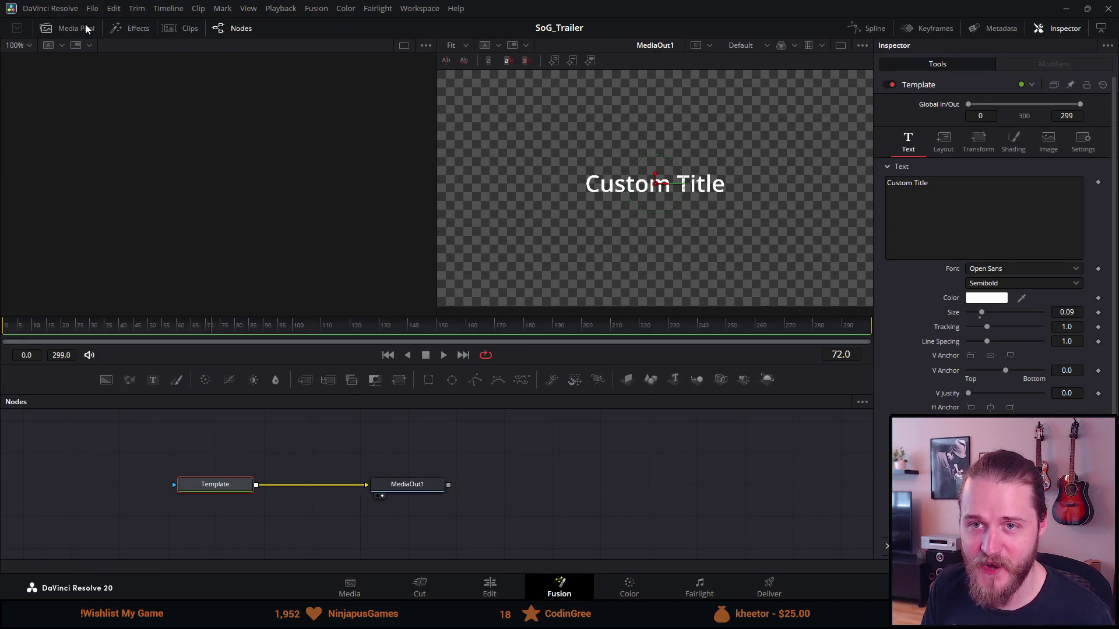
pyautogui.click(77, 28)
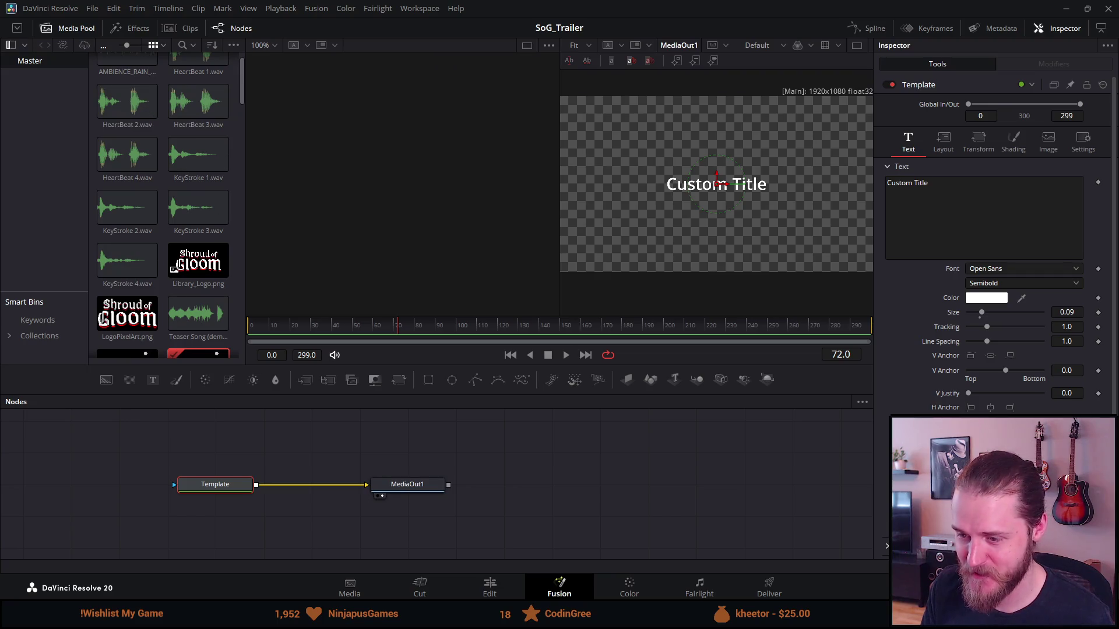
pyautogui.click(490, 588)
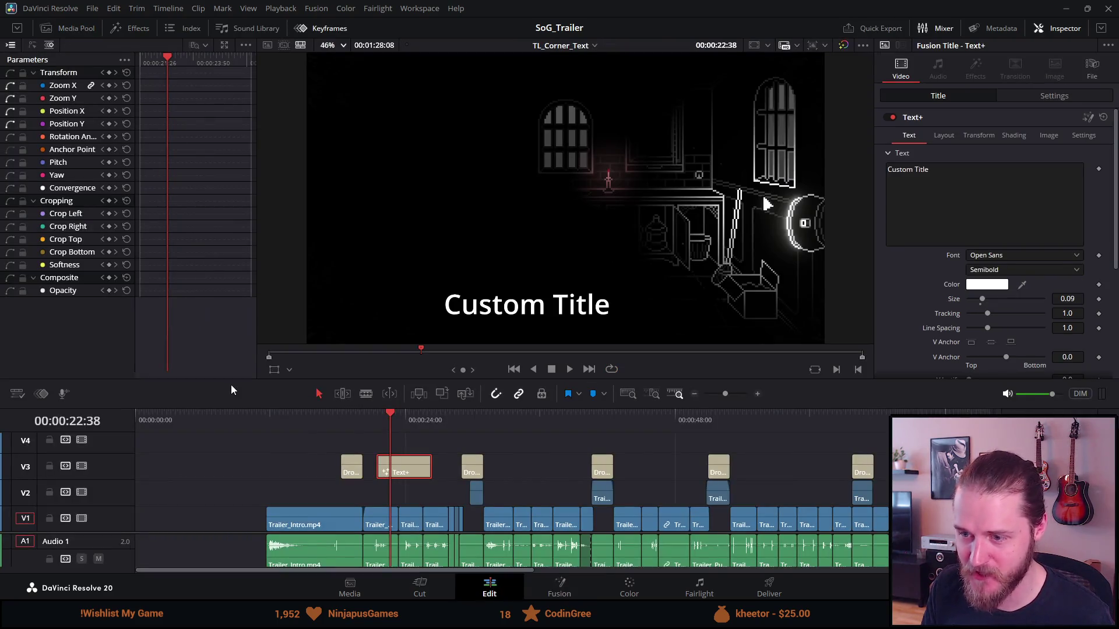
pyautogui.click(365, 447)
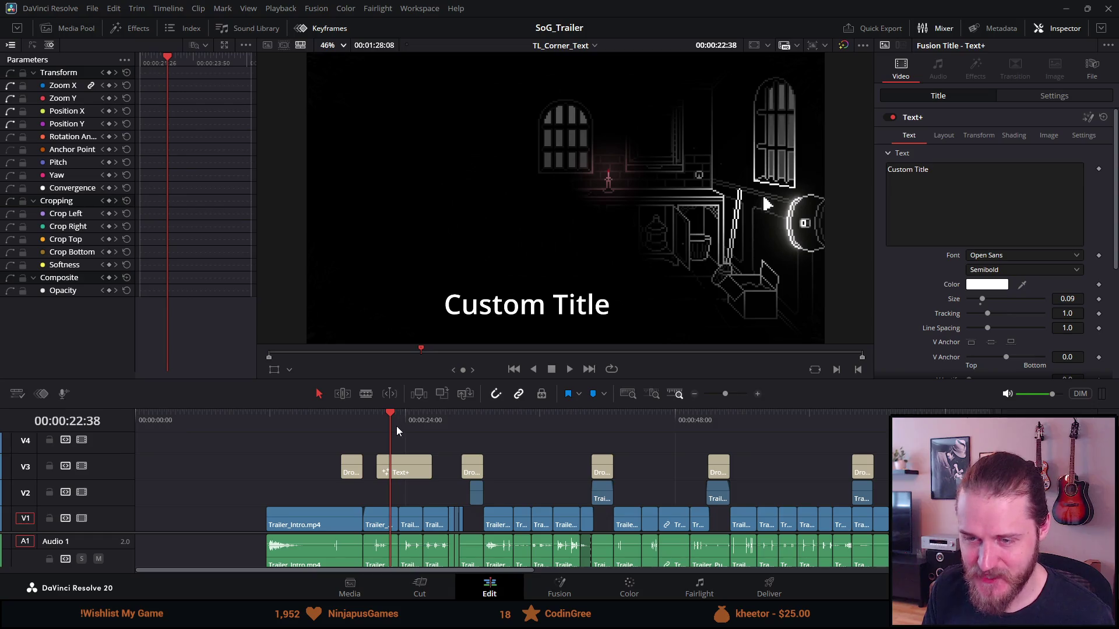
# Step: Step the playhead back to the previous shot near 23 seconds, then switch to the Steam page
pyautogui.press('space')
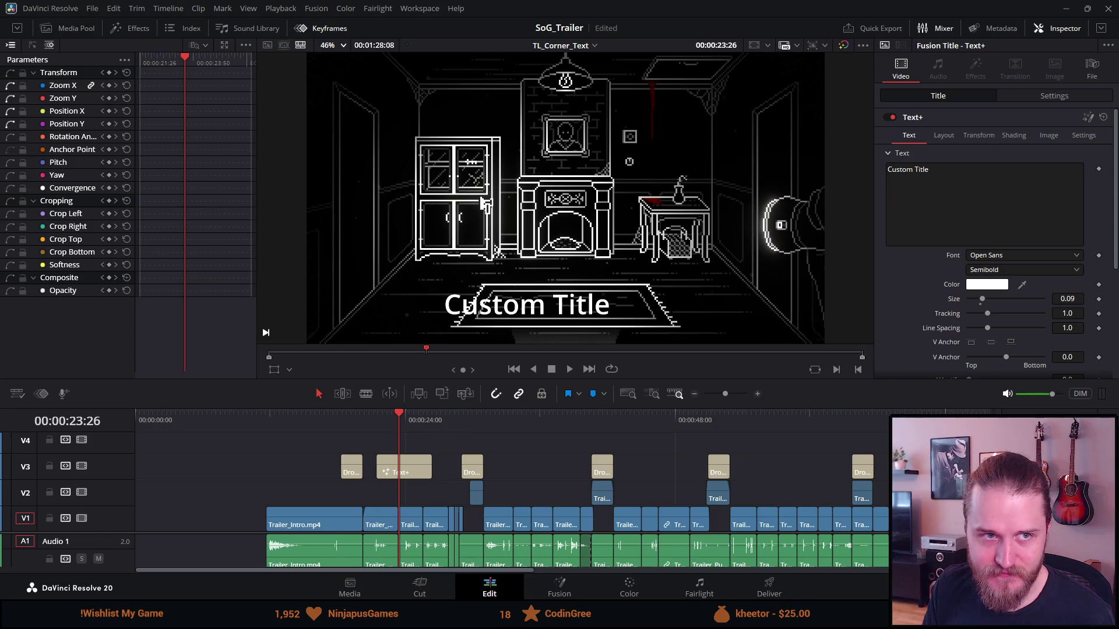
pyautogui.press('Left')
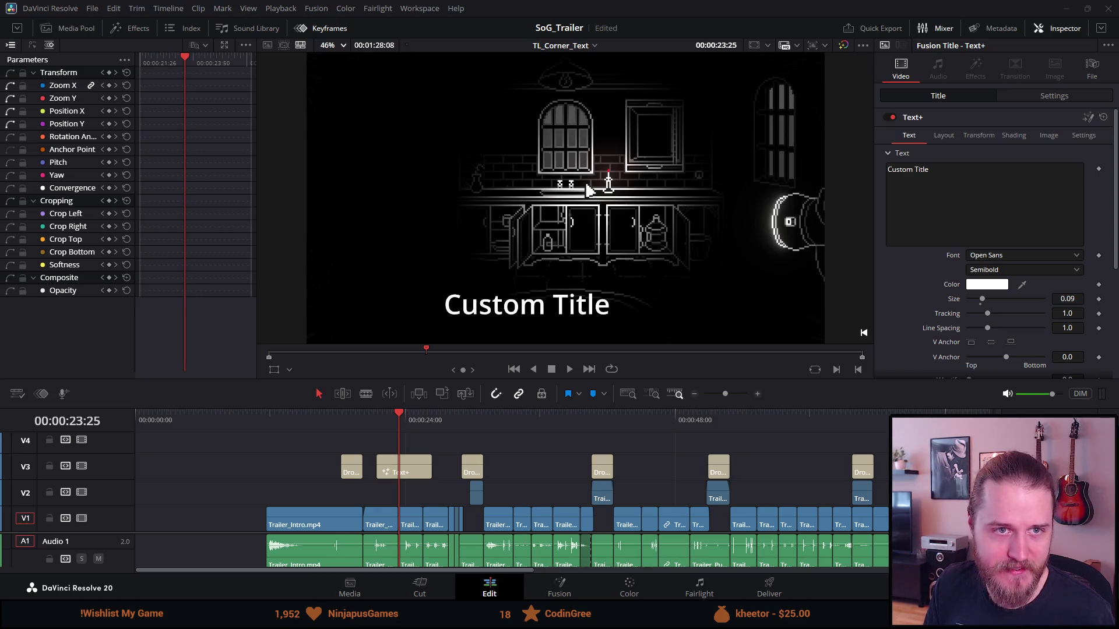
pyautogui.hotkey('alt', 'Tab')
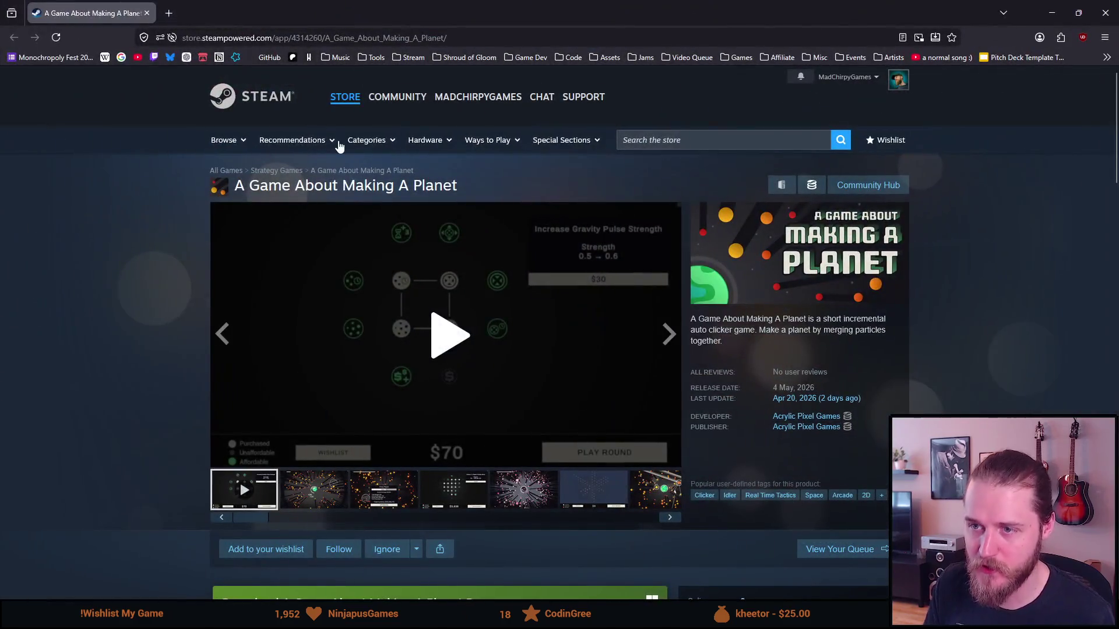
# Step: Browse the Steam page's gameplay screenshots and play the game's trailer
pyautogui.click(314, 483)
pyautogui.click(379, 493)
pyautogui.click(274, 490)
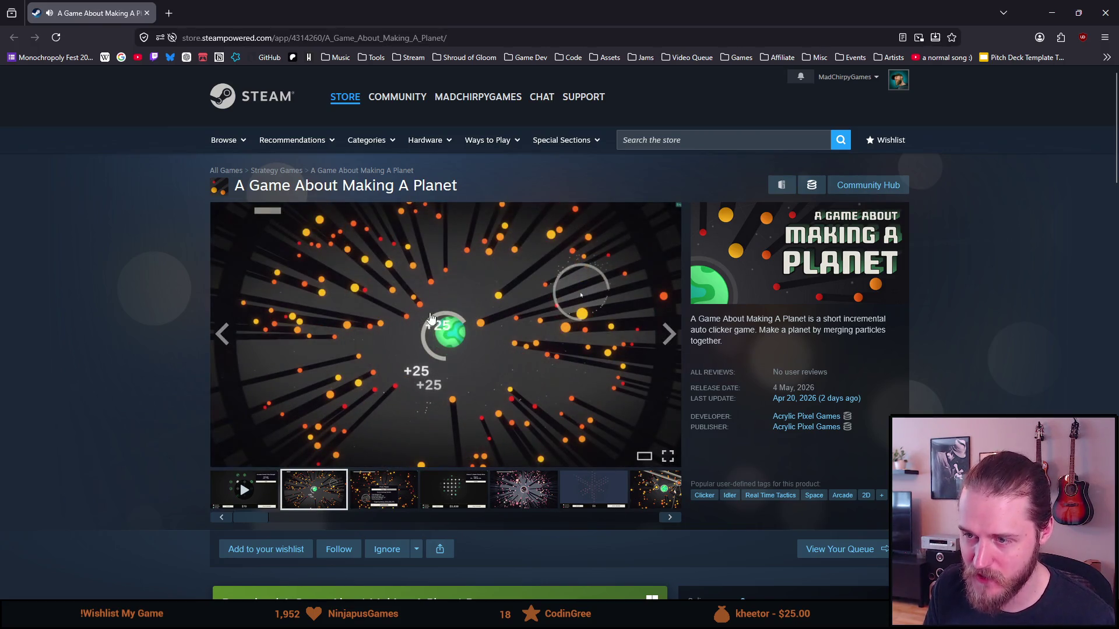
pyautogui.click(416, 484)
pyautogui.click(458, 497)
pyautogui.click(499, 506)
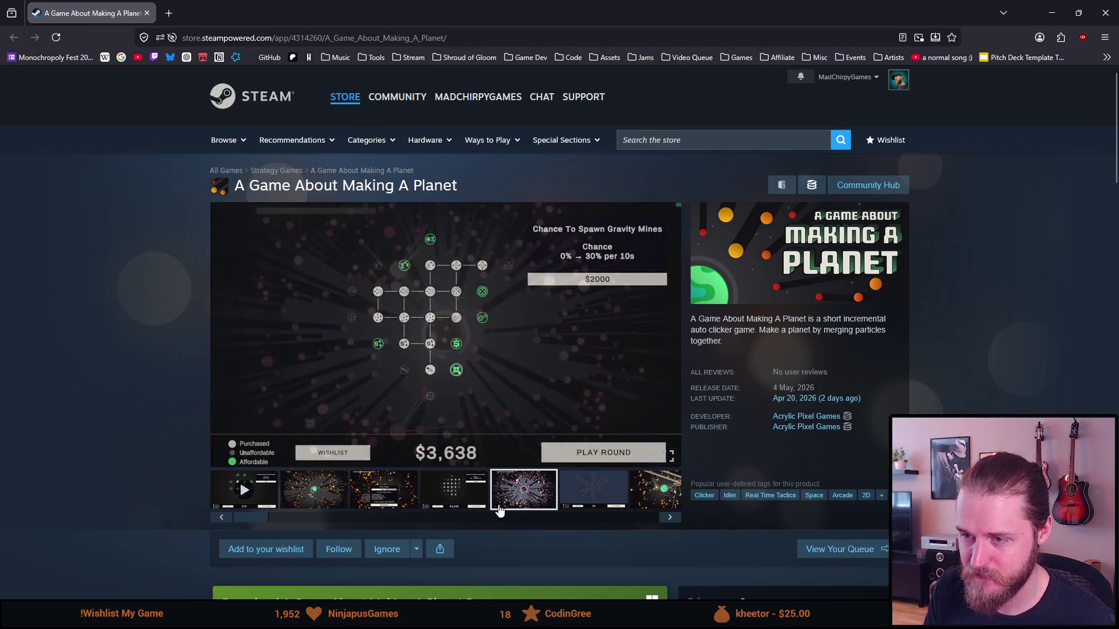
pyautogui.click(567, 500)
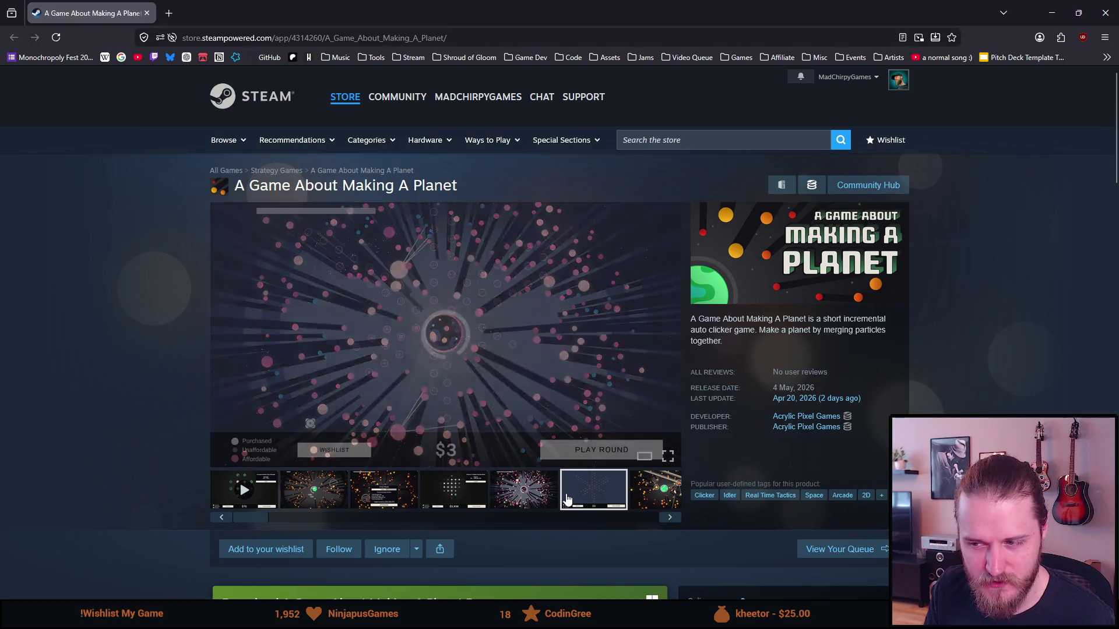
pyautogui.click(641, 506)
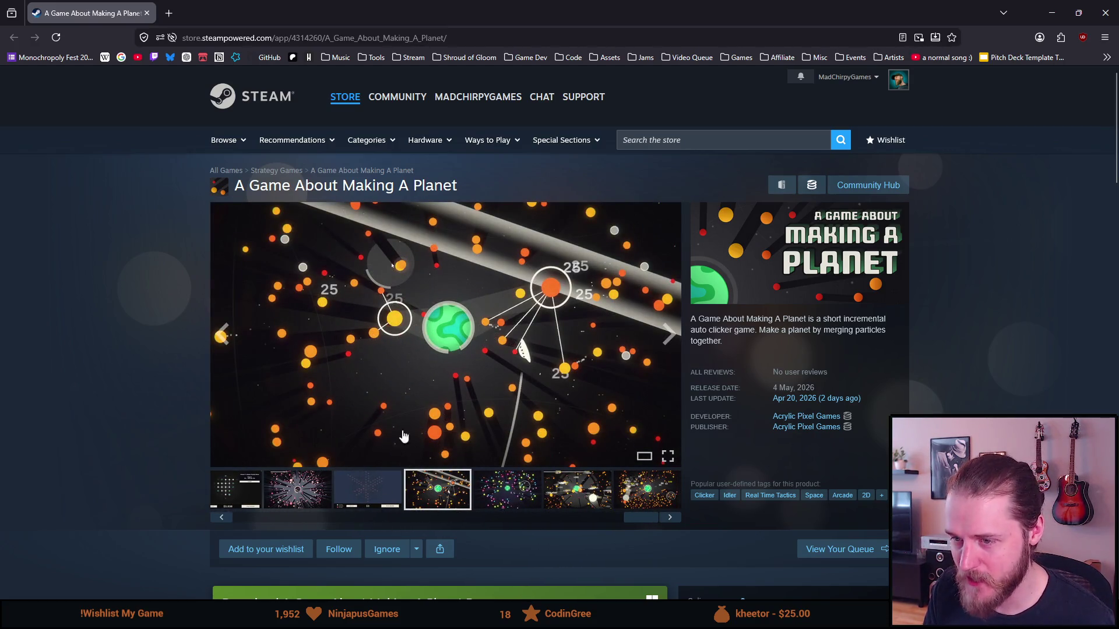
# Step: Scroll up and down the 'A Game About Making A Planet' store page
pyautogui.scroll(-5, 443, 448)
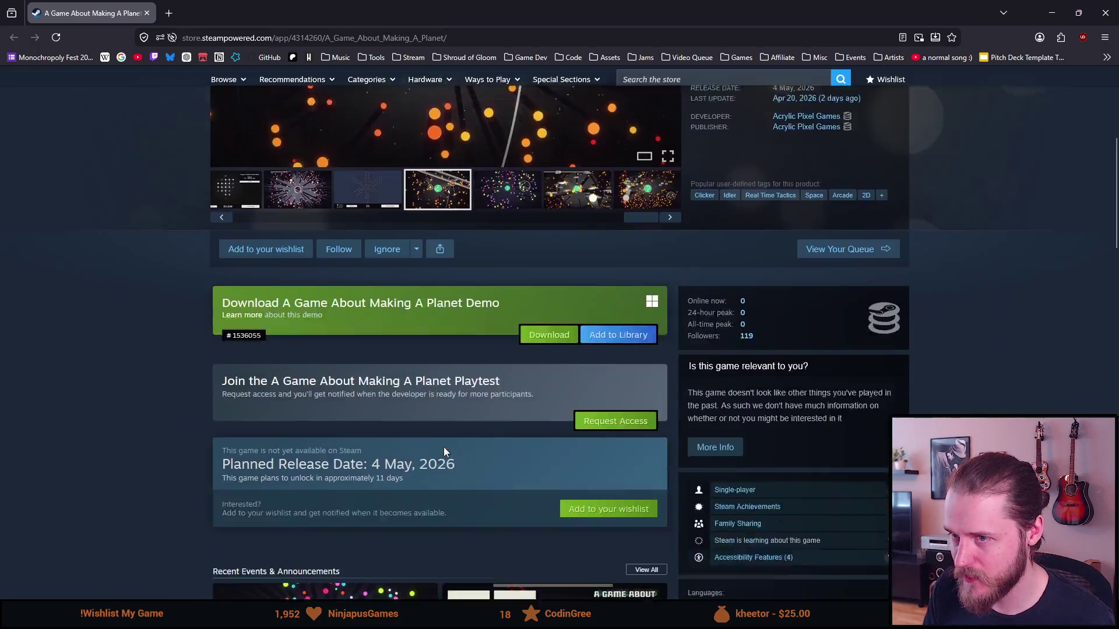
pyautogui.scroll(-3, 444, 453)
pyautogui.scroll(7, 444, 452)
pyautogui.scroll(1, 444, 453)
pyautogui.scroll(-1, 443, 452)
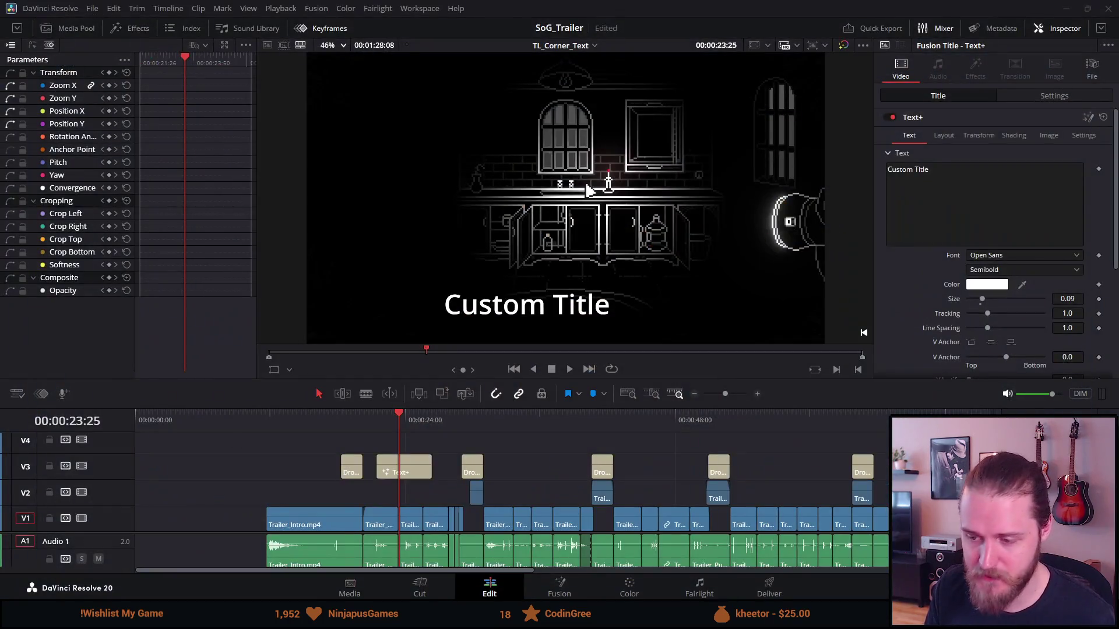
pyautogui.click(346, 416)
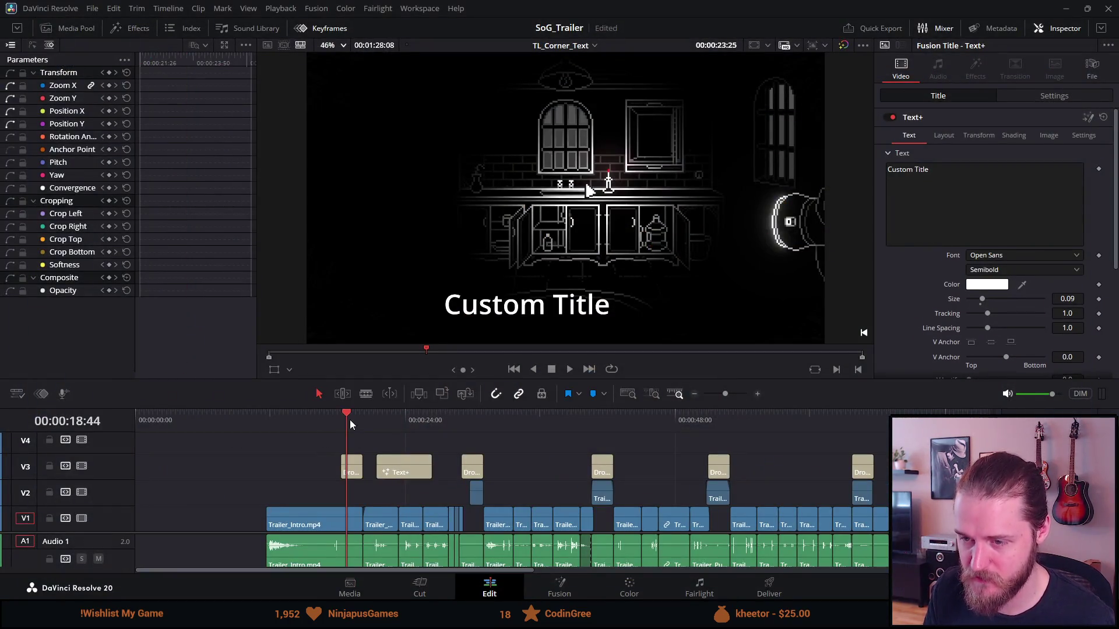
pyautogui.click(377, 415)
pyautogui.click(384, 414)
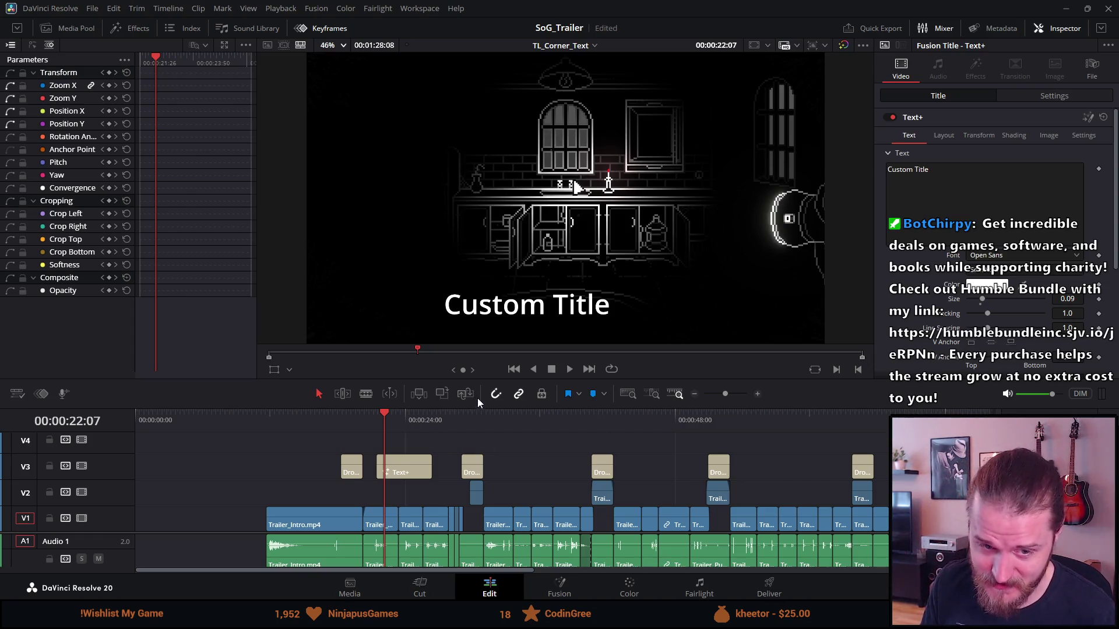
pyautogui.moveTo(379, 426); pyautogui.dragTo(389, 416)
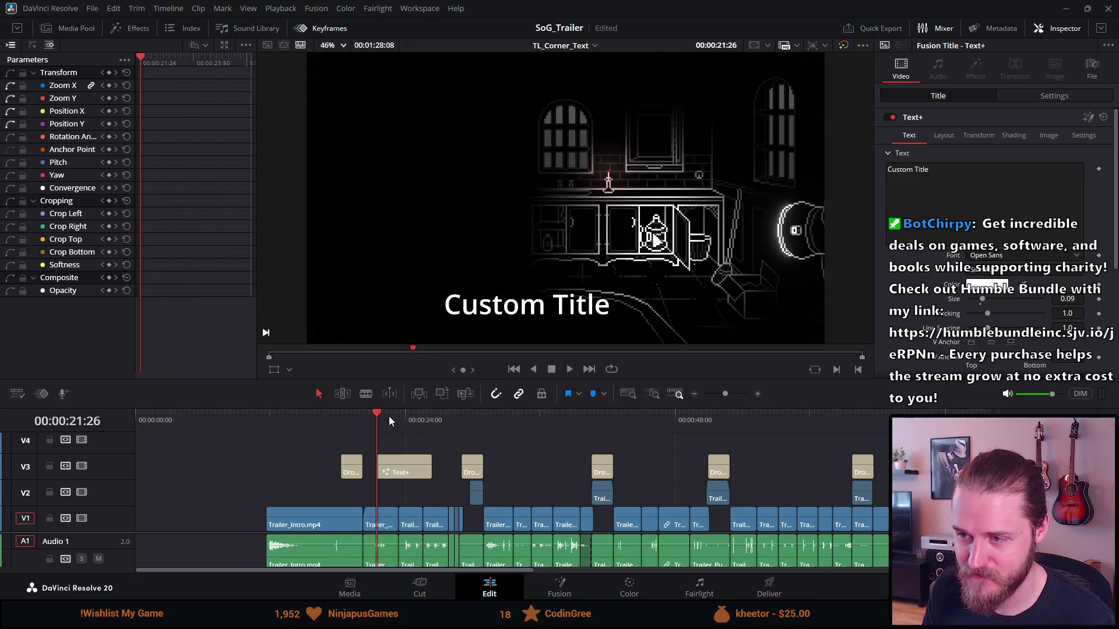
pyautogui.click(949, 134)
pyautogui.click(966, 135)
pyautogui.click(1002, 133)
pyautogui.click(954, 139)
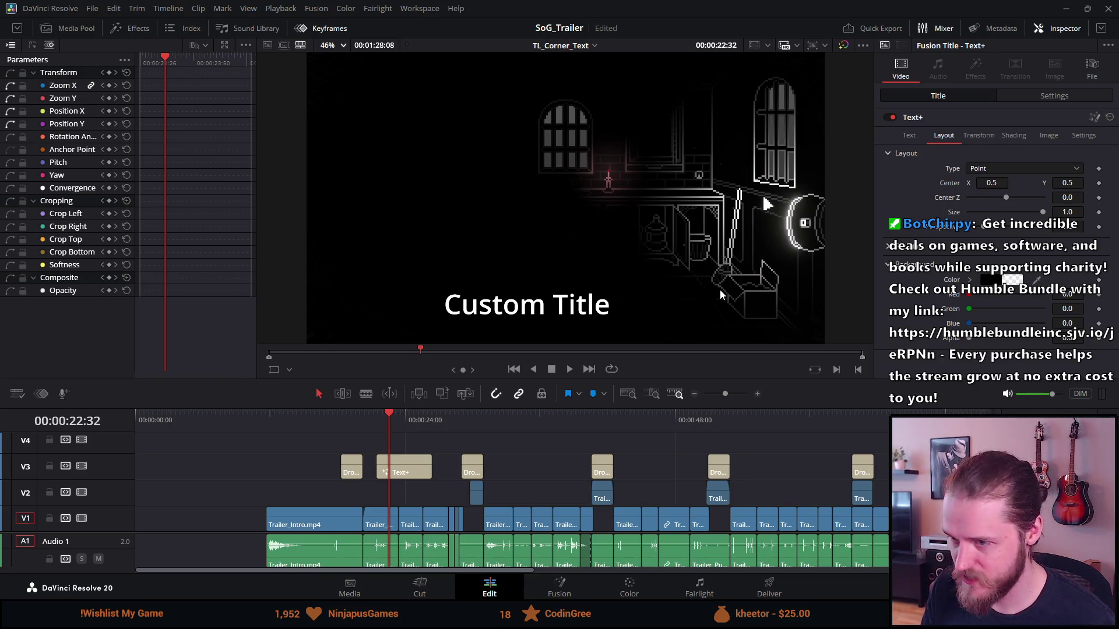
pyautogui.click(387, 471)
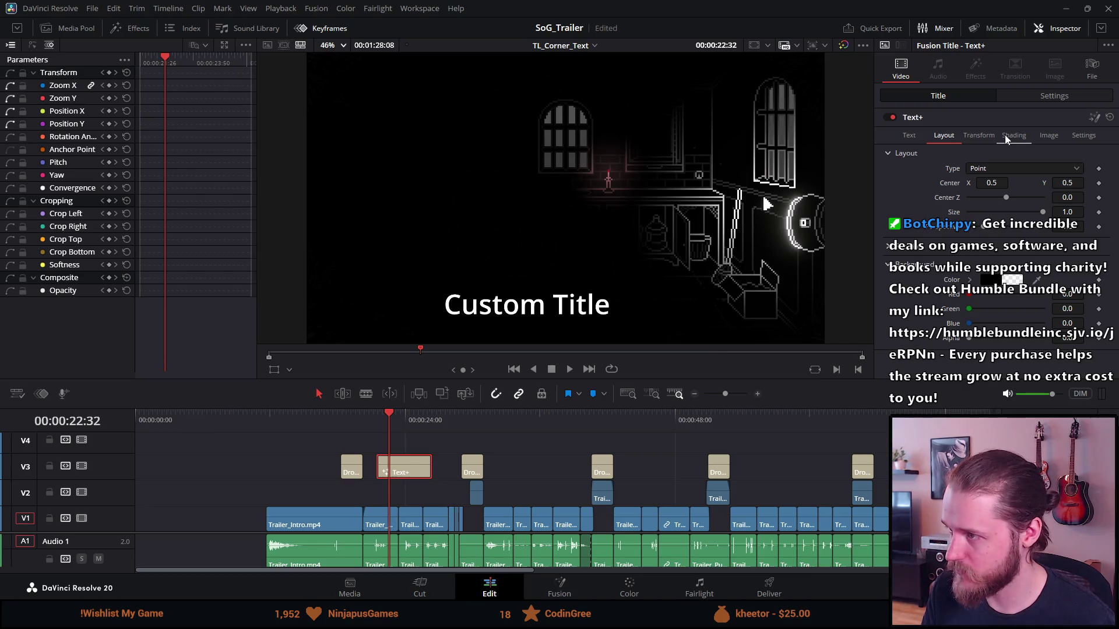
pyautogui.click(919, 139)
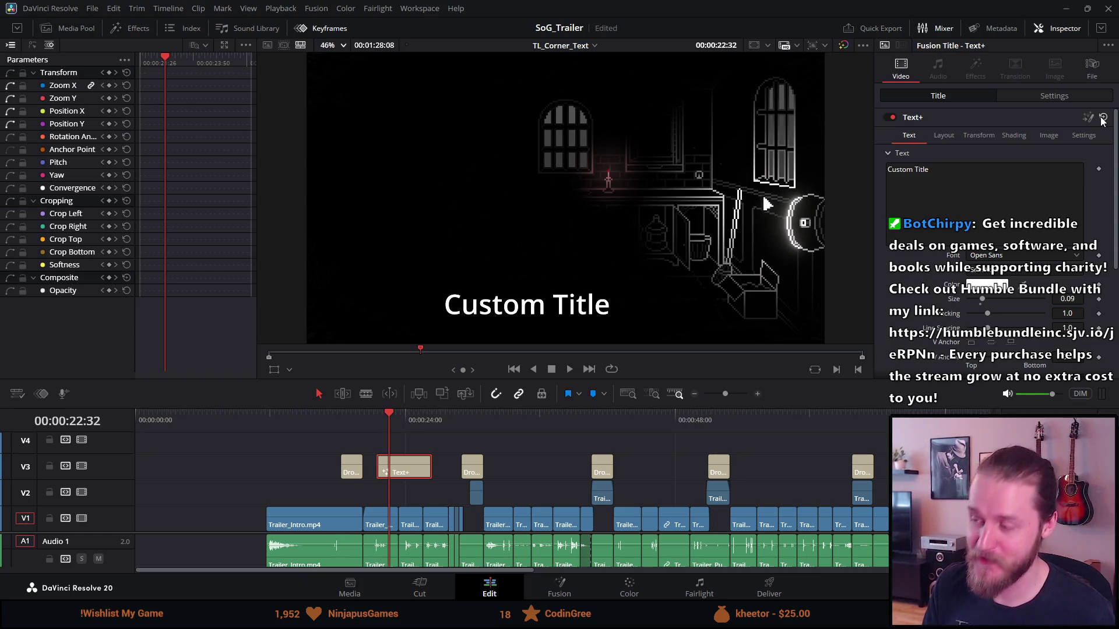
# Step: Replace the title text with 'Venture' on one line and 'into the dark' on the next
pyautogui.tripleClick(945, 185)
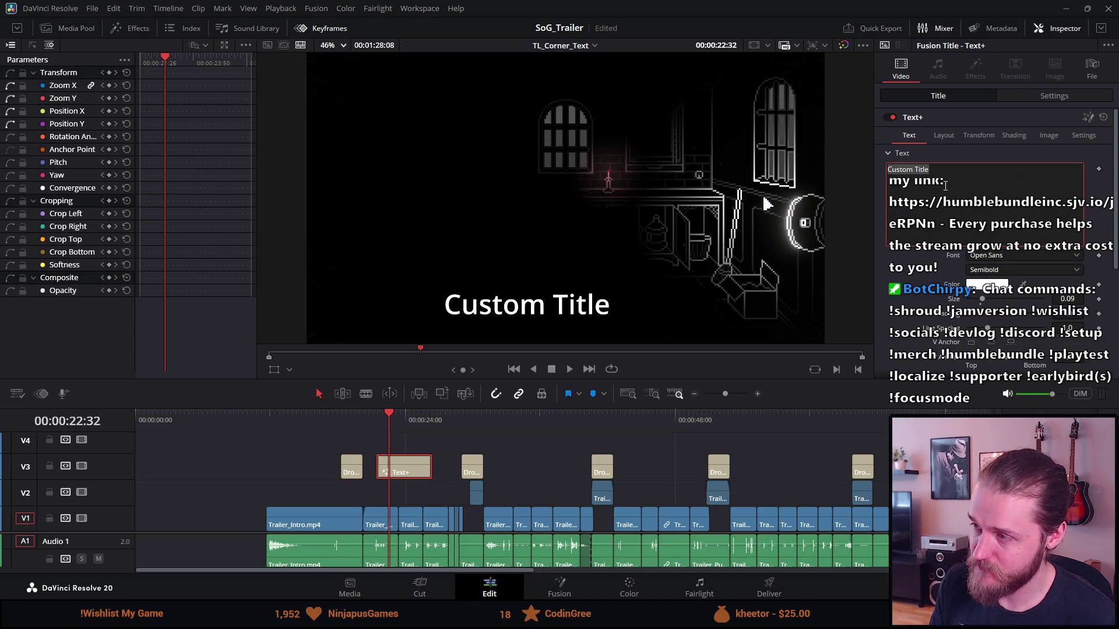
pyautogui.write('Ventur')
pyautogui.press('BackSpace')
pyautogui.write('ure')
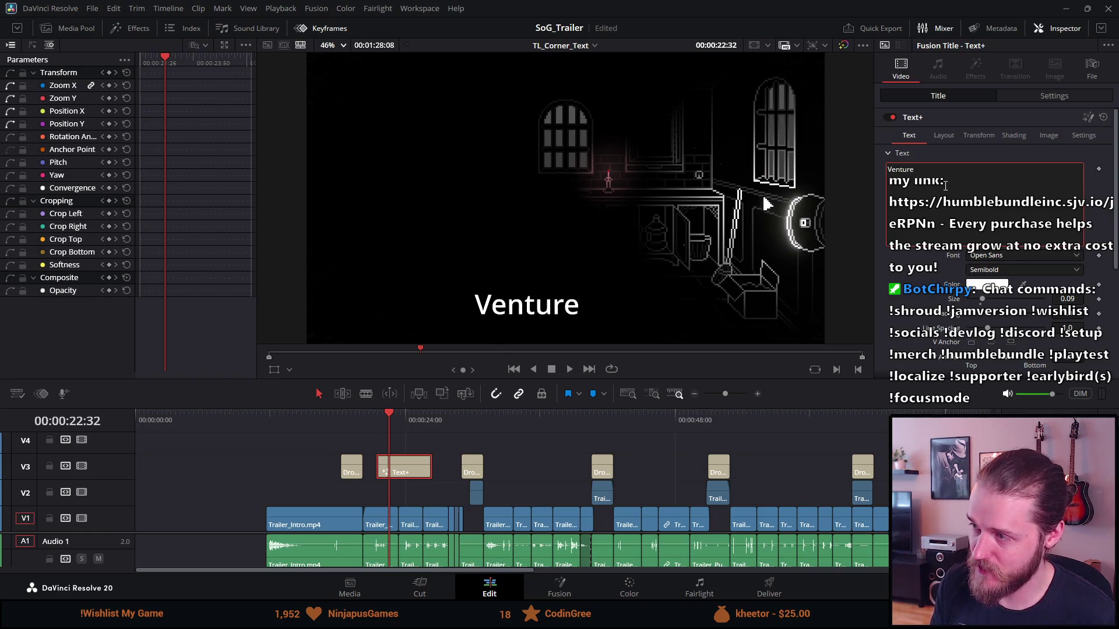
pyautogui.press('Return')
pyautogui.write('into the a')
pyautogui.press('BackSpace')
pyautogui.write('dark')
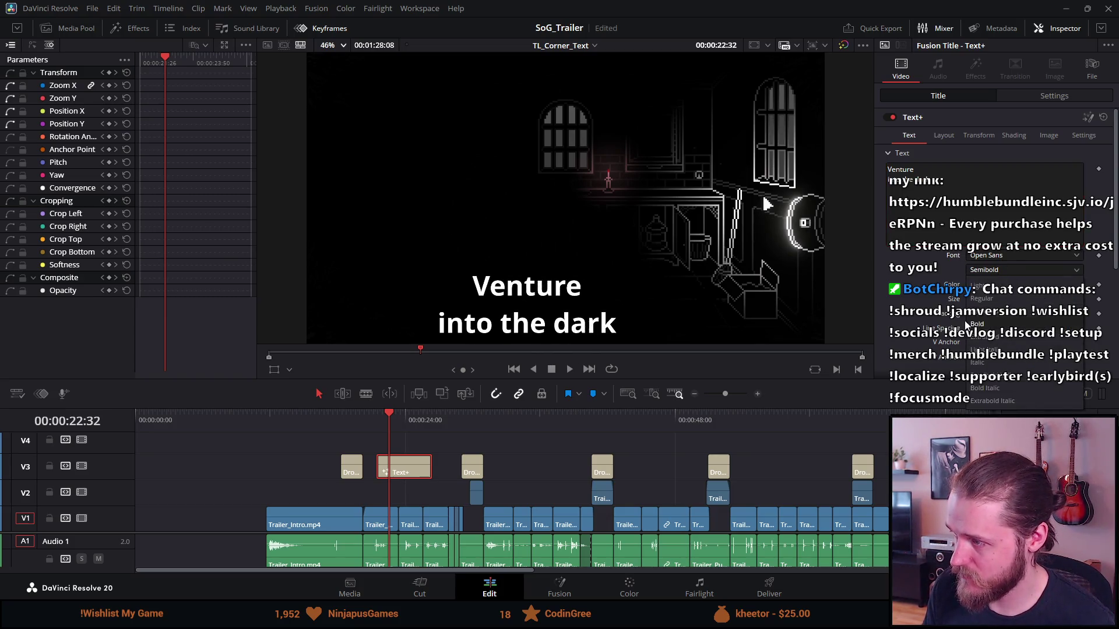
# Step: Try Special Elite as the title font from the font family list
pyautogui.click(991, 256)
pyautogui.scroll(-3, 977, 304)
pyautogui.scroll(-2, 976, 304)
pyautogui.scroll(-2, 976, 304)
pyautogui.scroll(-2, 976, 304)
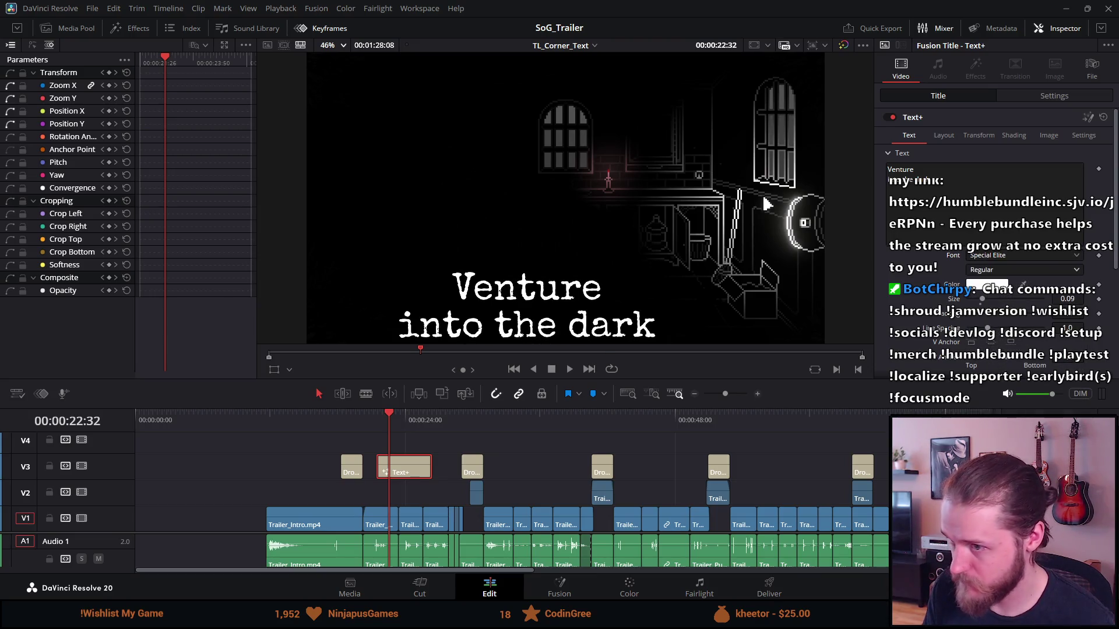
pyautogui.press('Escape')
pyautogui.scroll(-3, 965, 324)
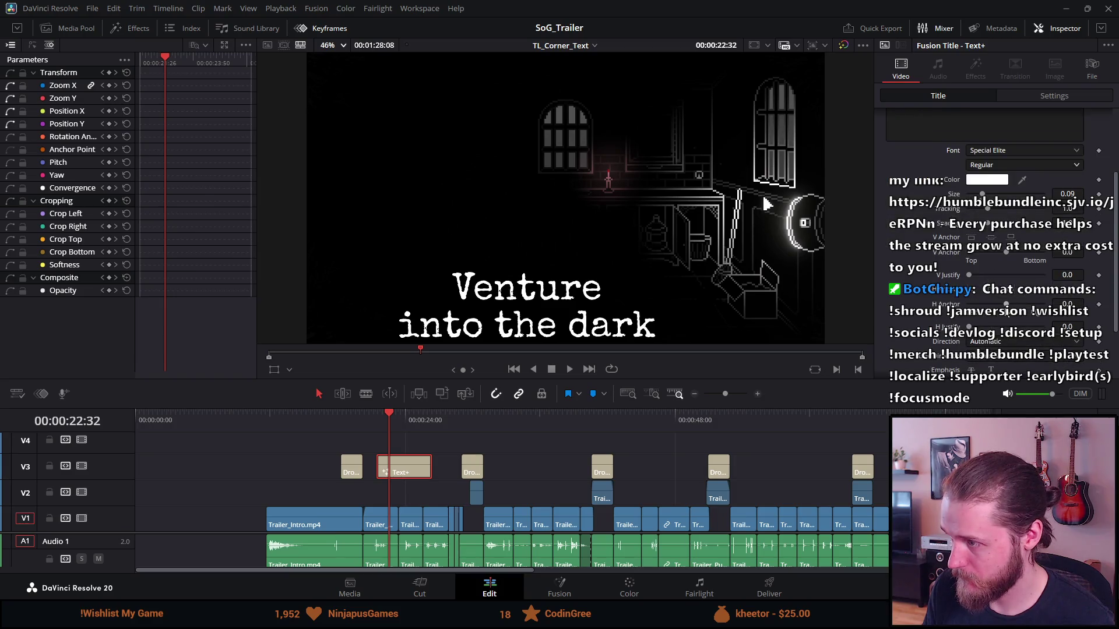
# Step: Toggle between the Title and Settings tabs, then undo the font back to Open Sans
pyautogui.click(1030, 97)
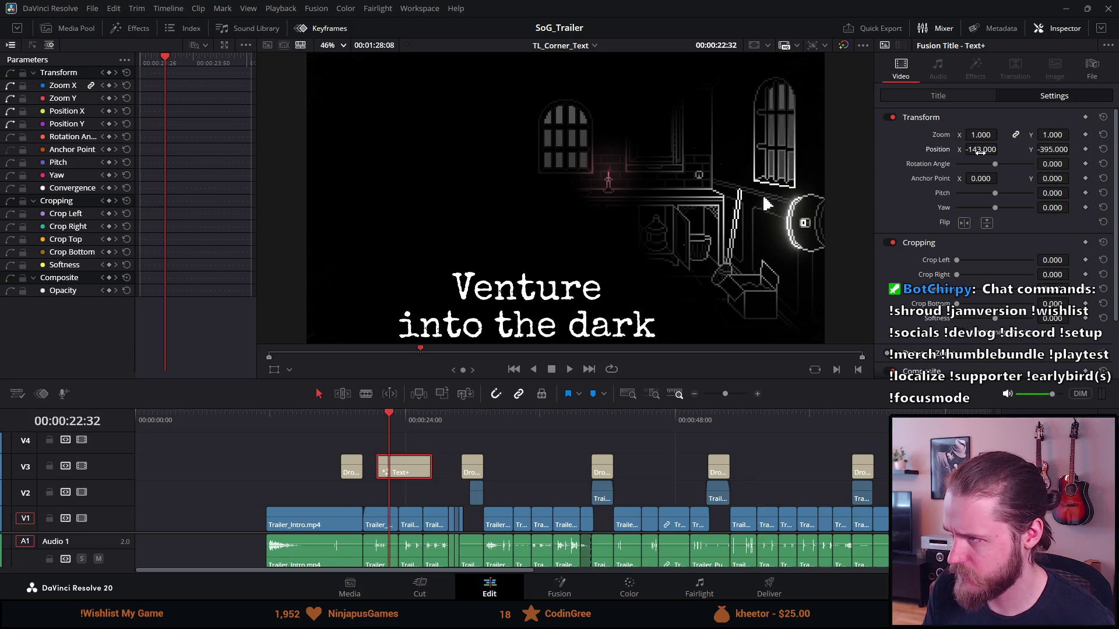
pyautogui.click(957, 98)
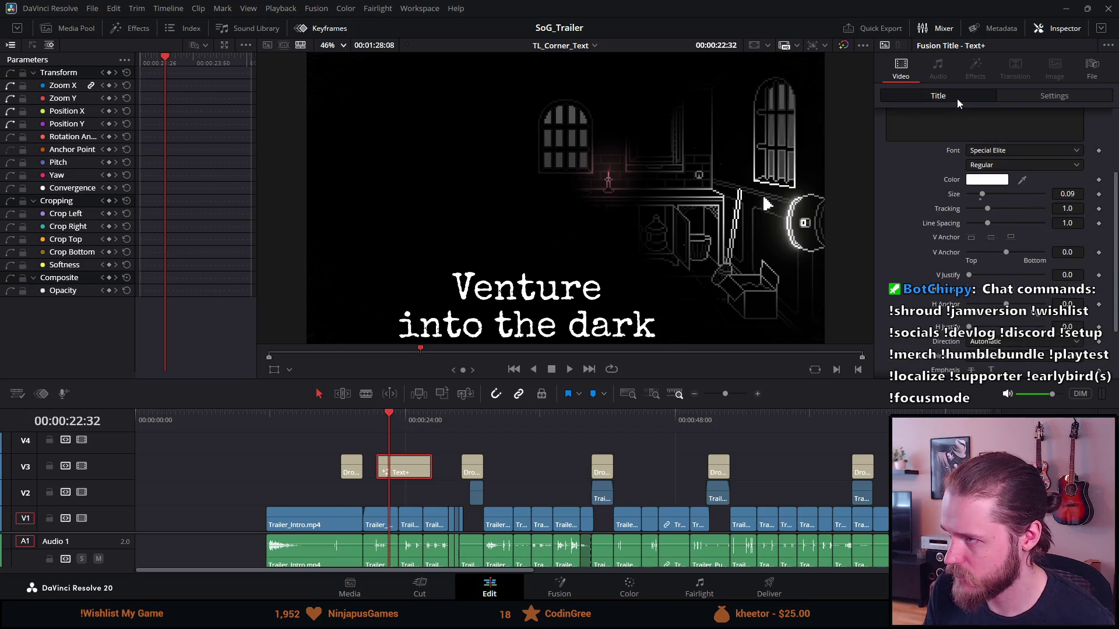
pyautogui.click(1040, 95)
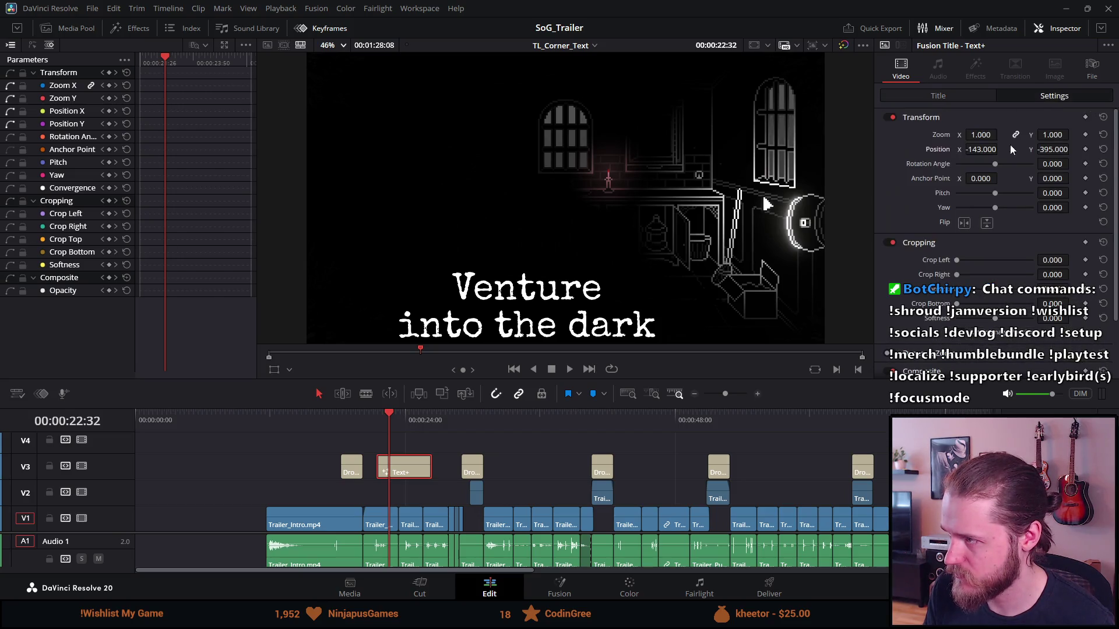
pyautogui.click(938, 97)
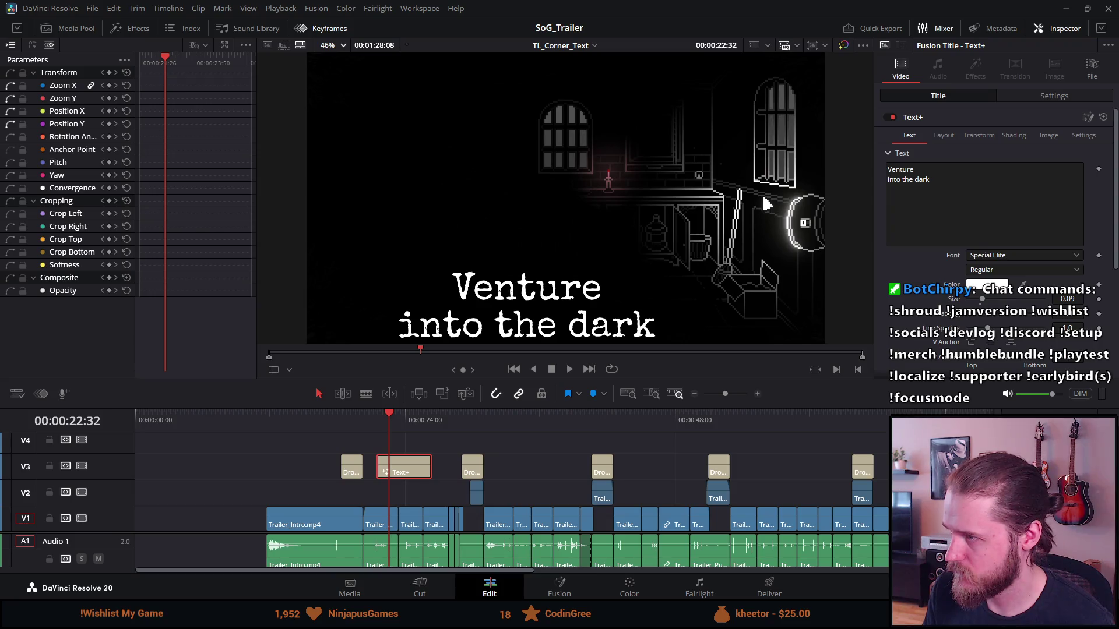
pyautogui.scroll(-3, 937, 300)
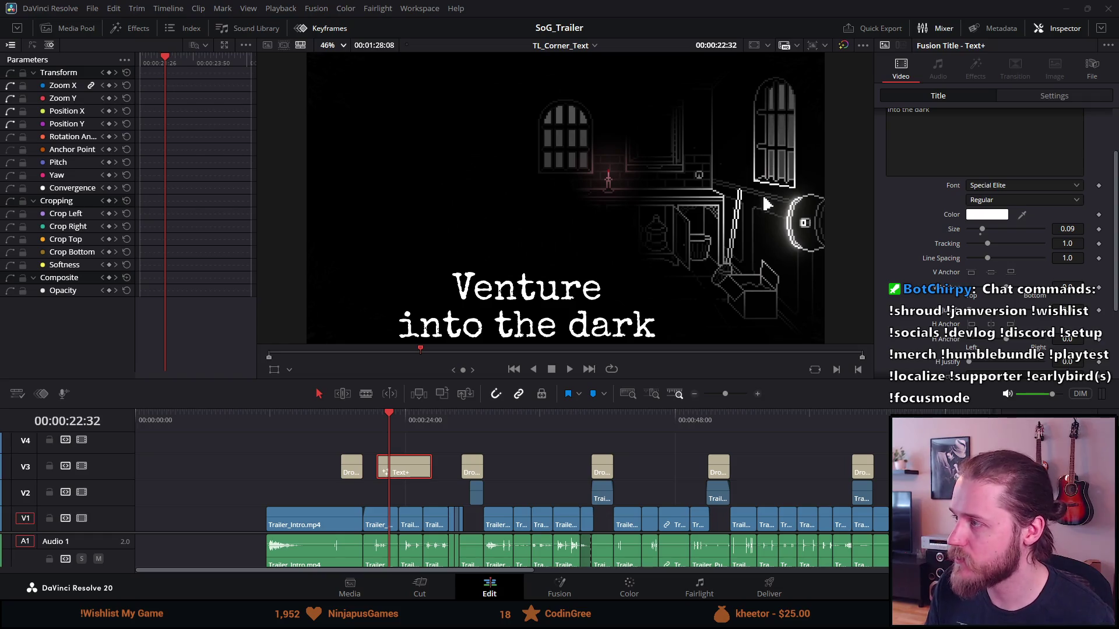
pyautogui.hotkey('ctrl', 'z')
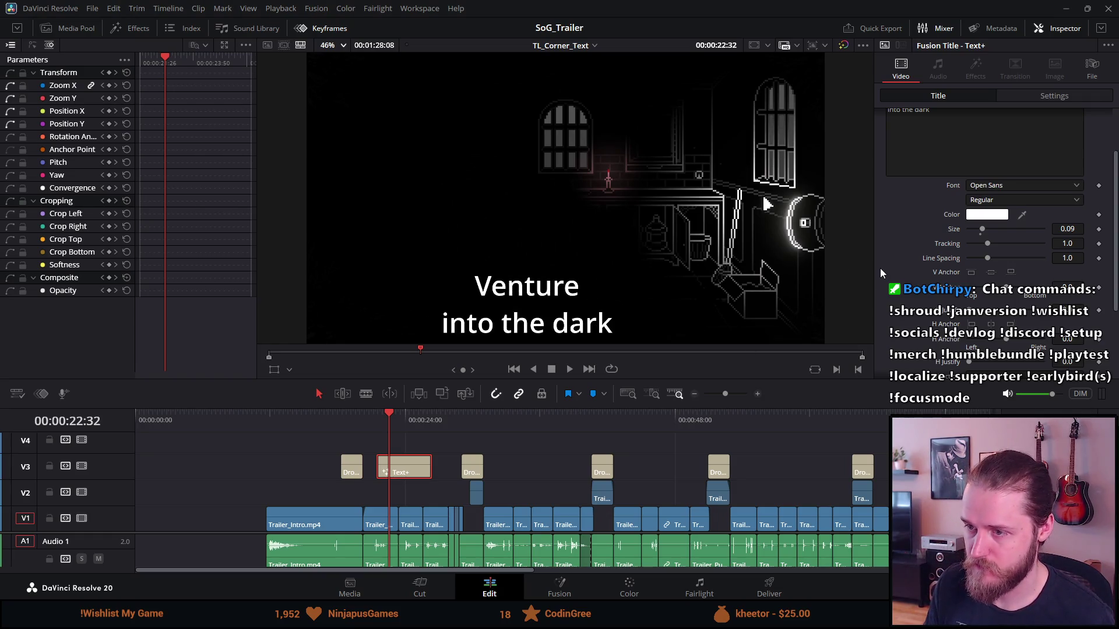
# Step: Undo the title text back to 'Custom Title', save, and zoom the timeline out
pyautogui.hotkey('ctrl', 'z')
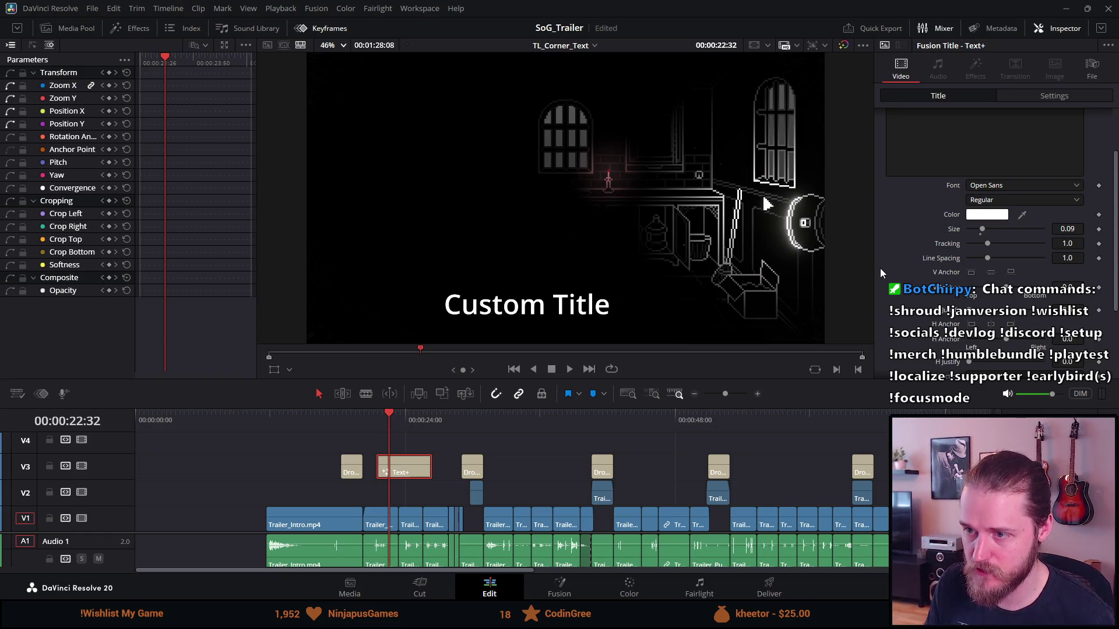
pyautogui.hotkey('ctrl', 's')
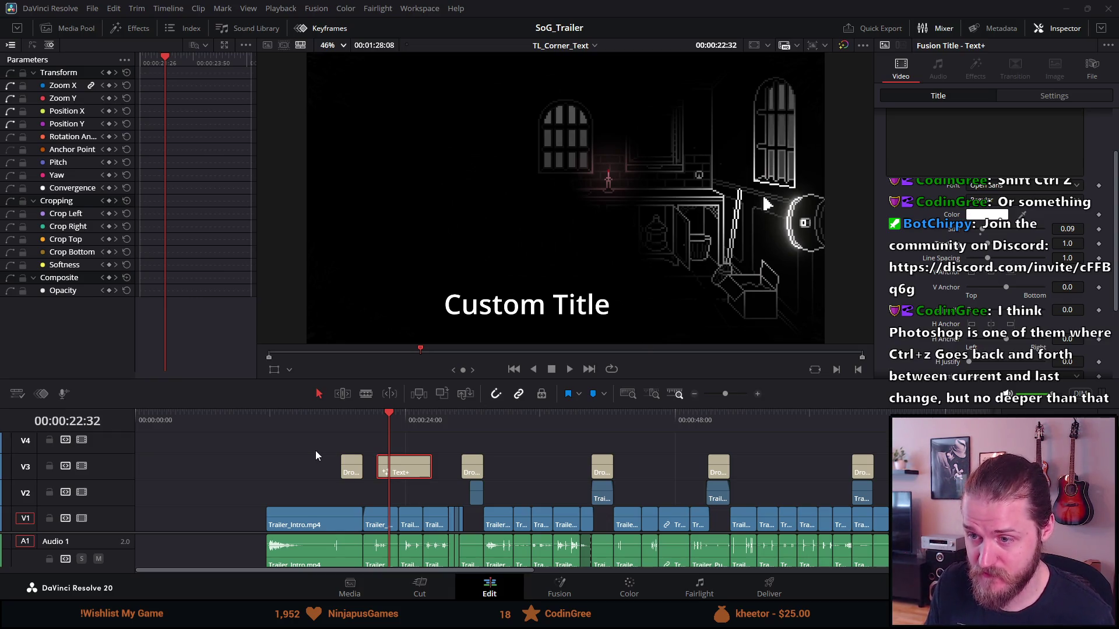
pyautogui.click(270, 459)
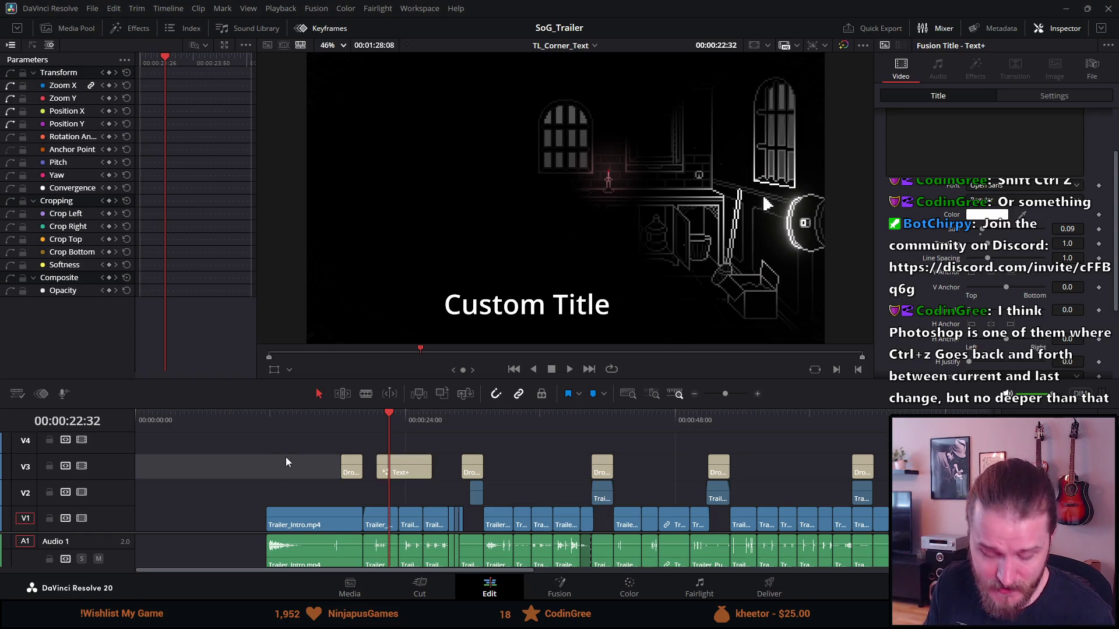
pyautogui.hotkey('ctrl', '-')
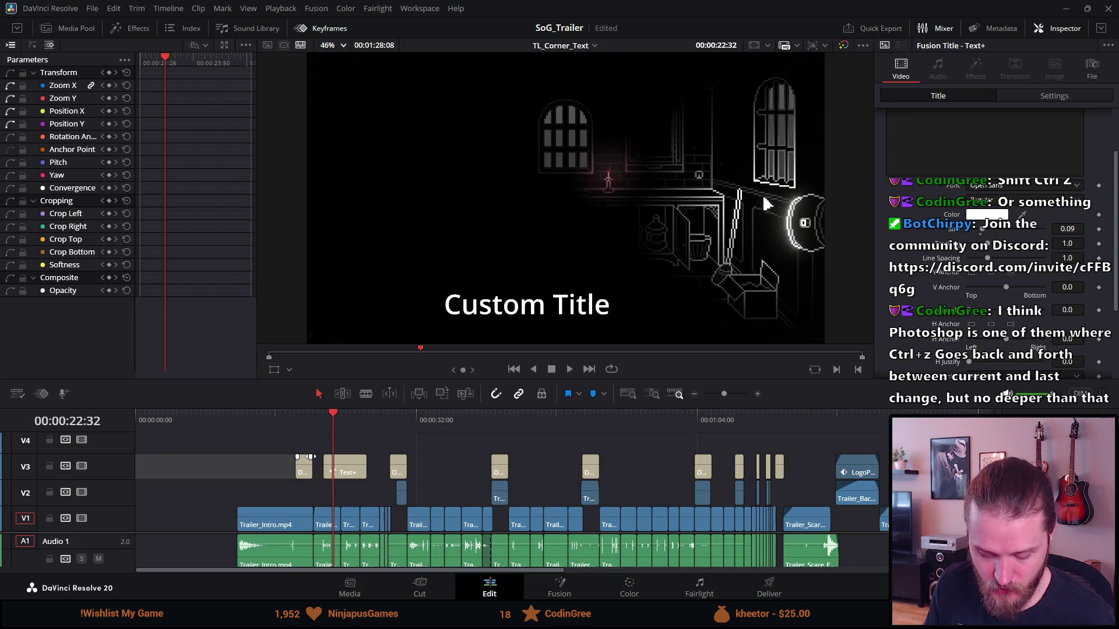
# Step: Redo and then undo the title changes again, keeping 'Custom Title', and save
pyautogui.hotkey('ctrl', 'shift', 'z')
pyautogui.hotkey('ctrl', 'shift', 'z')
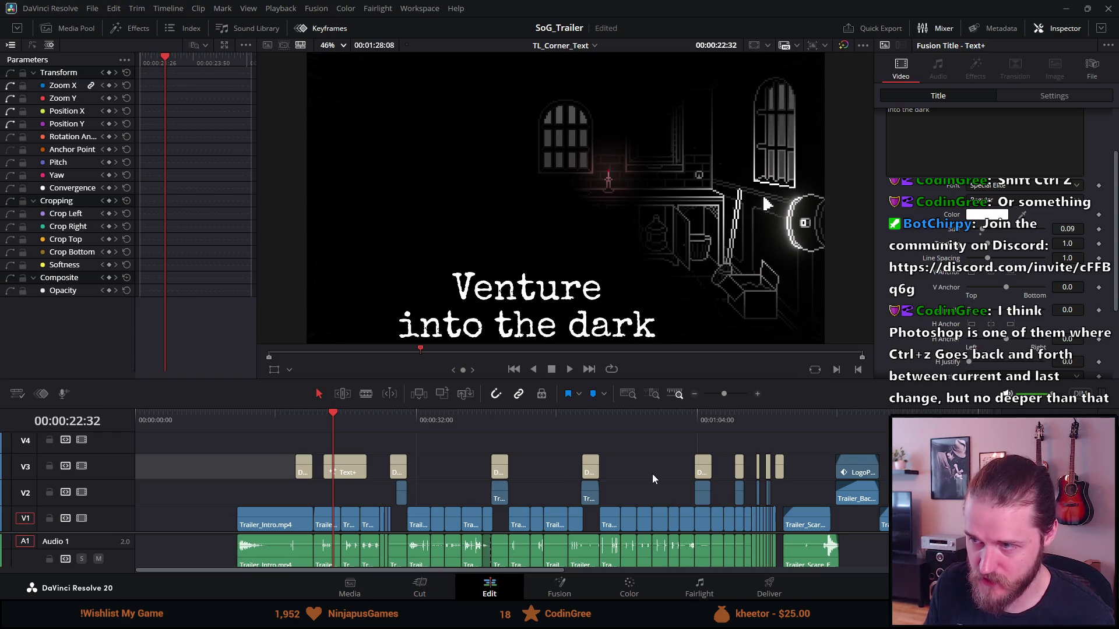
pyautogui.hotkey('ctrl', 'z')
pyautogui.hotkey('ctrl', 'z')
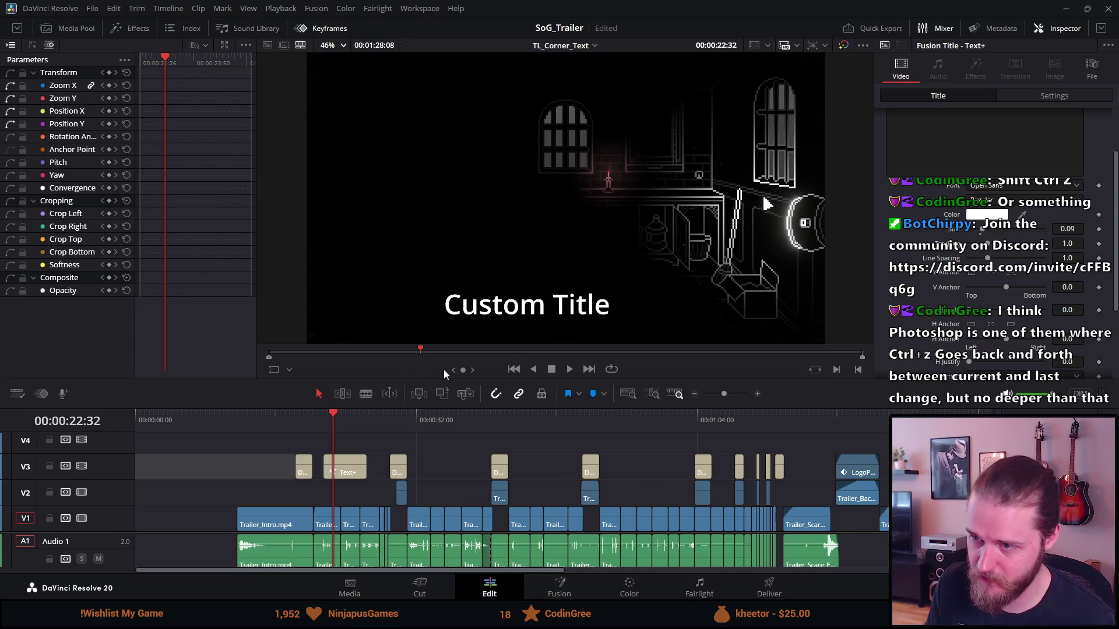
pyautogui.hotkey('ctrl', 's')
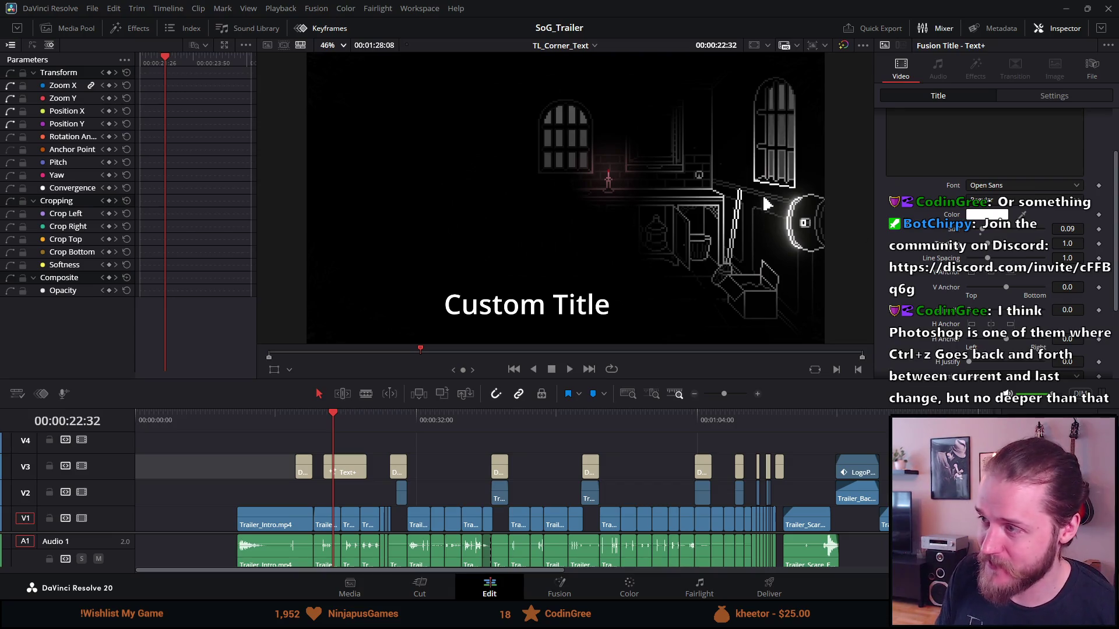
pyautogui.scroll(3, 899, 222)
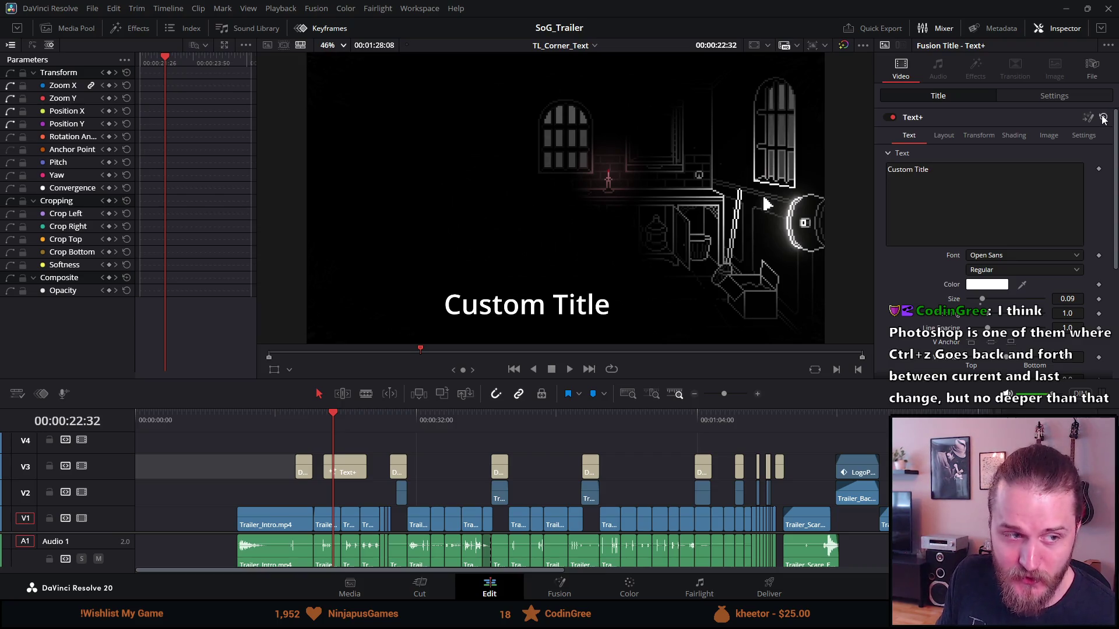
# Step: Replace the placeholder text with 'Venture' and 'into the dark' on two lines
pyautogui.click(943, 172)
pyautogui.hotkey('ctrl', 'a')
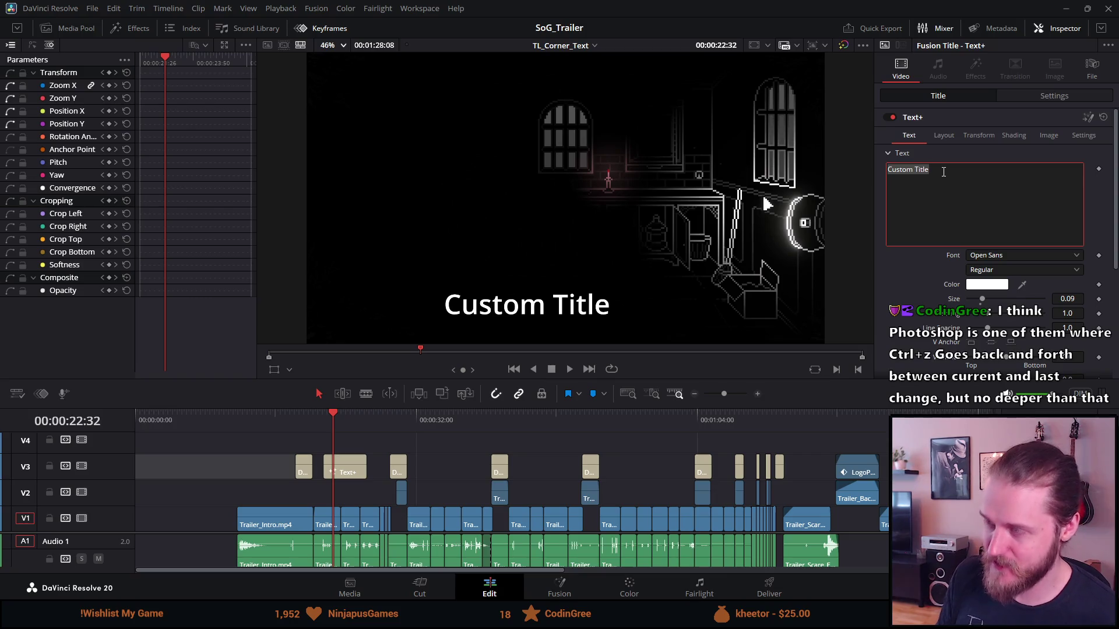
pyautogui.write('Venture i')
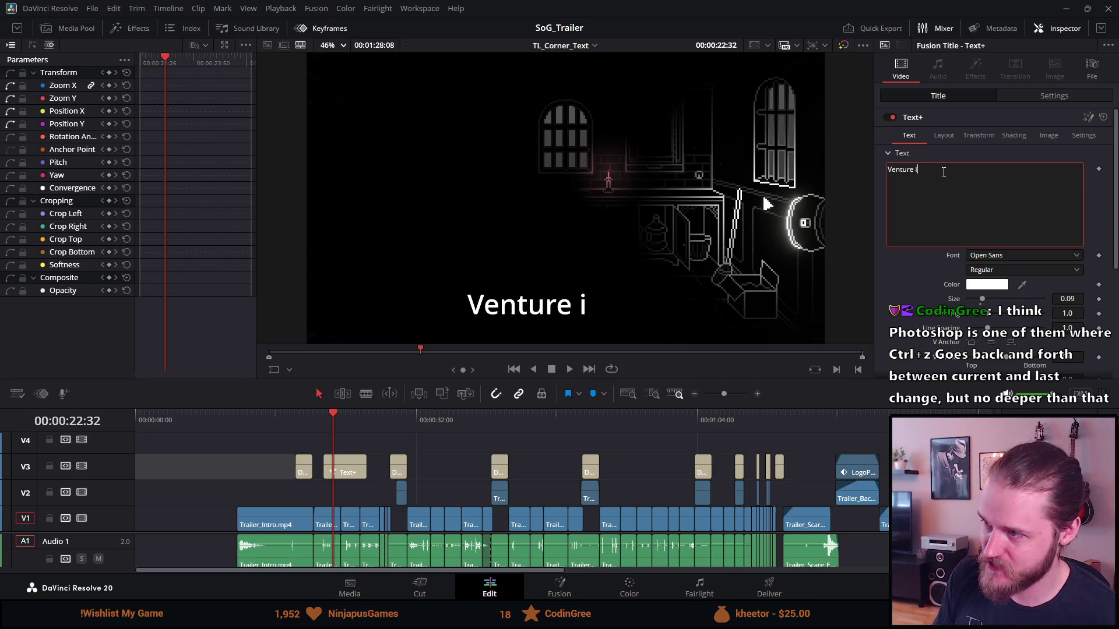
pyautogui.write('nto')
pyautogui.press('BackSpace')
pyautogui.press('BackSpace')
pyautogui.press('BackSpace')
pyautogui.press('BackSpace')
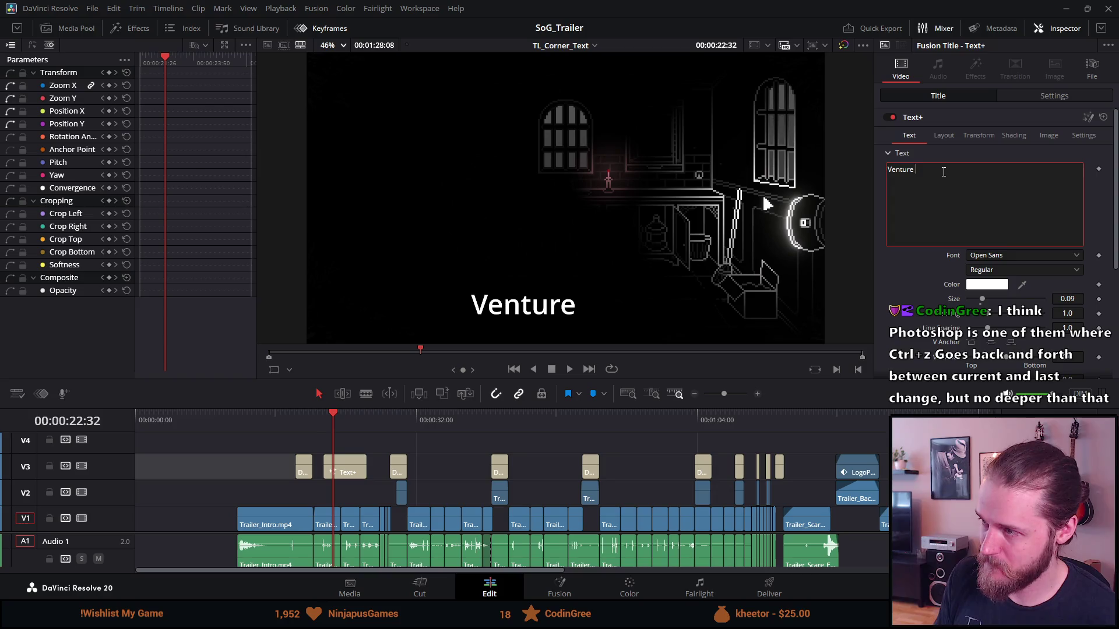
pyautogui.press('Return')
pyautogui.write('into the dark')
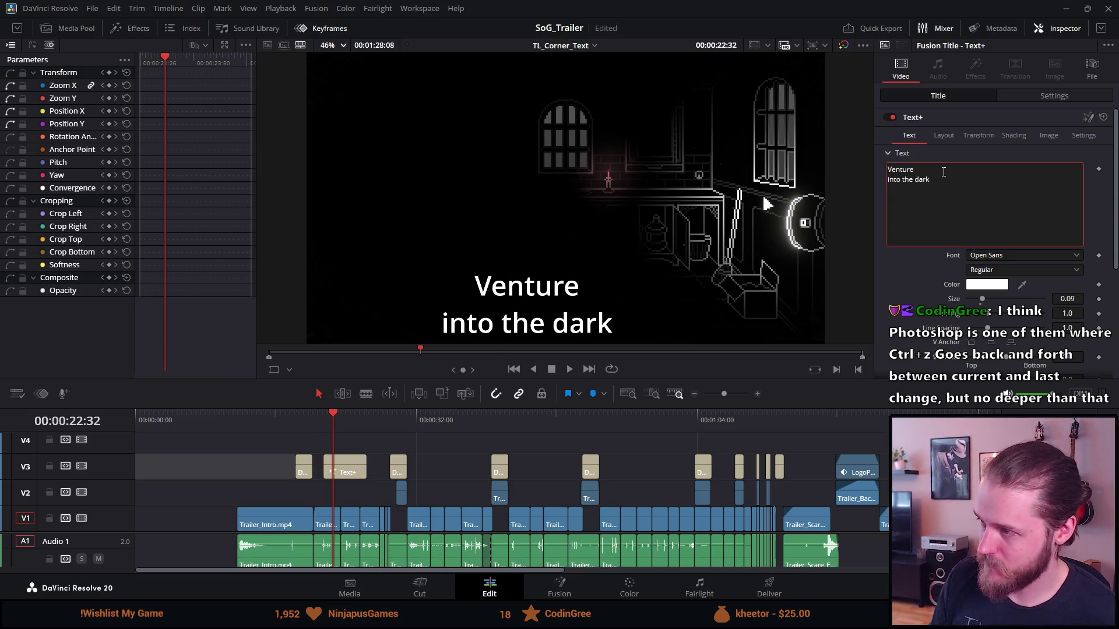
# Step: Set the title font to Special Elite and shift the horizontal anchor to -1.0
pyautogui.click(985, 257)
pyautogui.scroll(-3, 999, 309)
pyautogui.scroll(-3, 1000, 309)
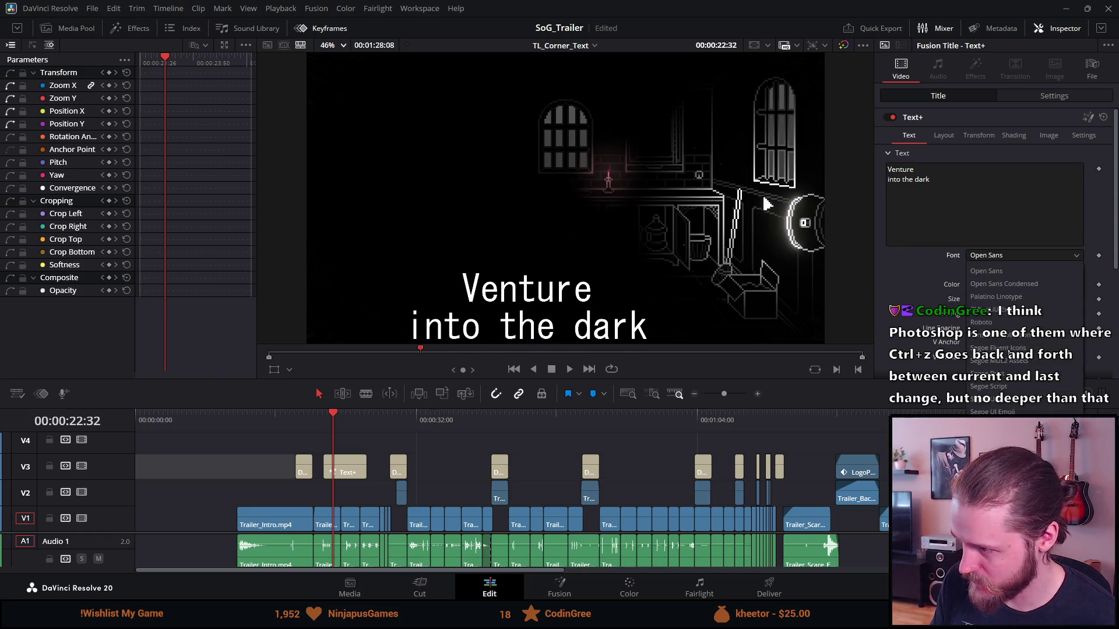
pyautogui.scroll(-2, 1025, 341)
pyautogui.scroll(-1, 1025, 341)
pyautogui.click(1022, 401)
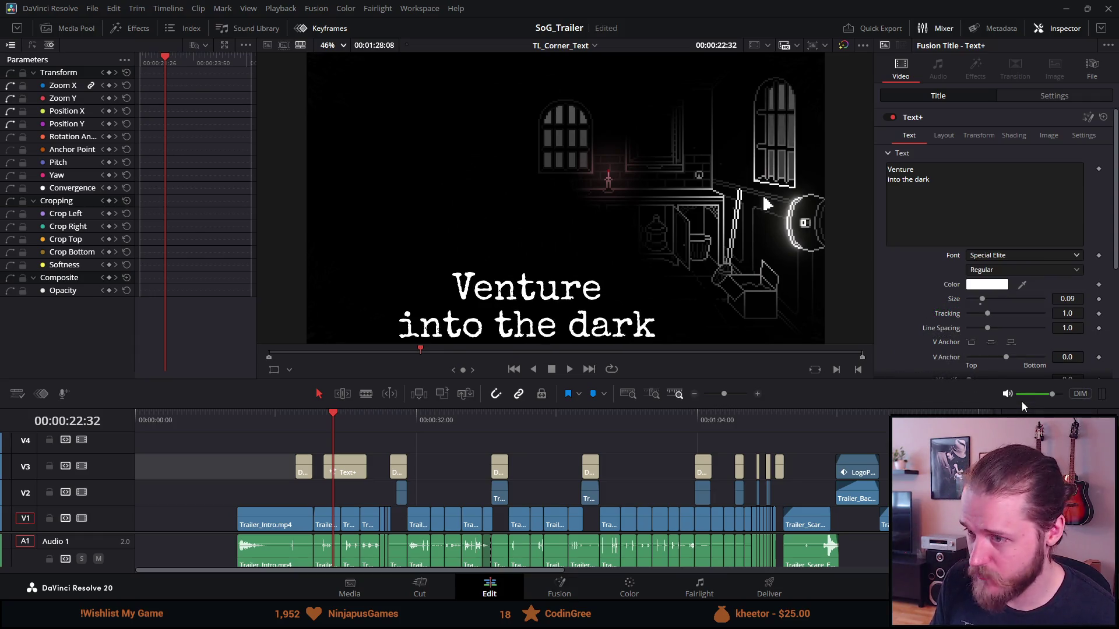
pyautogui.scroll(-2, 924, 345)
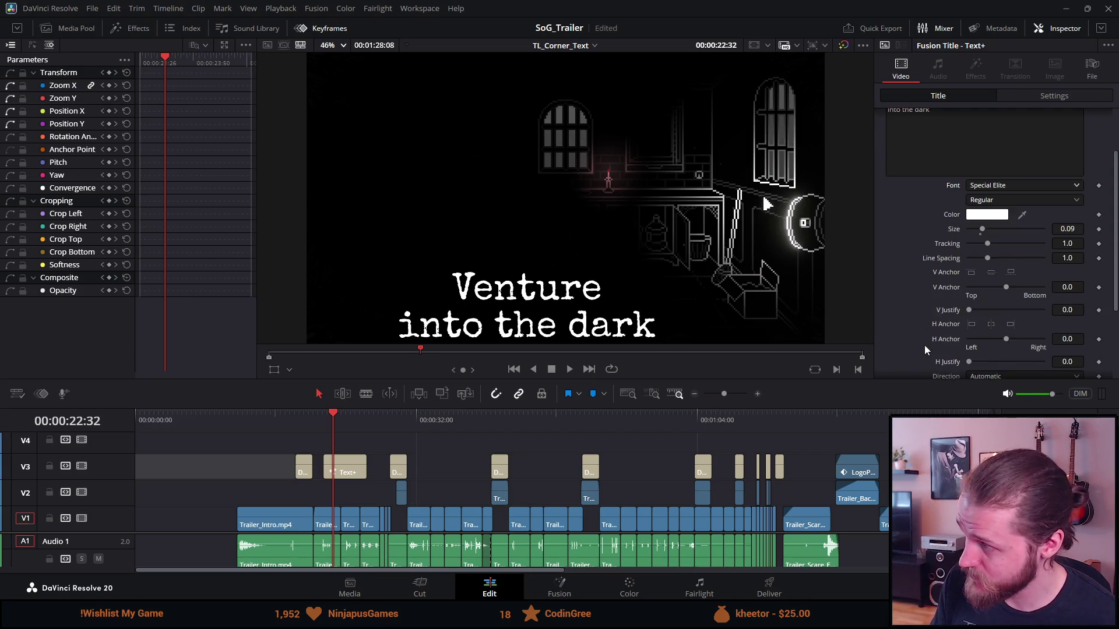
pyautogui.scroll(-1, 924, 345)
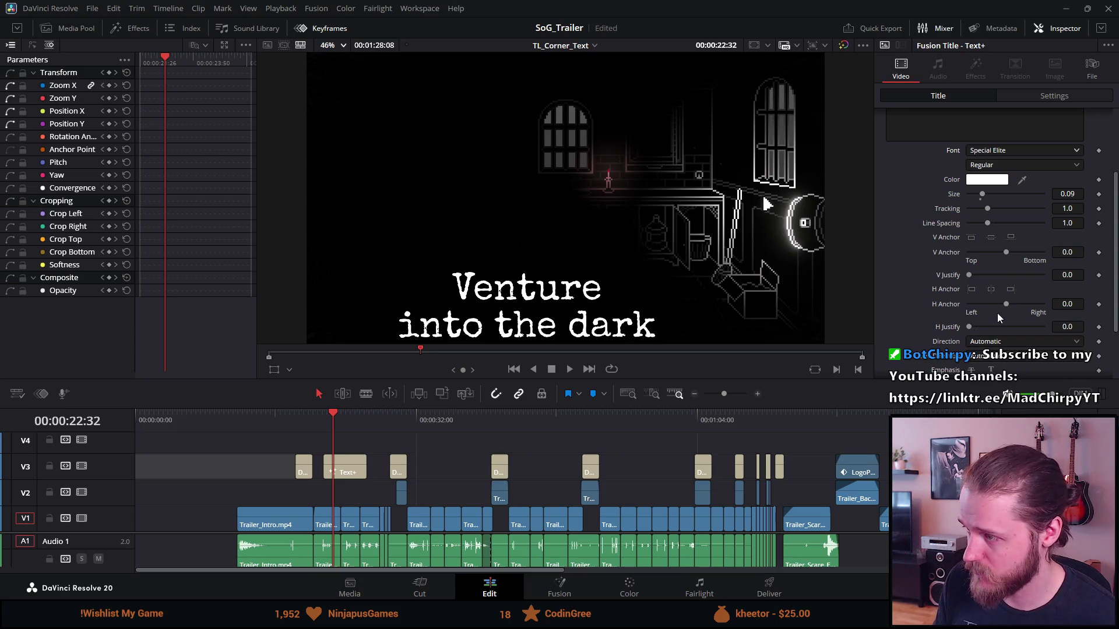
pyautogui.moveTo(1007, 310); pyautogui.dragTo(961, 309)
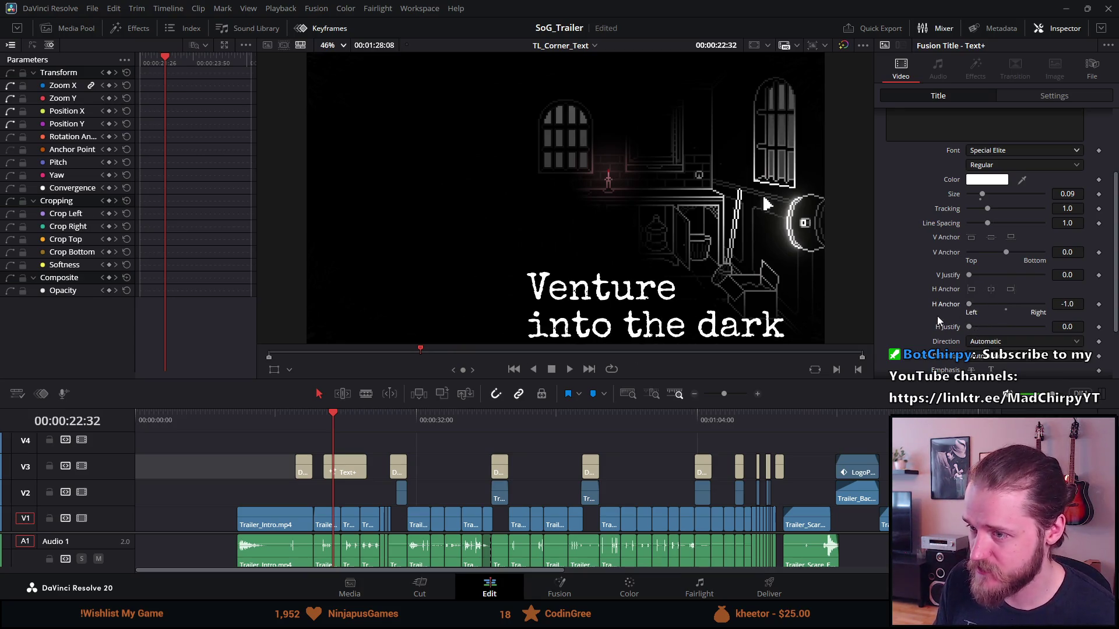
# Step: Append filler letters to the ends of both title lines, making 'Ventureaaaaa' run off-frame
pyautogui.scroll(-2, 936, 315)
pyautogui.scroll(1, 935, 300)
pyautogui.scroll(2, 934, 300)
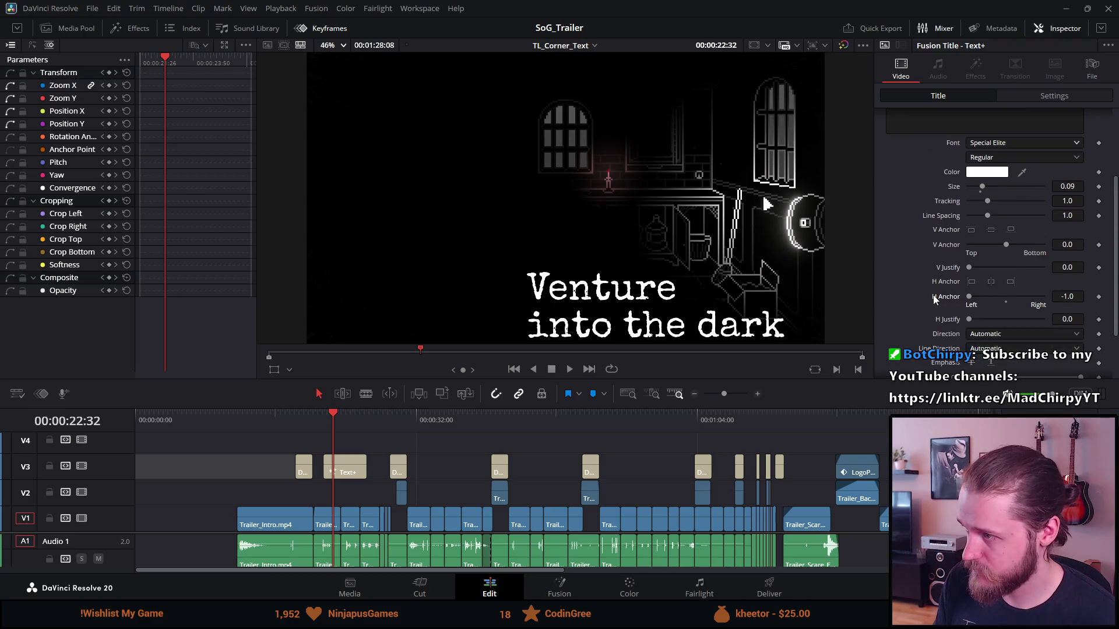
pyautogui.scroll(2, 935, 300)
pyautogui.click(947, 188)
pyautogui.write('asdaaaaaaaaaaa')
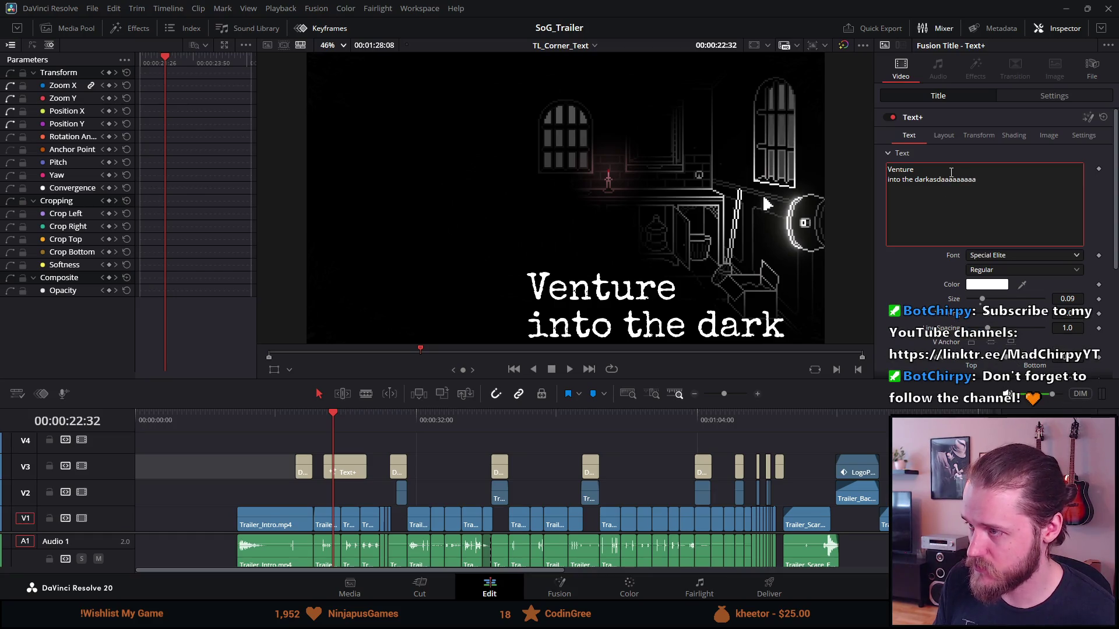
pyautogui.click(951, 172)
pyautogui.write('aaaaaaaaaaaaa')
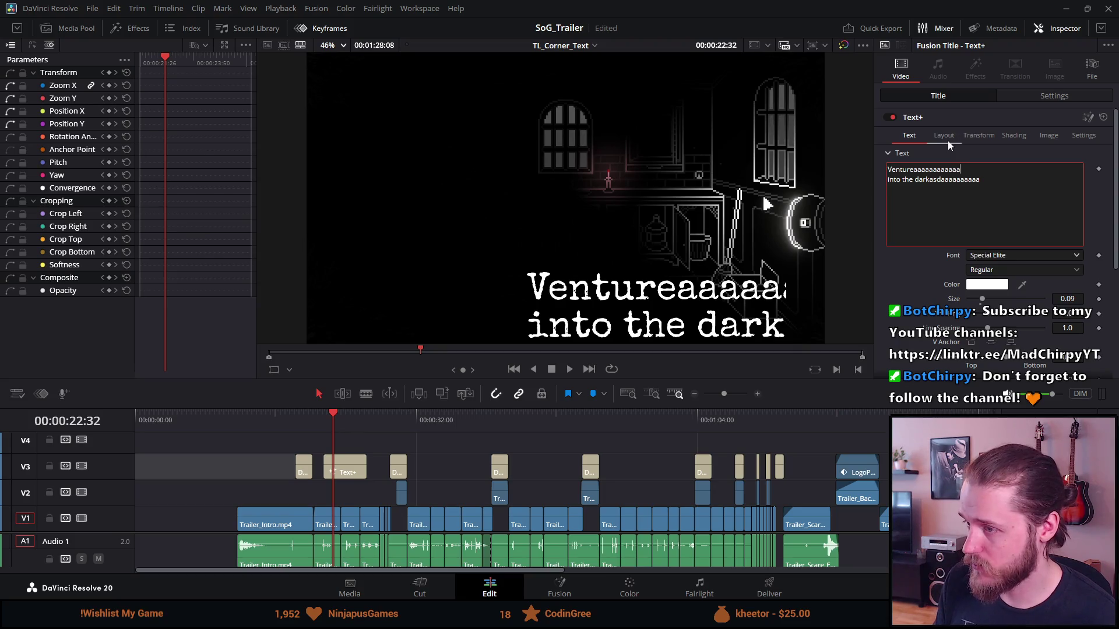
# Step: Switch through the Text+ Layout and Transform sub-tabs
pyautogui.click(1032, 140)
pyautogui.click(986, 130)
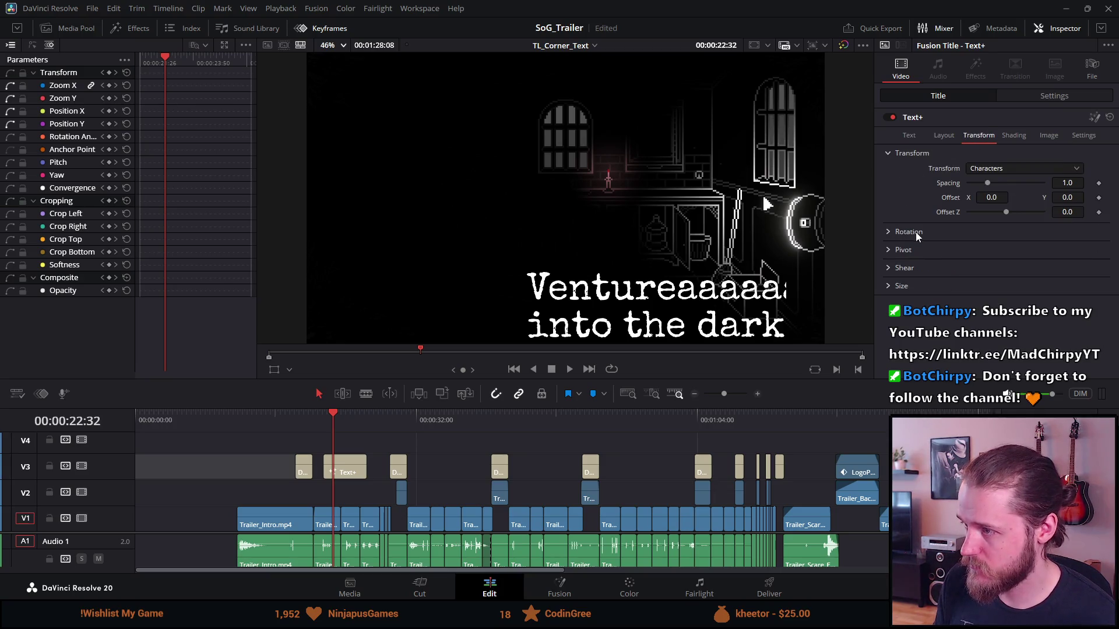
pyautogui.click(954, 133)
# Step: Reset the clip's Position X and Y to 0 in the Settings tab
pyautogui.click(1016, 96)
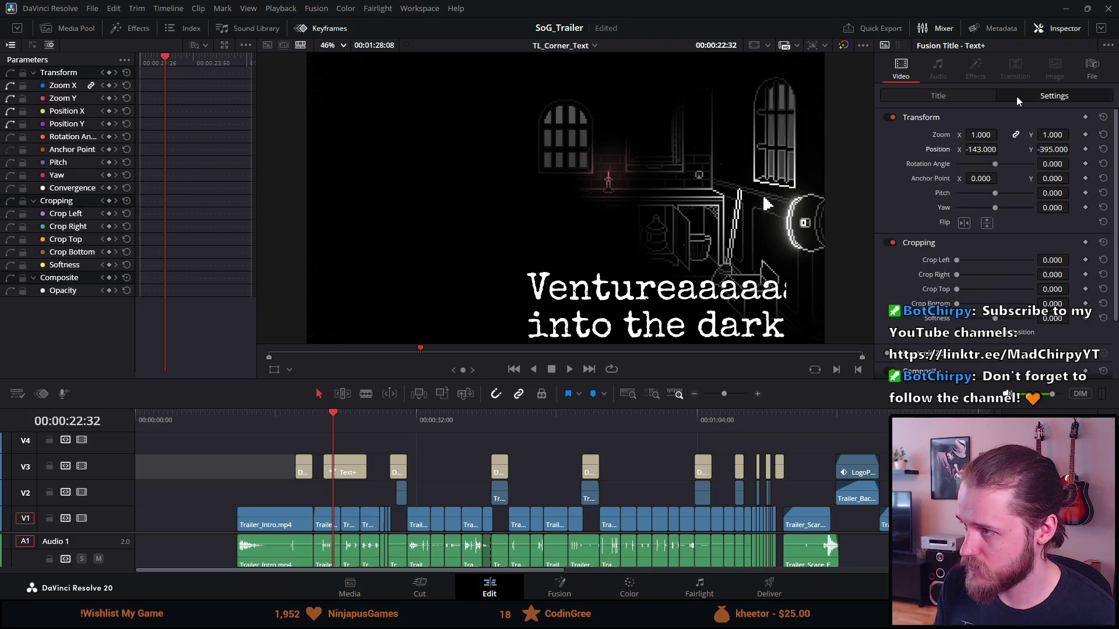
pyautogui.click(981, 149)
pyautogui.write('0')
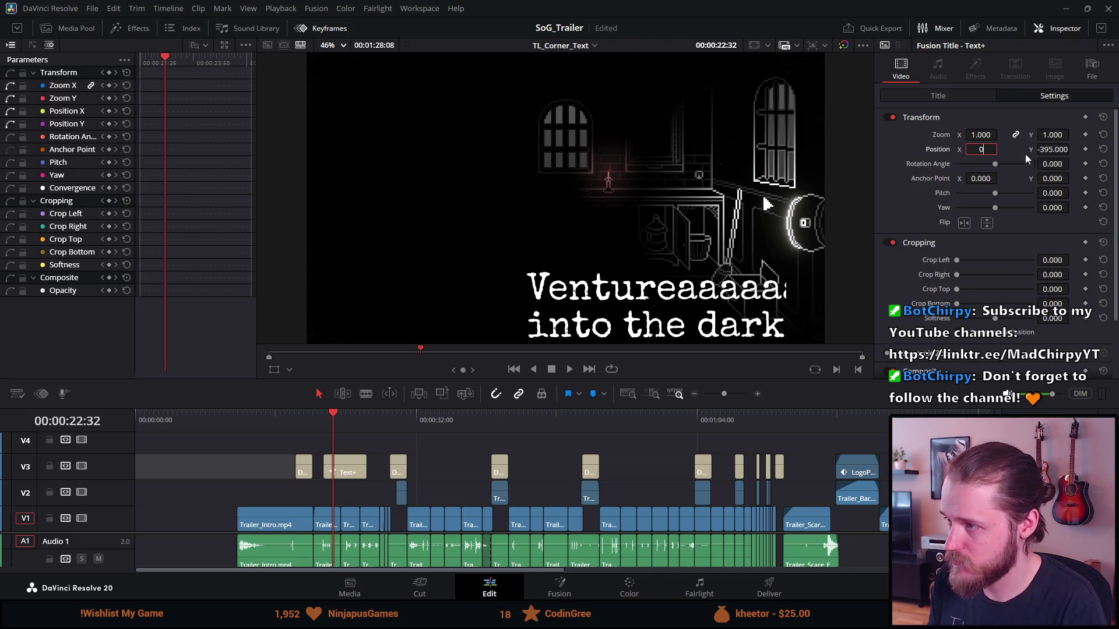
pyautogui.click(1051, 148)
pyautogui.write('0')
pyautogui.press('Return')
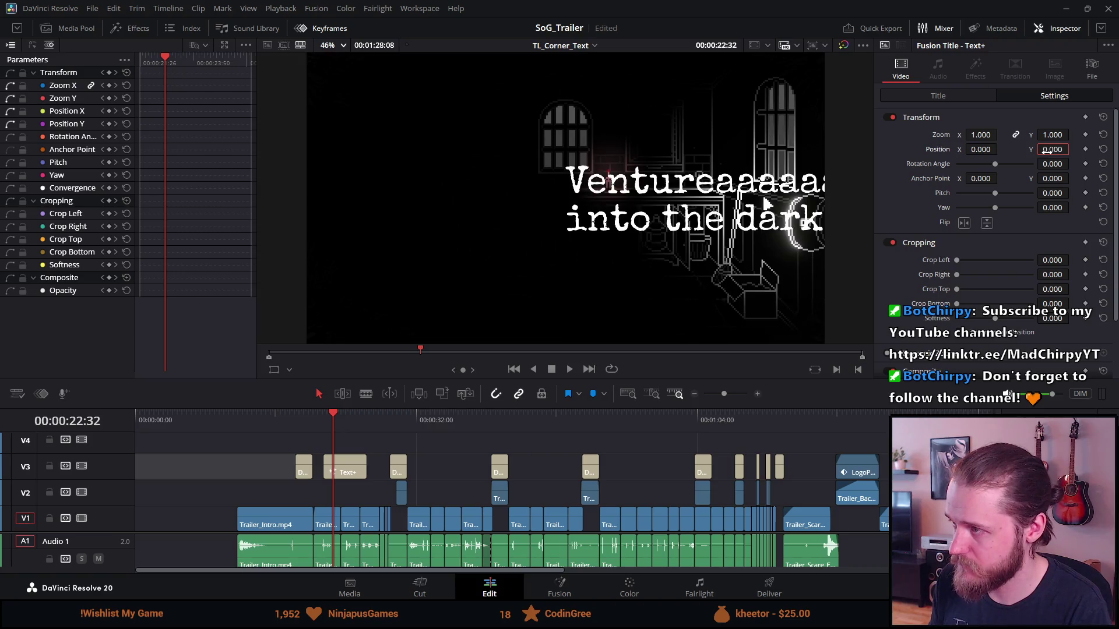
# Step: Set the Text+ layout Center X to 0.02 and save the project
pyautogui.click(974, 94)
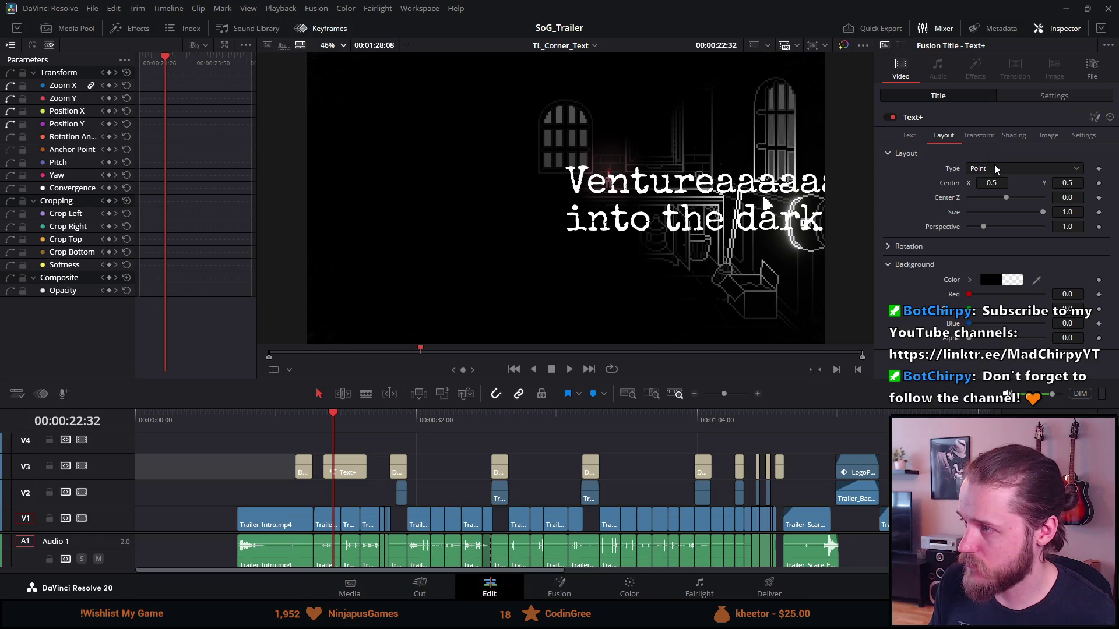
pyautogui.click(992, 184)
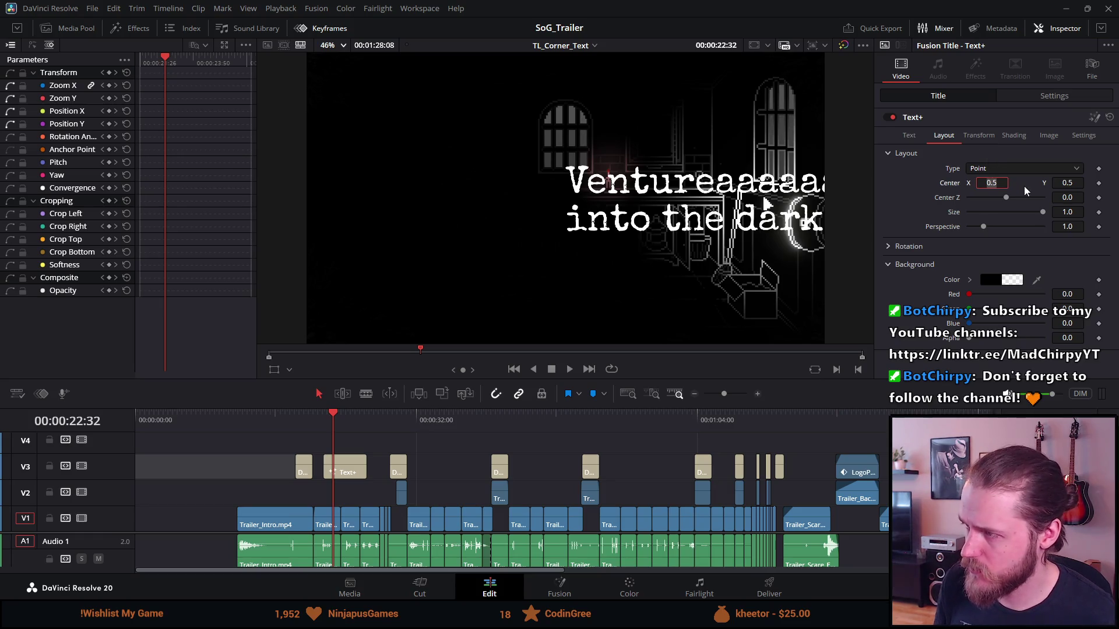
pyautogui.write('0.2')
pyautogui.press('Tab')
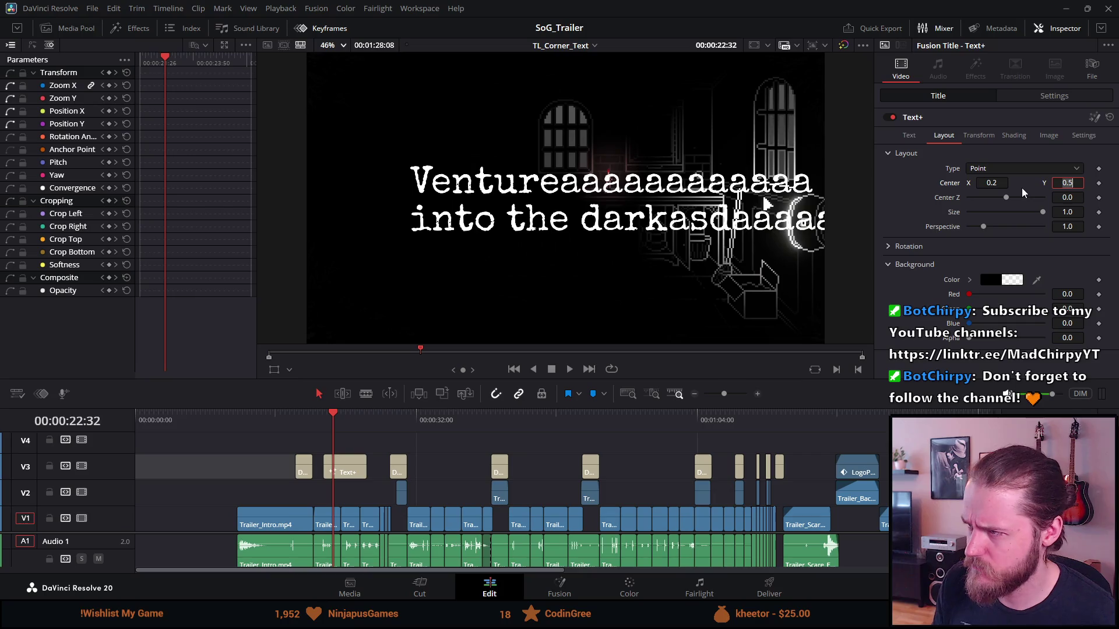
pyautogui.click(998, 184)
pyautogui.write('0.1')
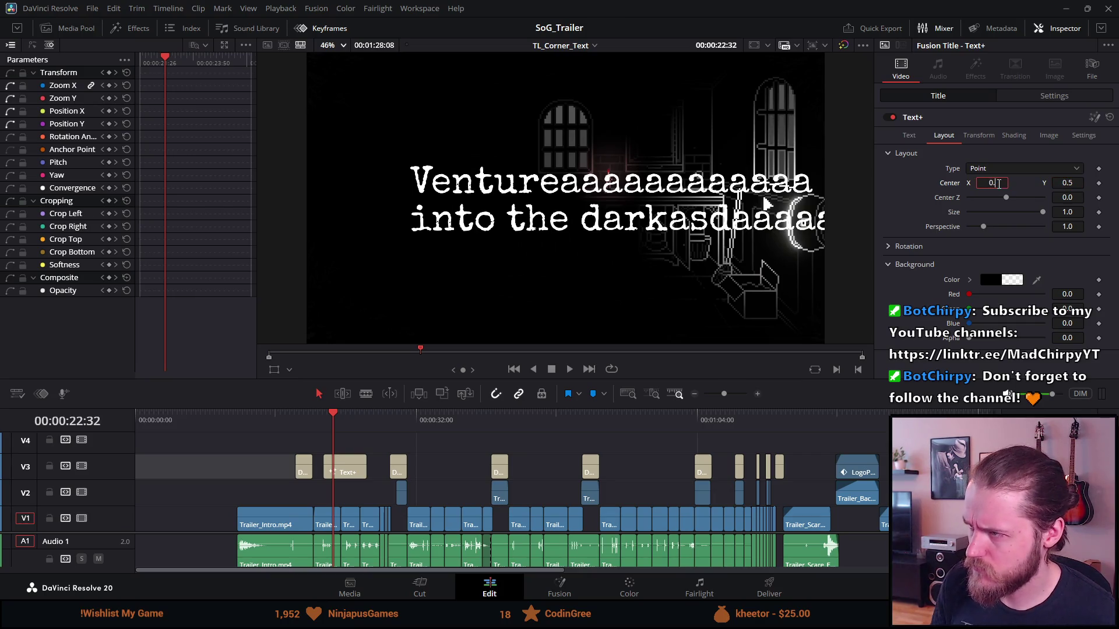
pyautogui.press('Tab')
pyautogui.click(998, 184)
pyautogui.write('0.0')
pyautogui.press('Tab')
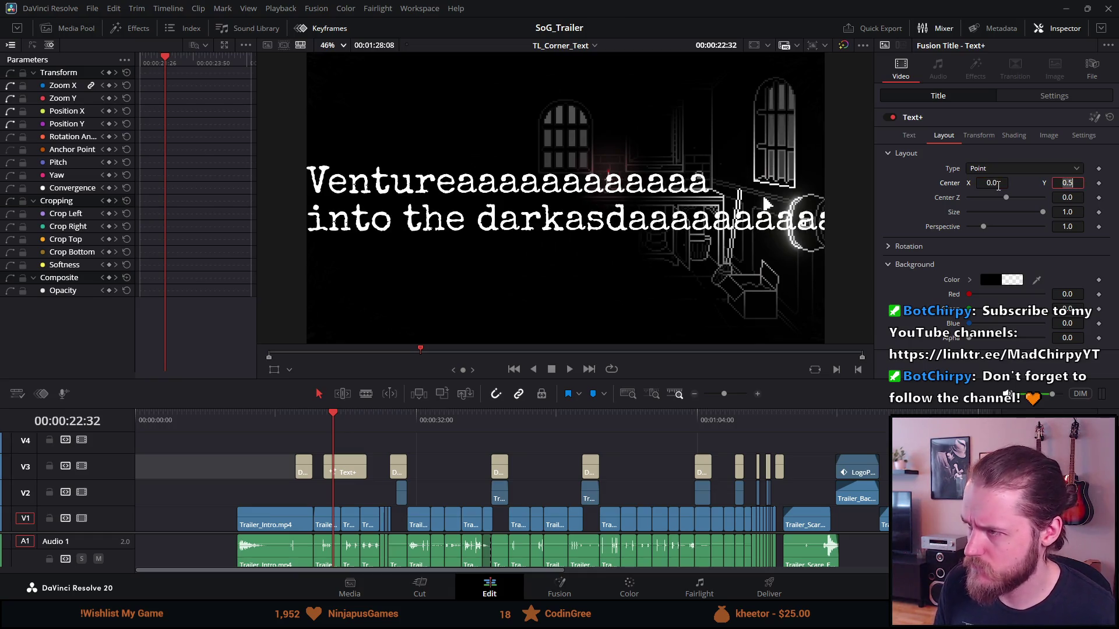
pyautogui.doubleClick(998, 184)
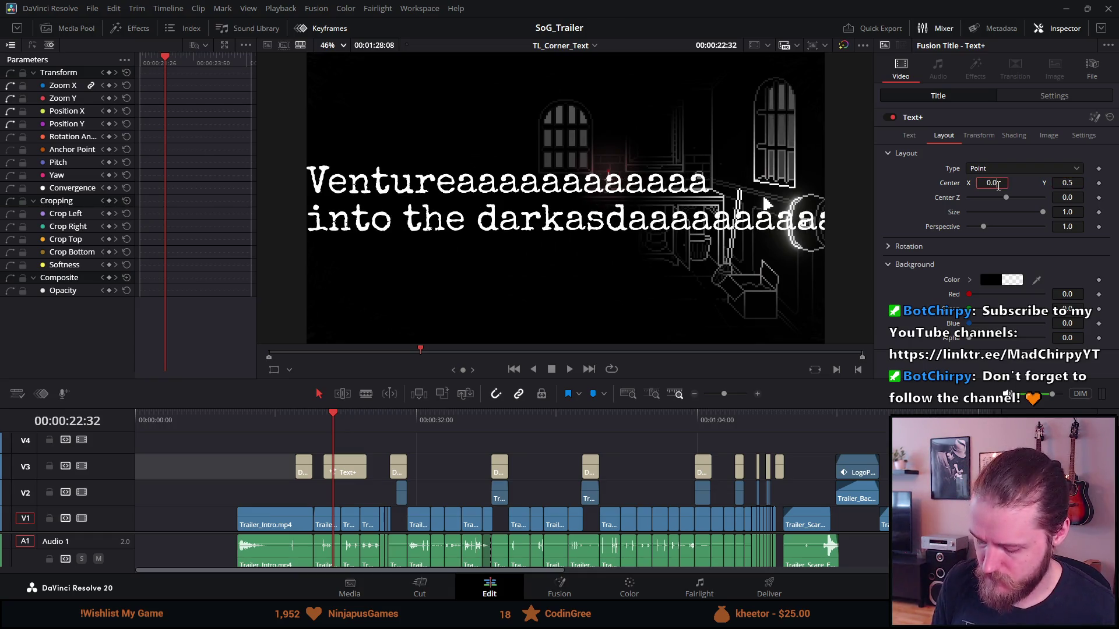
pyautogui.write('2')
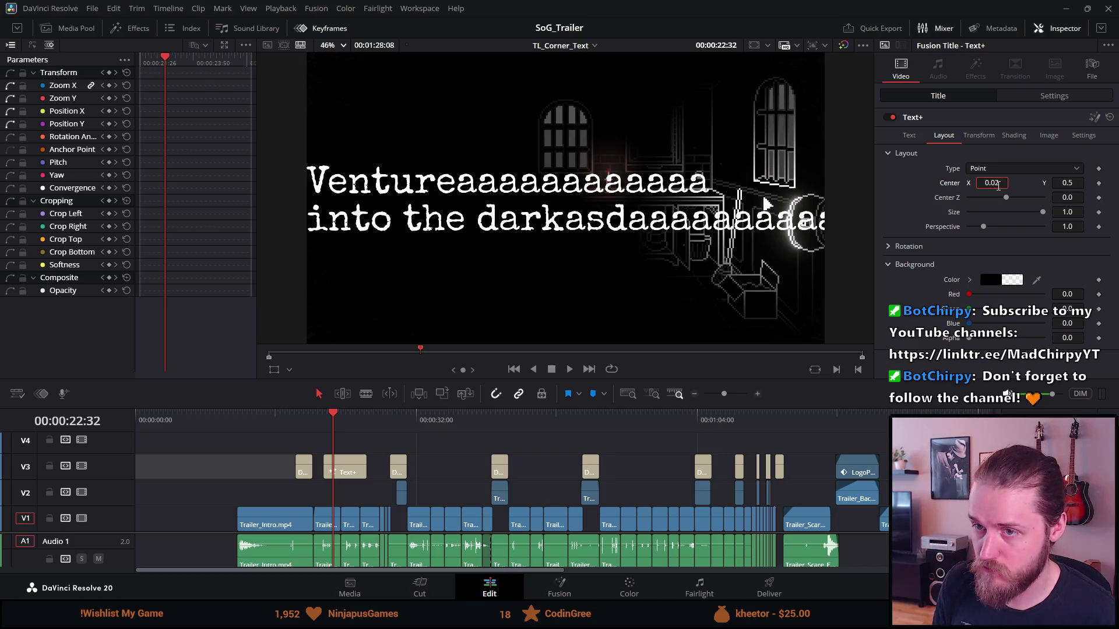
pyautogui.press('Tab')
pyautogui.hotkey('ctrl', 's')
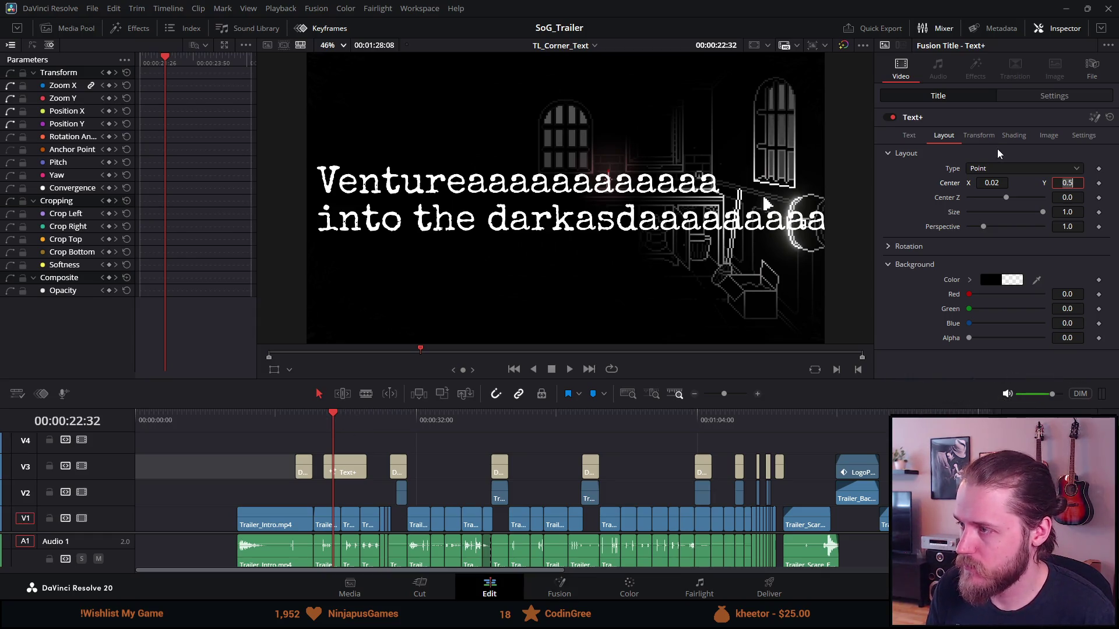
# Step: Enable the Red Outline shading element (element 2) and colour it black
pyautogui.click(1014, 137)
pyautogui.click(988, 168)
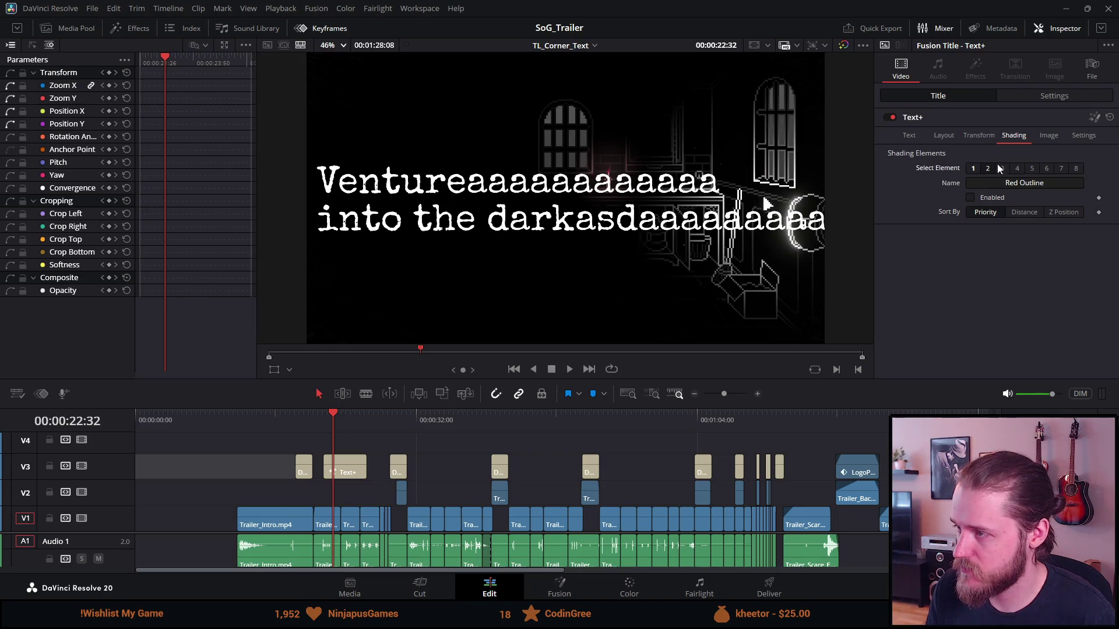
pyautogui.click(970, 198)
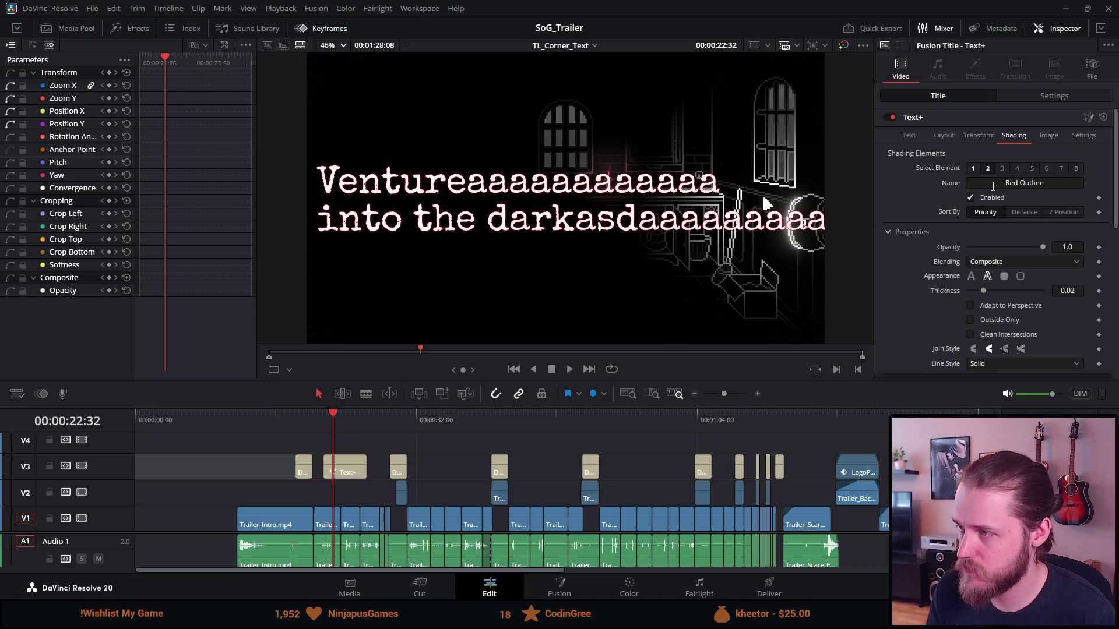
pyautogui.scroll(-3, 987, 321)
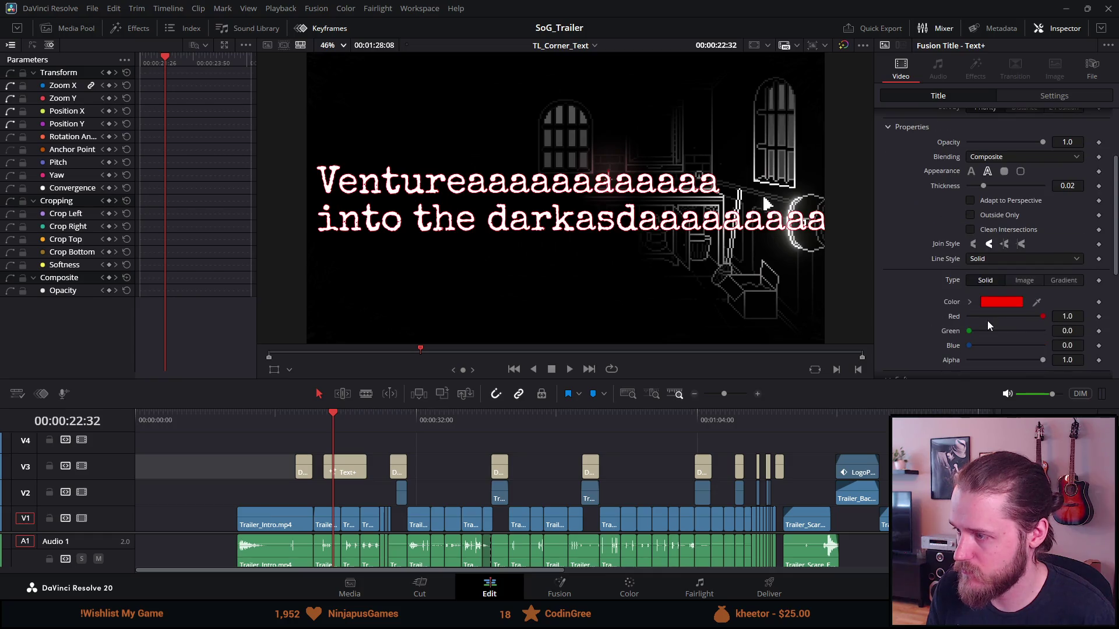
pyautogui.click(991, 300)
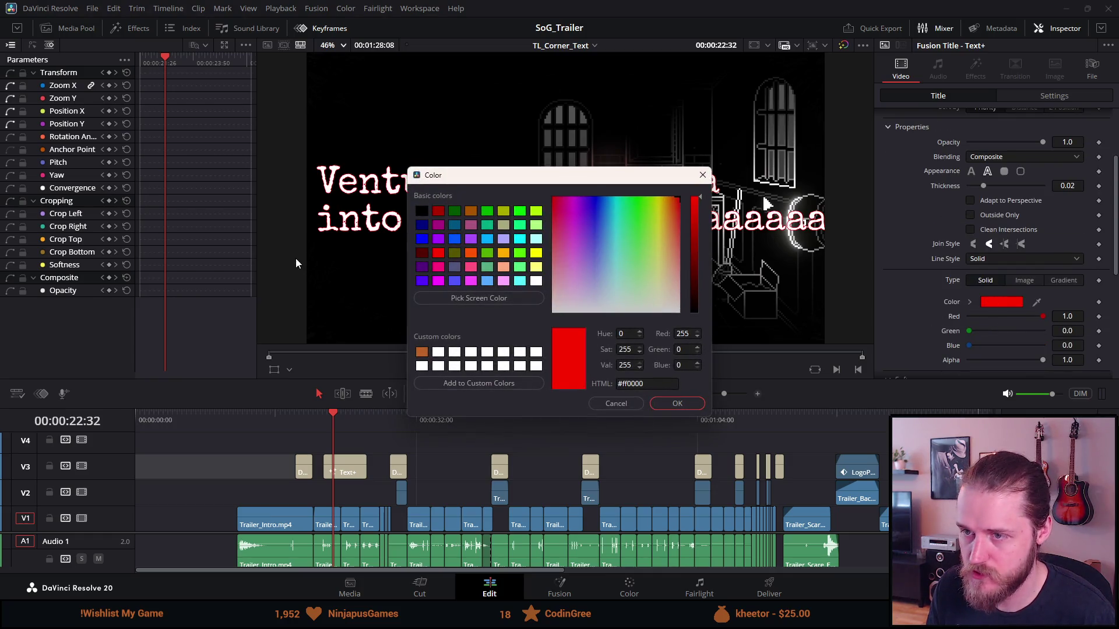
pyautogui.click(421, 211)
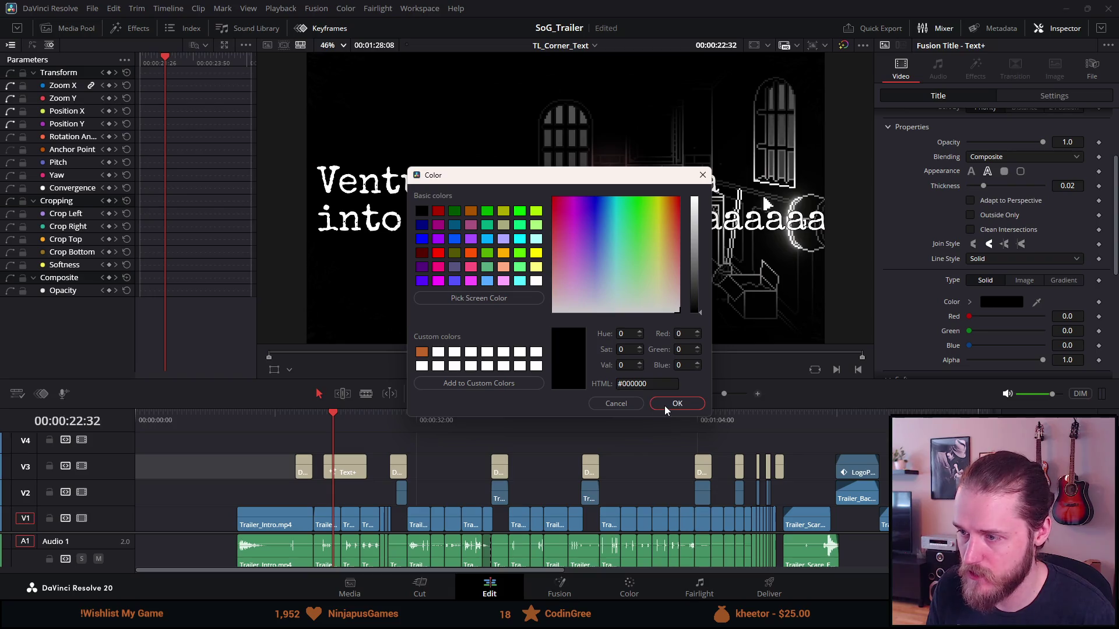
pyautogui.click(664, 405)
# Step: Increase the outline thickness from 0.02 to 0.1
pyautogui.scroll(1, 895, 313)
pyautogui.scroll(1, 894, 311)
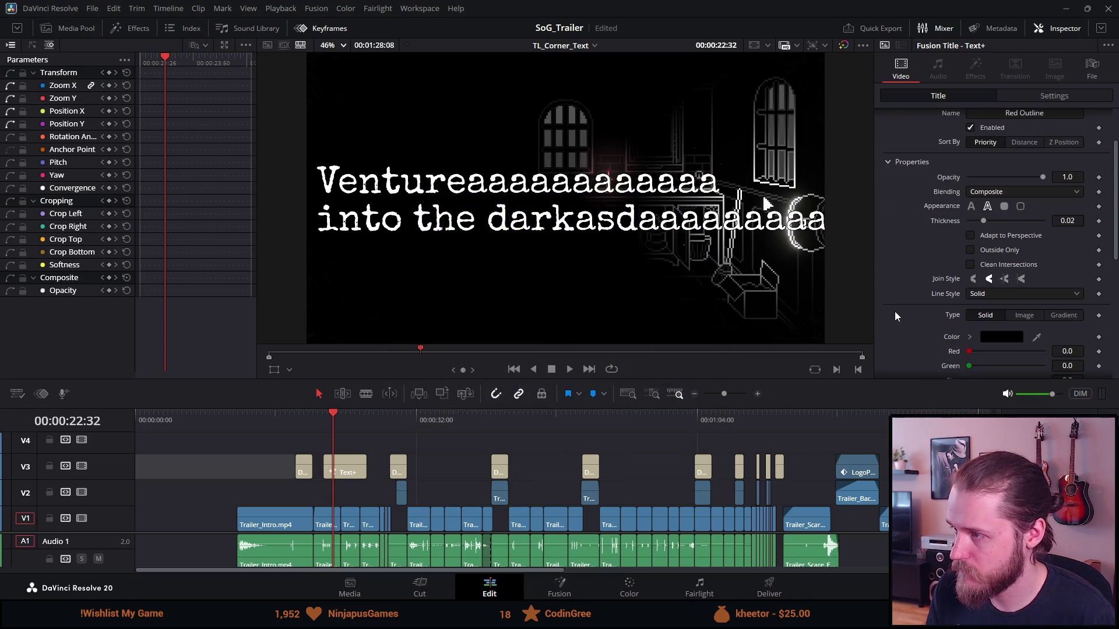
pyautogui.scroll(-2, 901, 315)
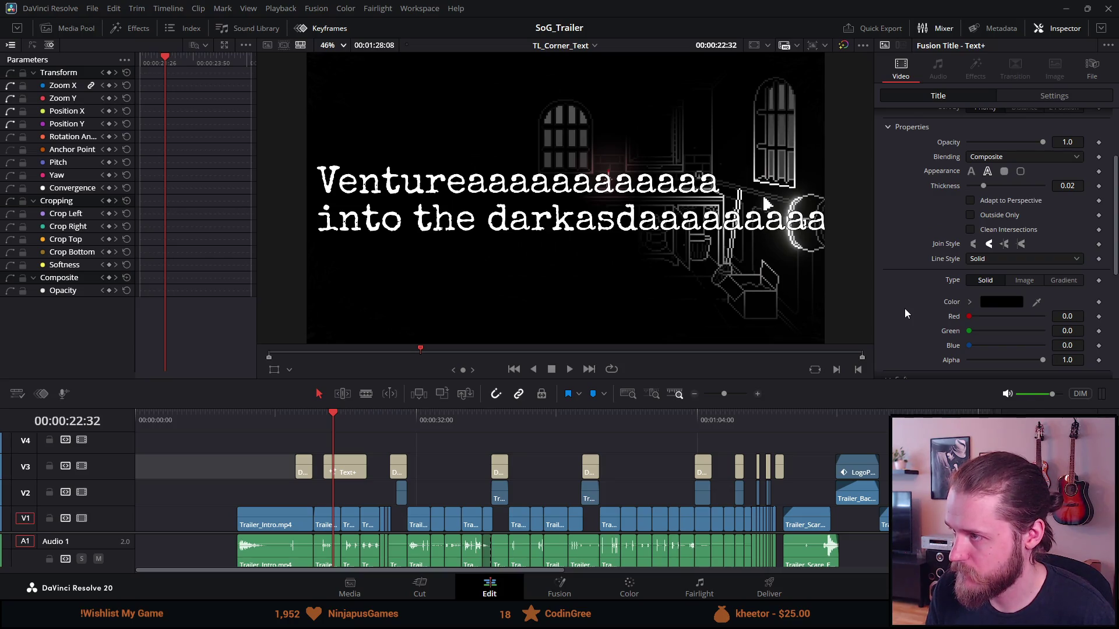
pyautogui.scroll(2, 904, 314)
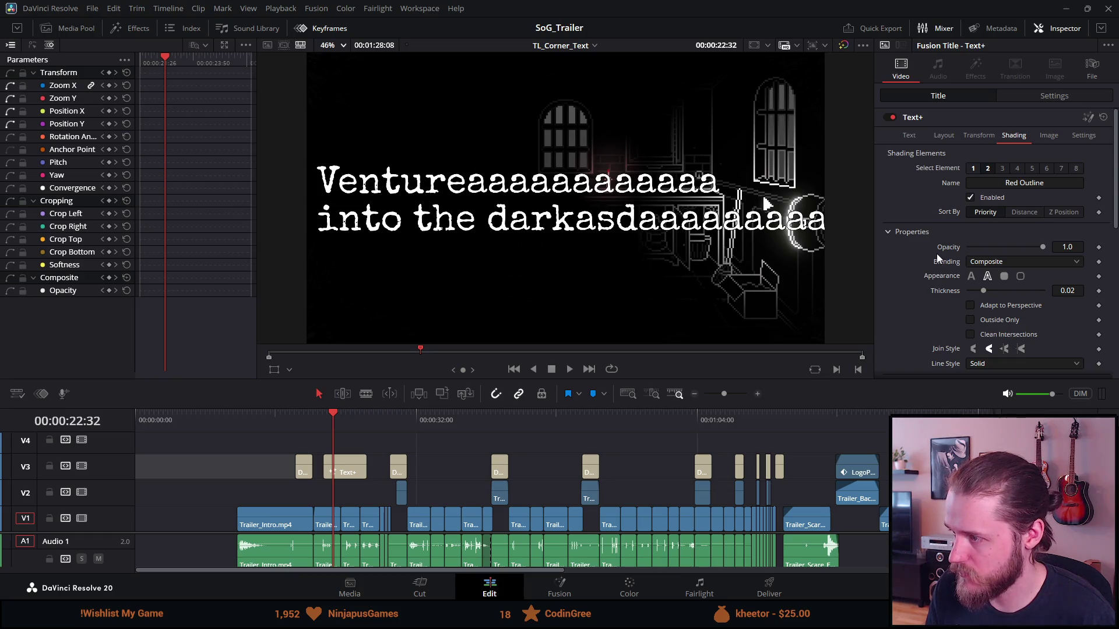
pyautogui.scroll(-2, 935, 253)
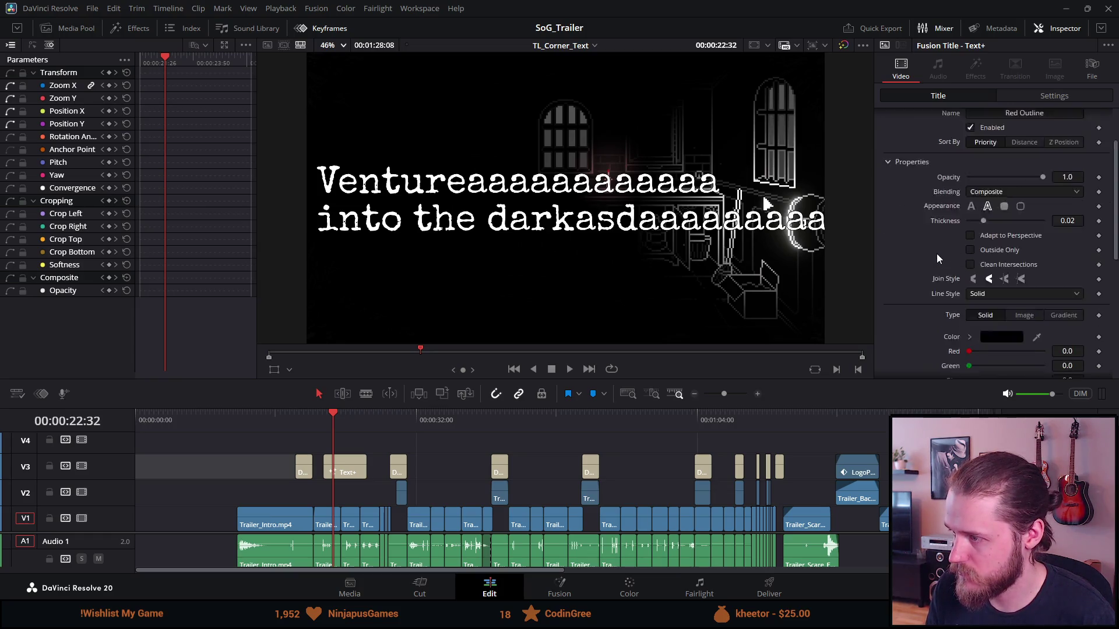
pyautogui.scroll(-2, 936, 253)
pyautogui.scroll(1, 936, 254)
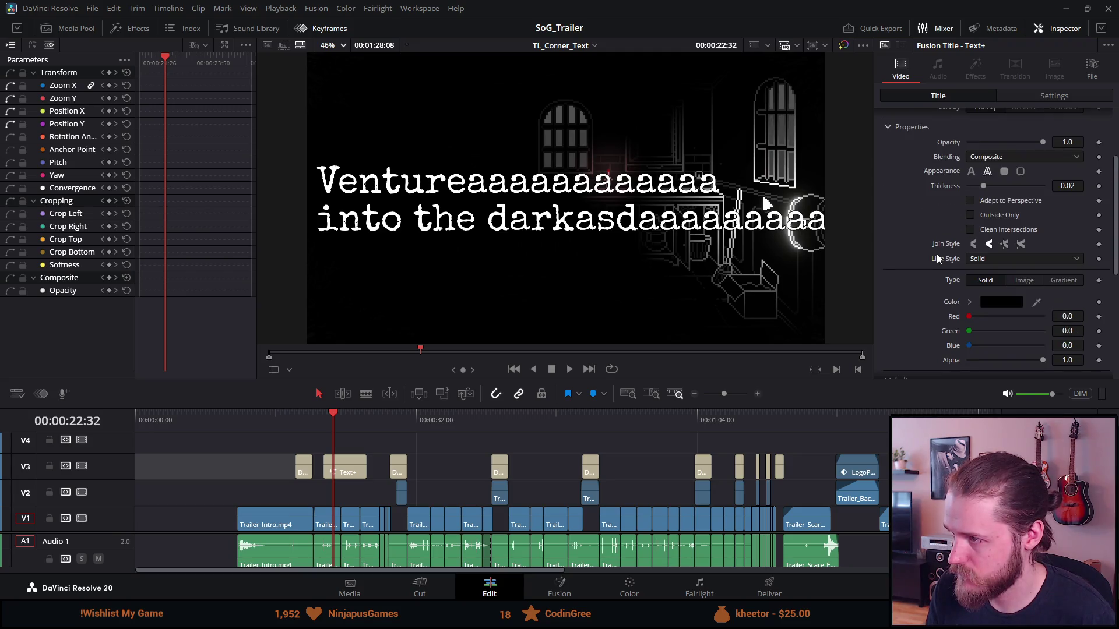
pyautogui.moveTo(983, 185); pyautogui.dragTo(1078, 190)
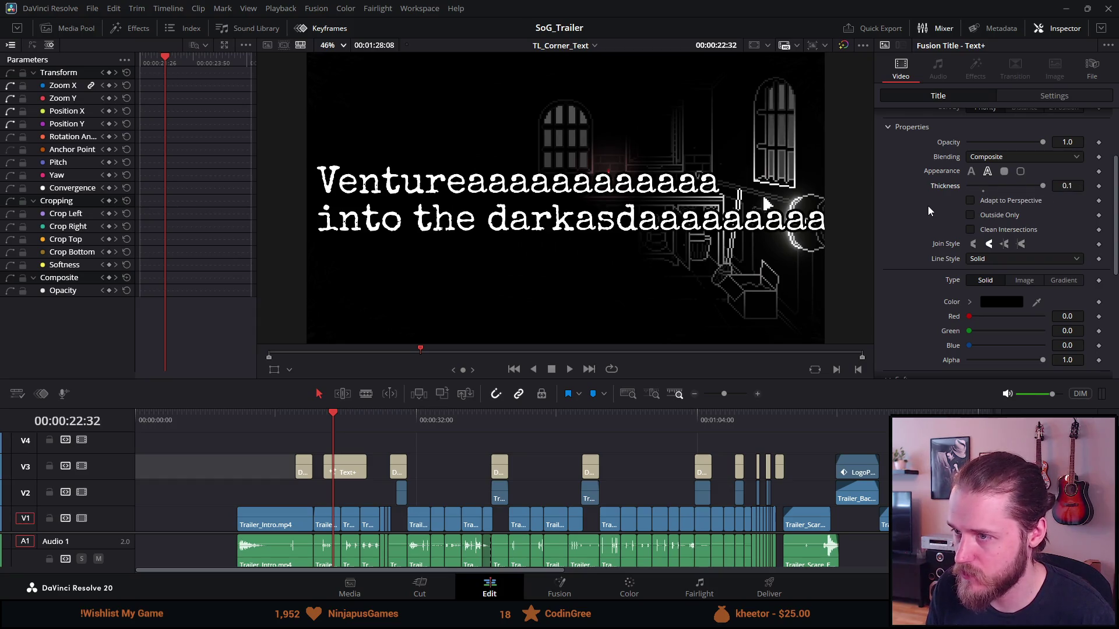
pyautogui.scroll(2, 929, 207)
pyautogui.scroll(1, 928, 206)
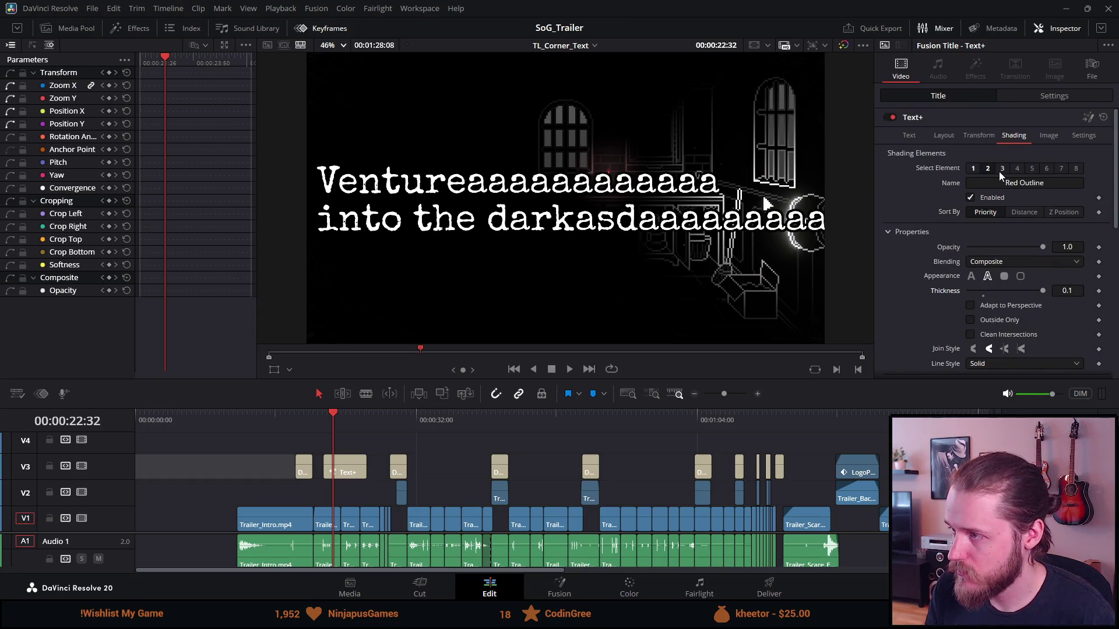
# Step: Enable the Black Shadow shading element (element 3) and set its colour to red
pyautogui.click(1013, 169)
pyautogui.click(972, 198)
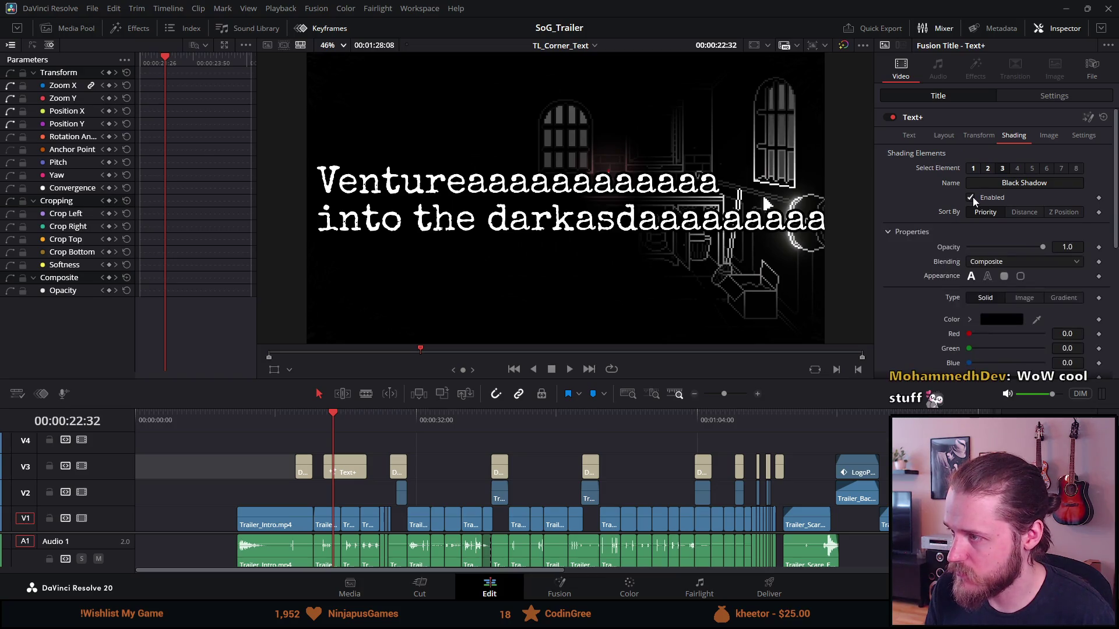
pyautogui.click(1002, 321)
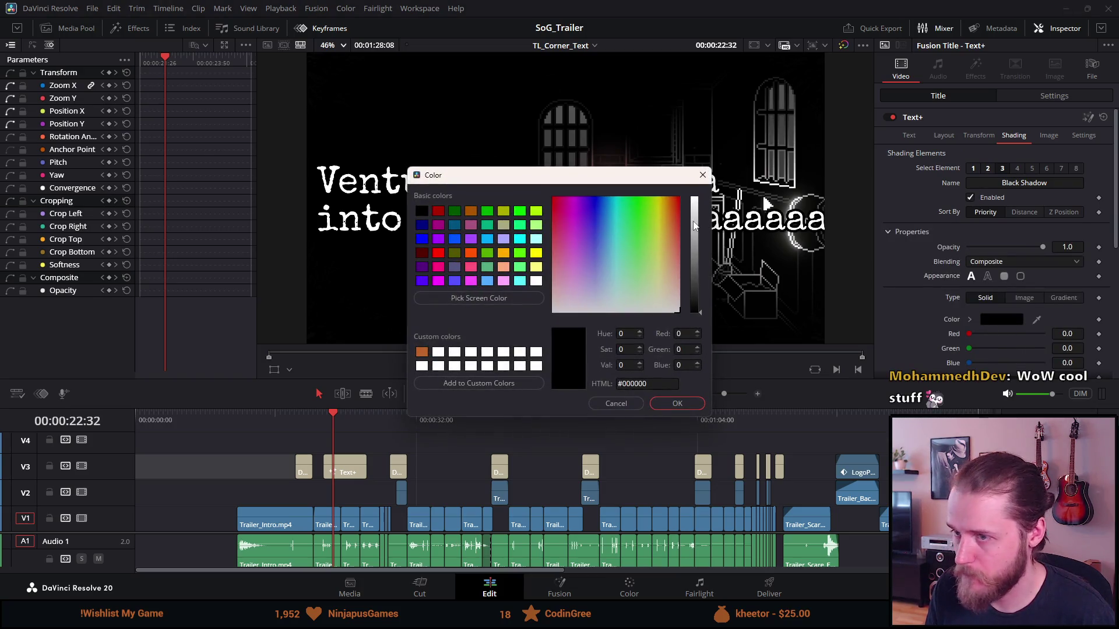
pyautogui.click(438, 253)
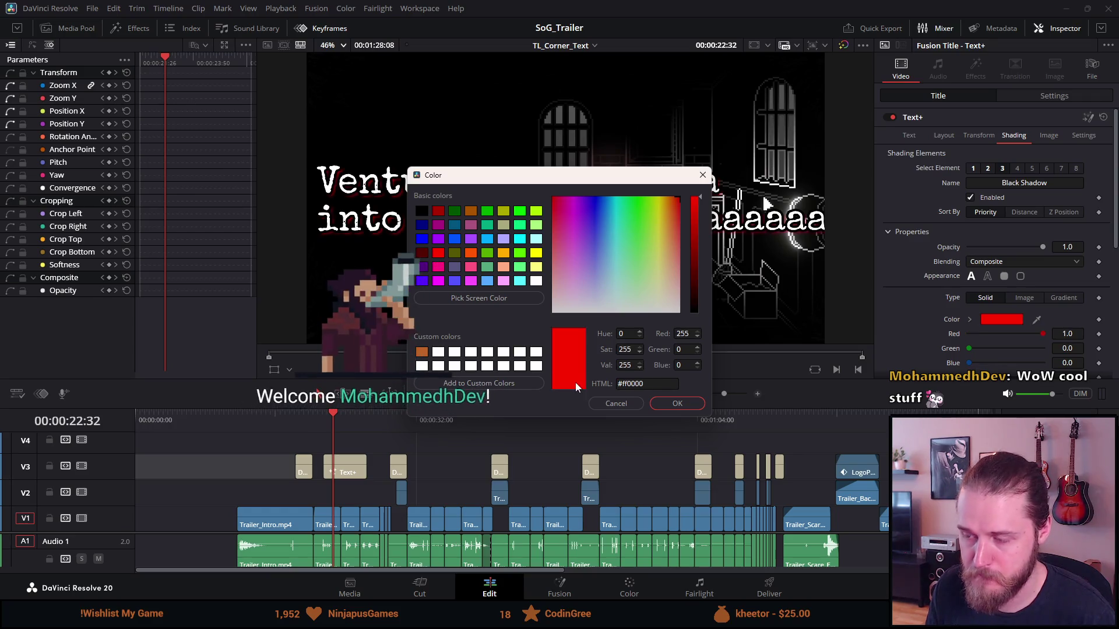
pyautogui.click(677, 404)
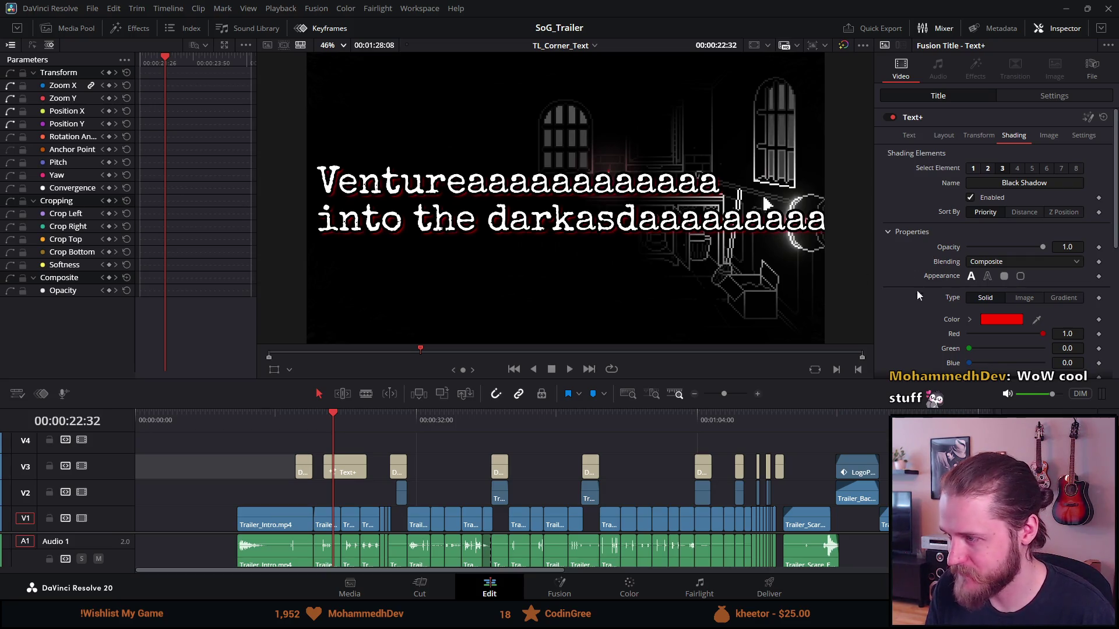
pyautogui.scroll(-3, 925, 323)
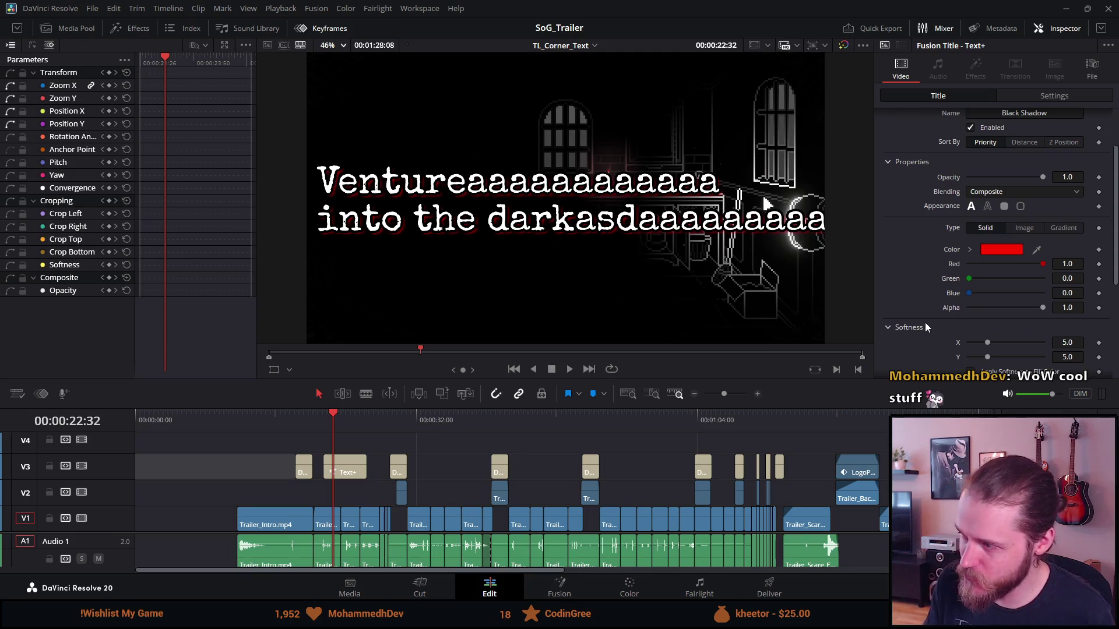
pyautogui.scroll(-3, 925, 322)
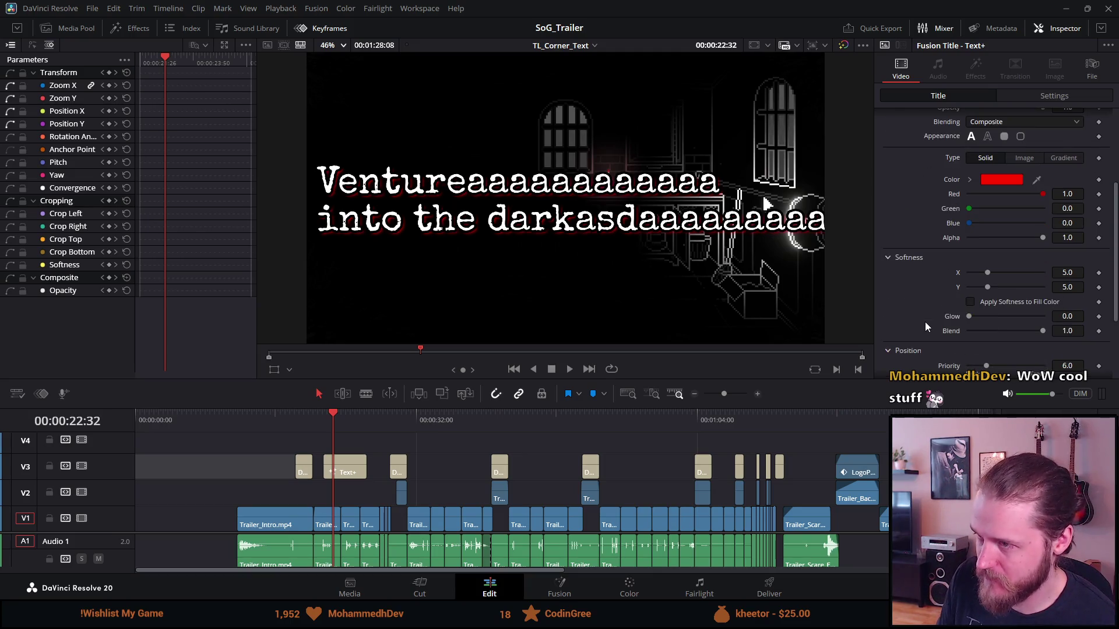
pyautogui.scroll(-2, 924, 322)
pyautogui.scroll(-3, 925, 322)
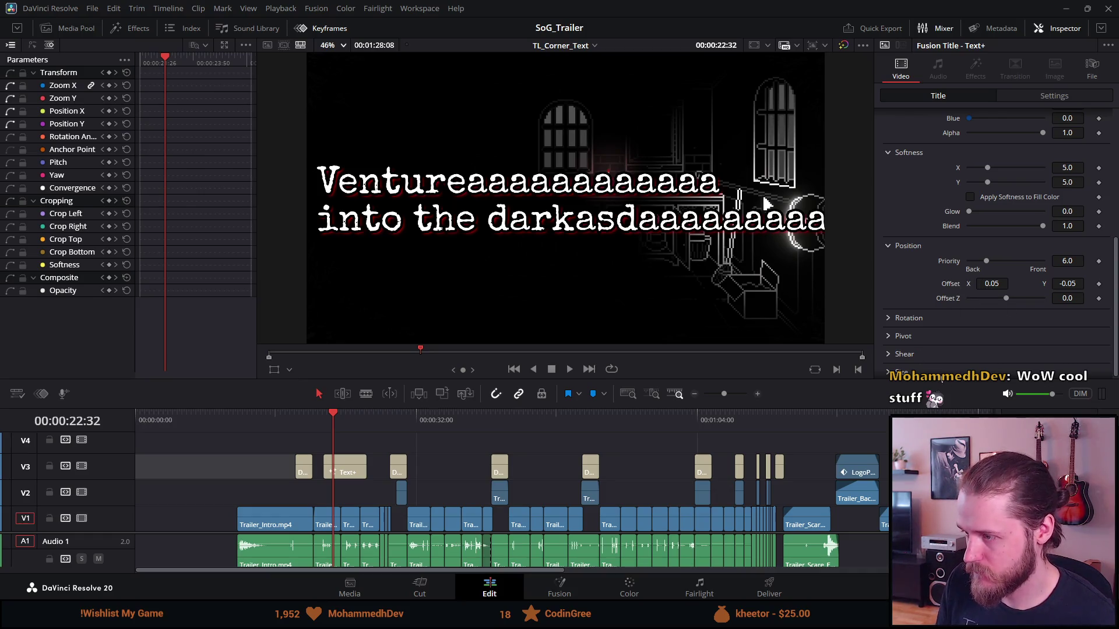
# Step: Set the red shadow's blending mode to Solid
pyautogui.scroll(8, 955, 330)
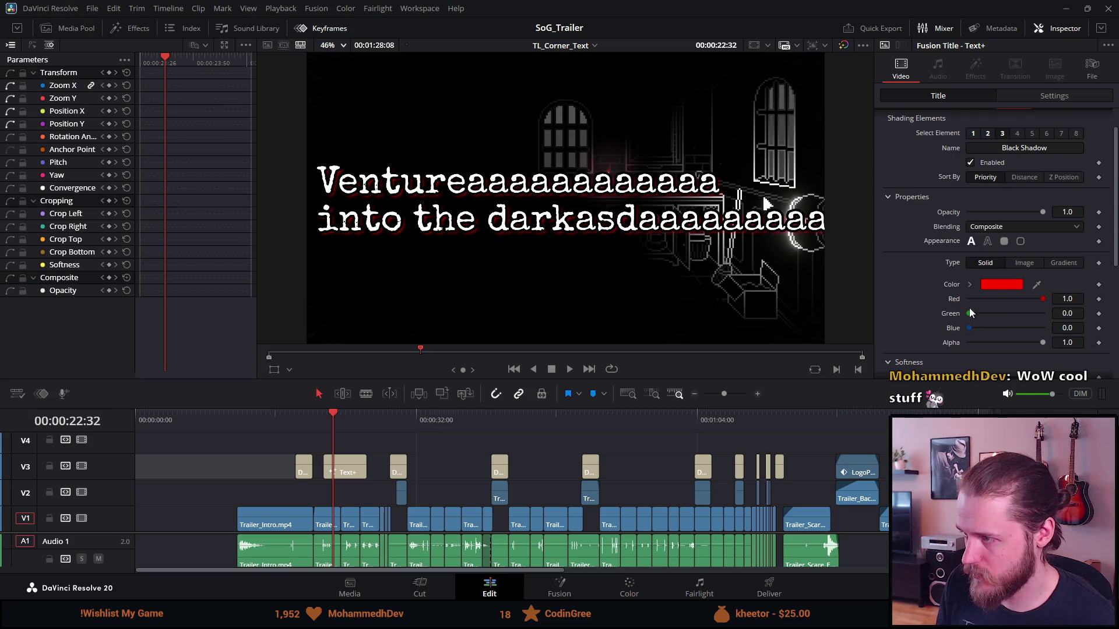
pyautogui.click(992, 228)
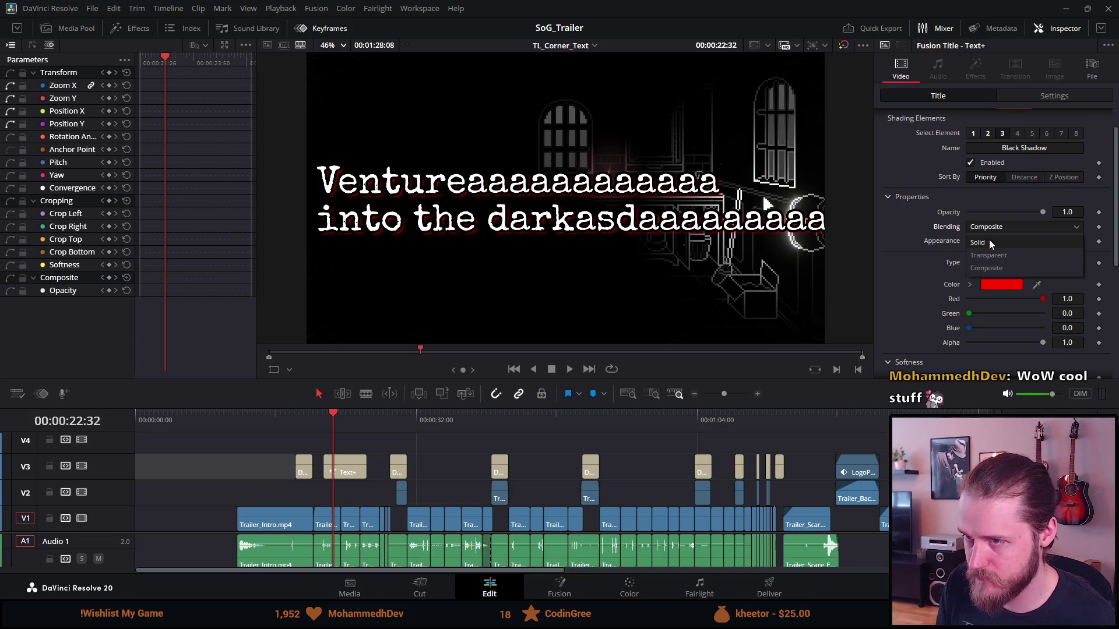
pyautogui.click(988, 239)
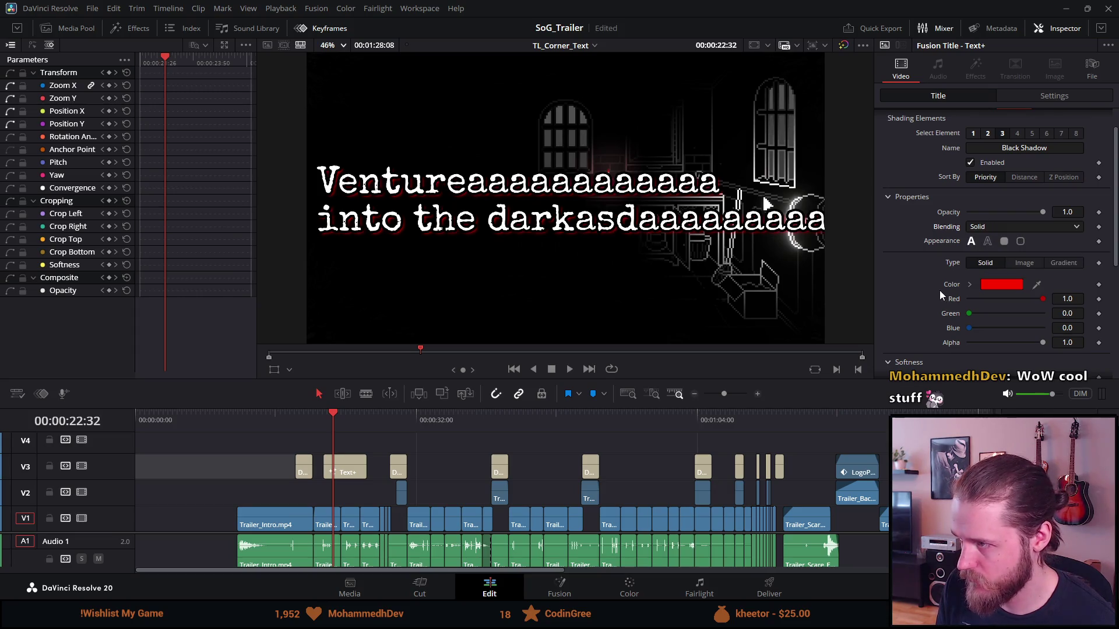
# Step: Set the shadow Size X to 1.4 and save the project
pyautogui.scroll(-3, 939, 290)
pyautogui.scroll(-3, 939, 290)
pyautogui.scroll(-2, 938, 291)
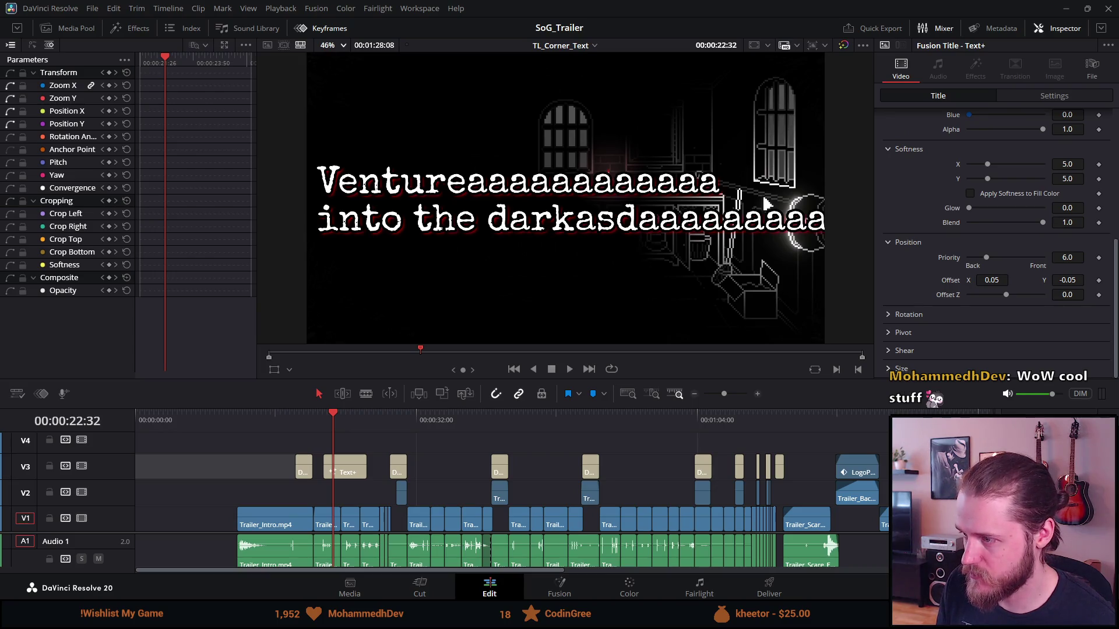
pyautogui.click(901, 368)
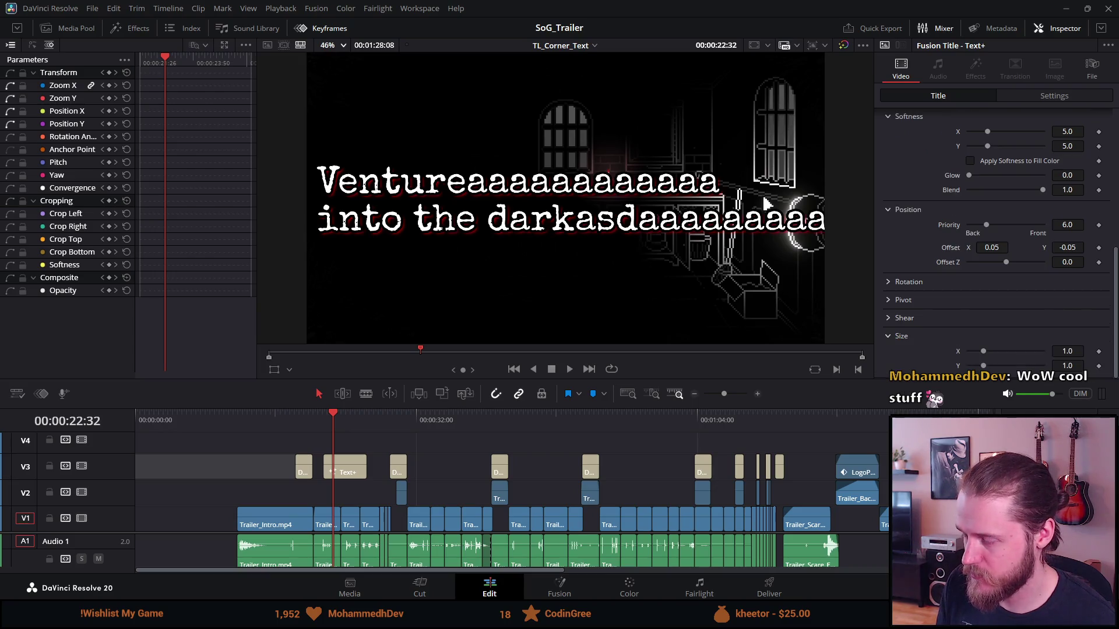
pyautogui.click(1072, 352)
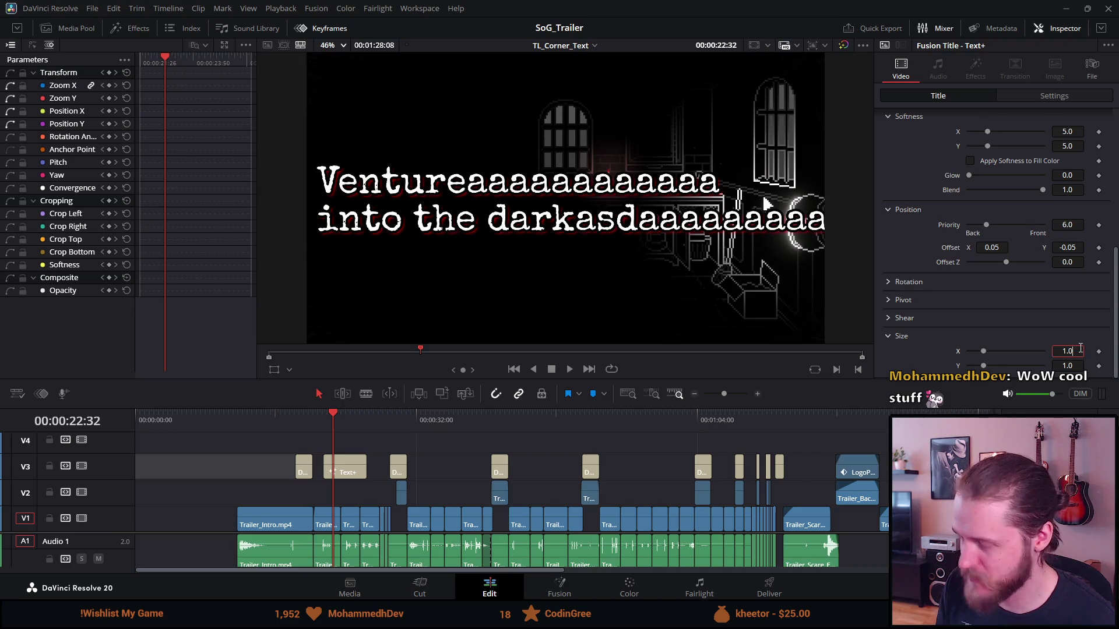
pyautogui.press('BackSpace')
pyautogui.write('4')
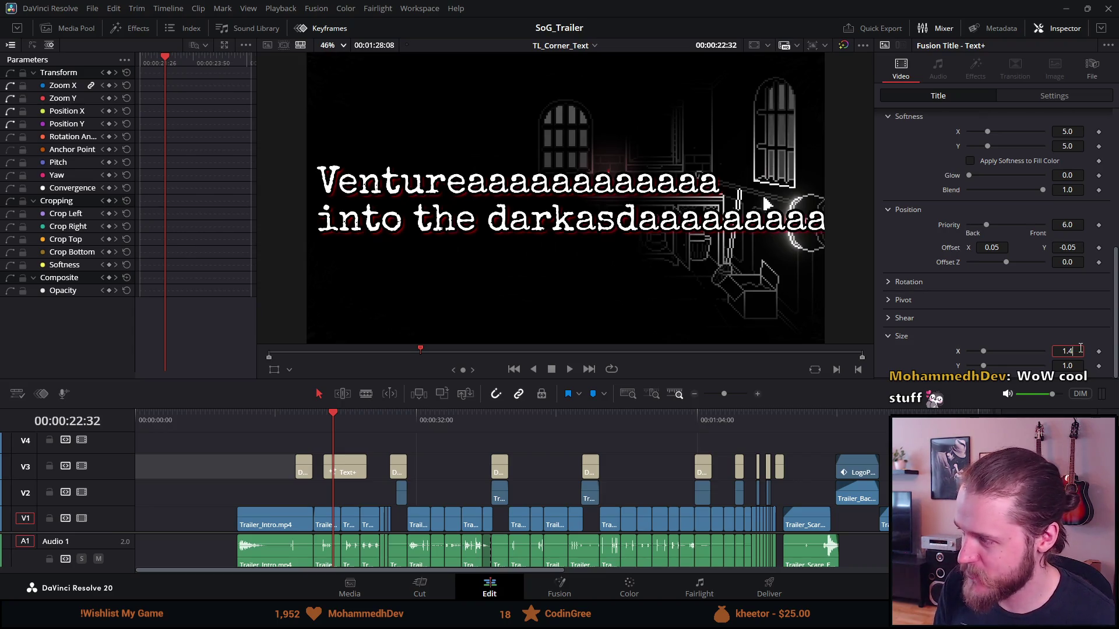
pyautogui.press('Tab')
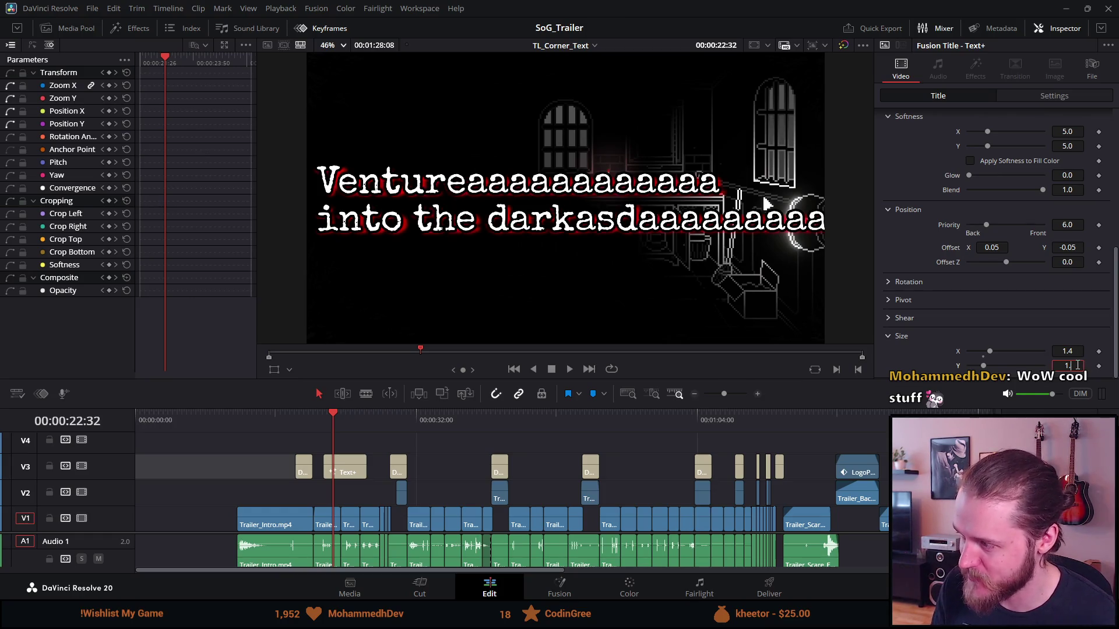
pyautogui.scroll(5, 1077, 365)
pyautogui.hotkey('ctrl', 's')
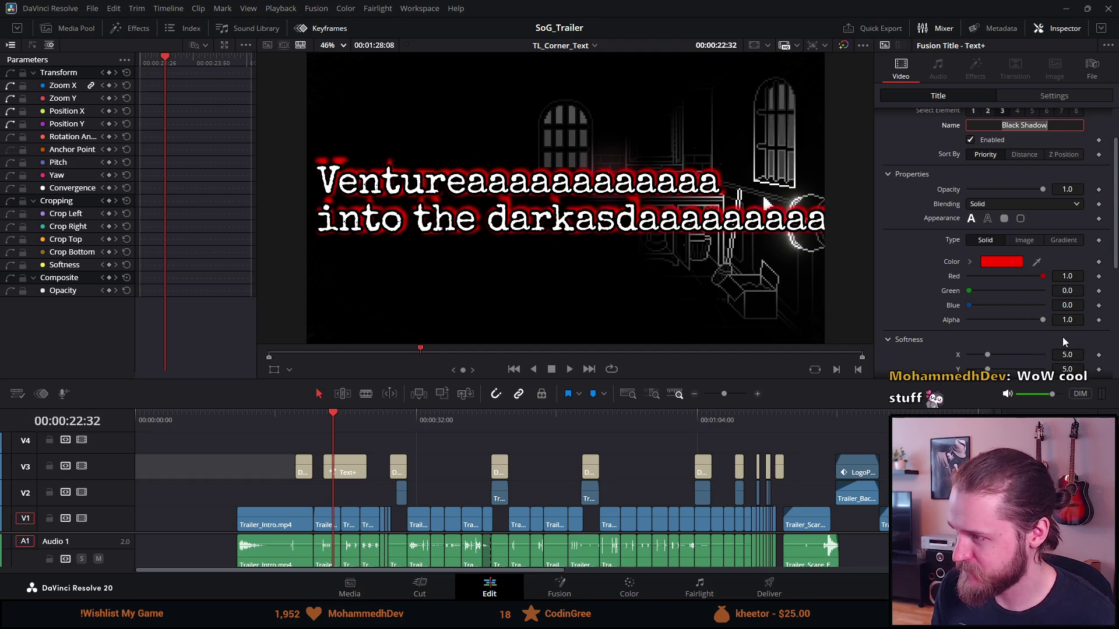
# Step: Enlarge the shadow size to 1.5 by 1.4
pyautogui.scroll(-2, 1063, 342)
pyautogui.scroll(-3, 1063, 344)
pyautogui.click(1072, 351)
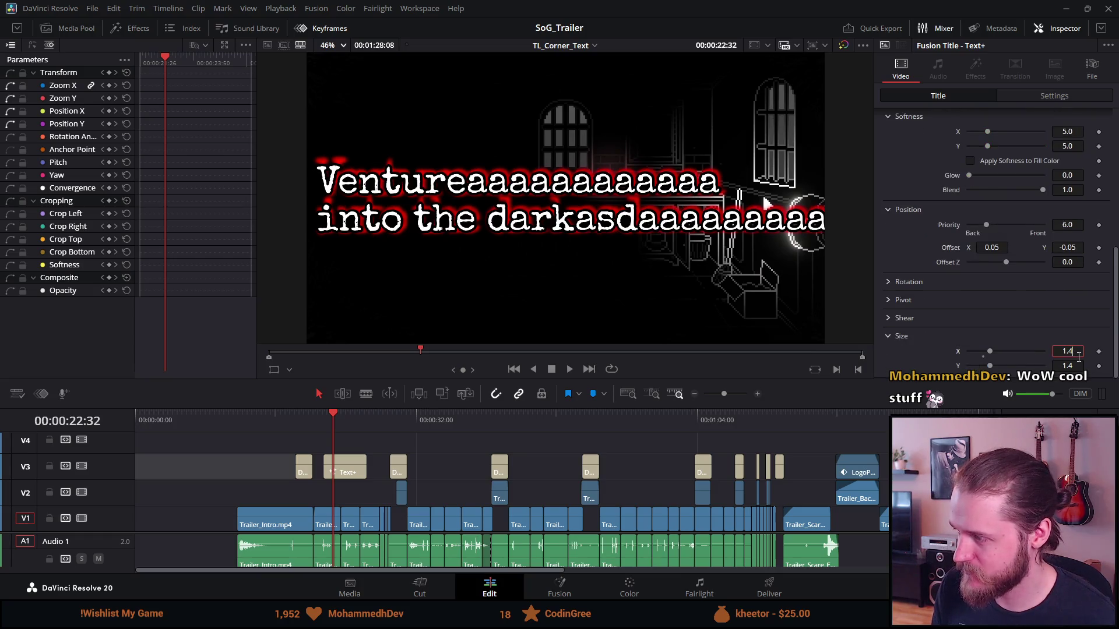
pyautogui.write('1.5')
pyautogui.press('Tab')
pyautogui.write('1.')
pyautogui.scroll(5, 1079, 356)
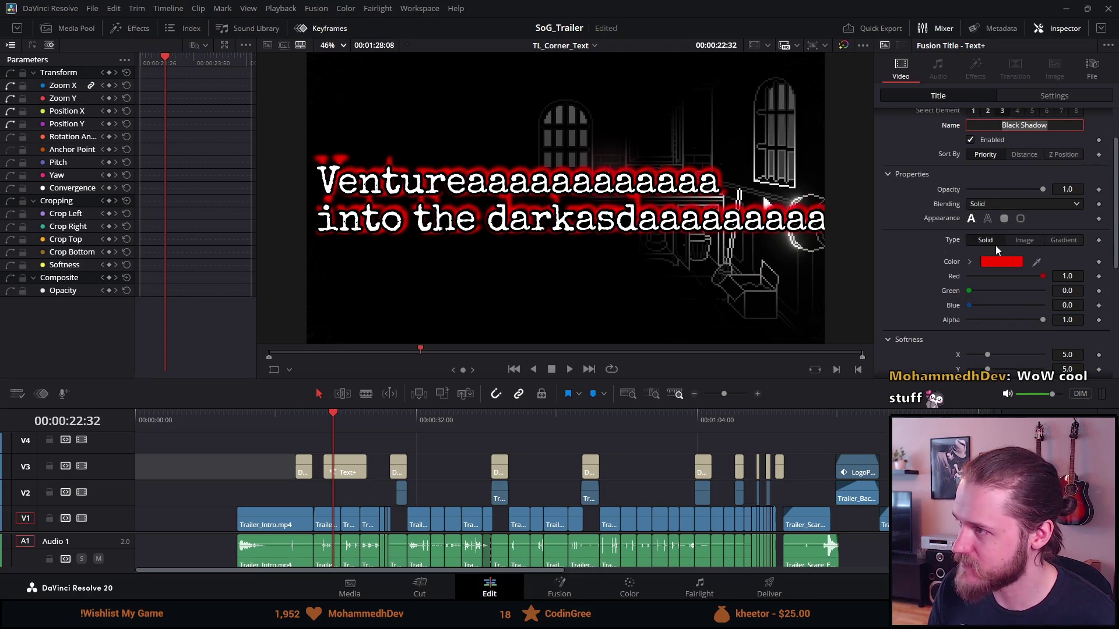
pyautogui.scroll(-2, 972, 204)
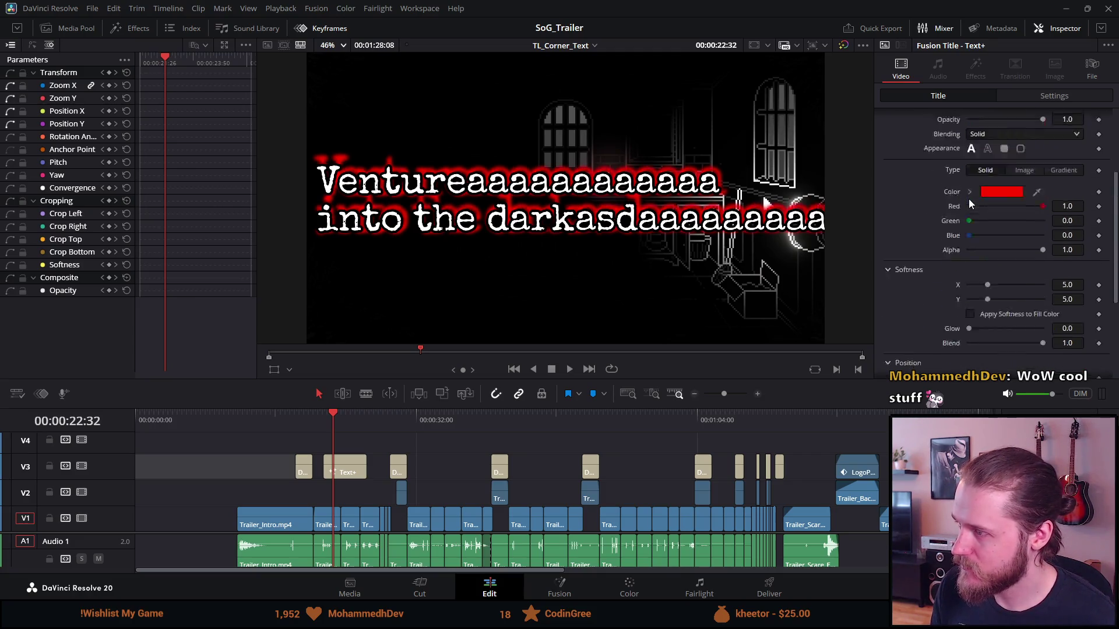
pyautogui.scroll(3, 970, 203)
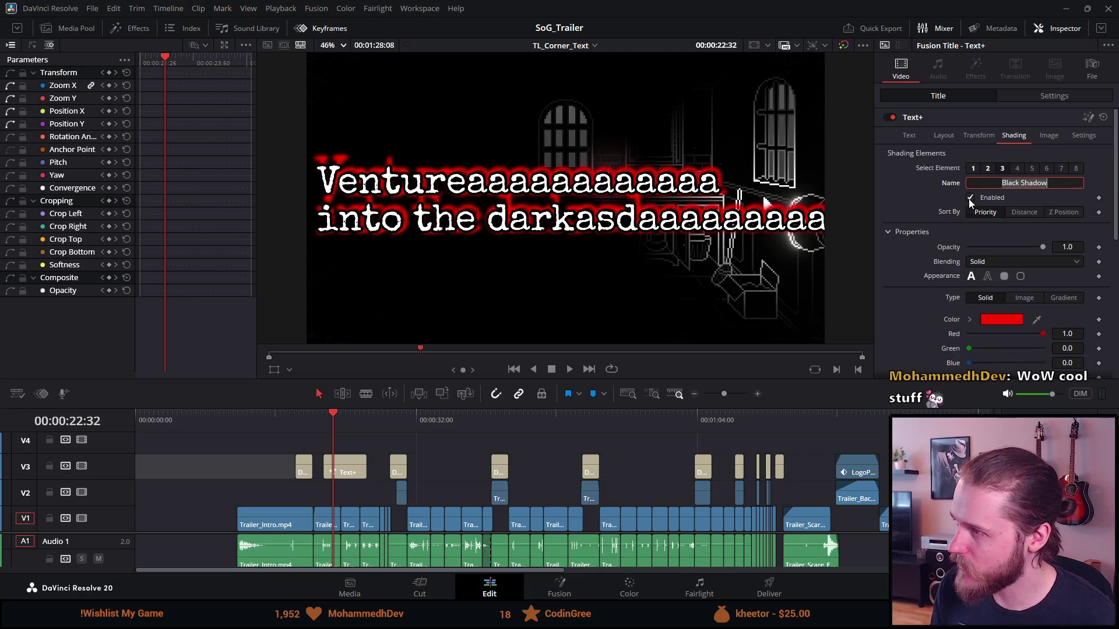
# Step: Set the shadow's vertical offset to -0.04
pyautogui.click(977, 137)
pyautogui.click(1014, 134)
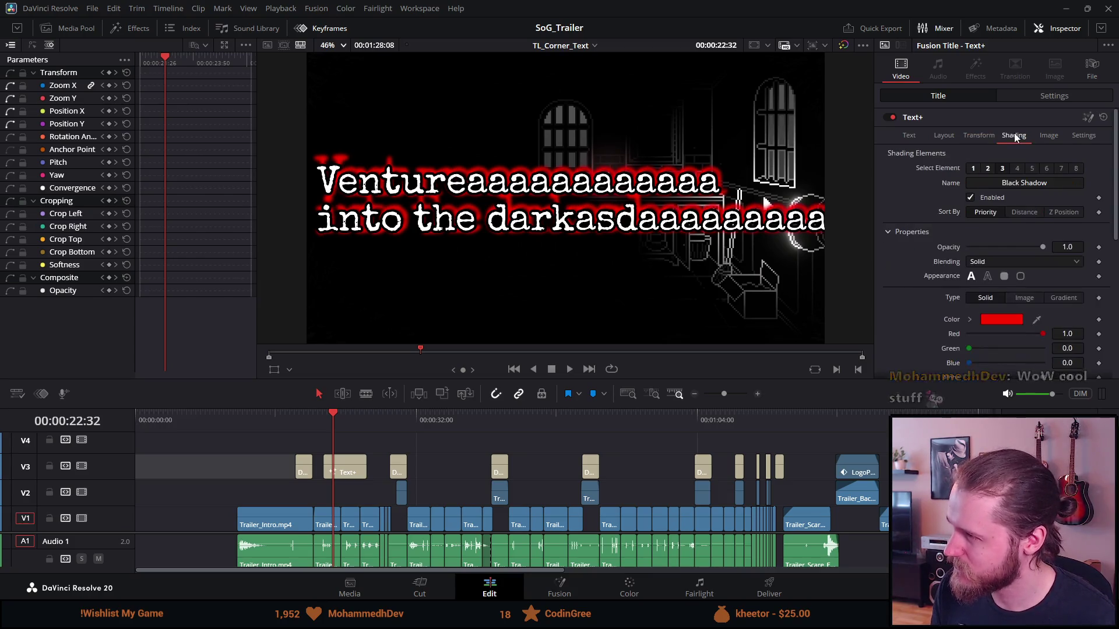
pyautogui.scroll(-4, 897, 365)
pyautogui.scroll(-2, 906, 365)
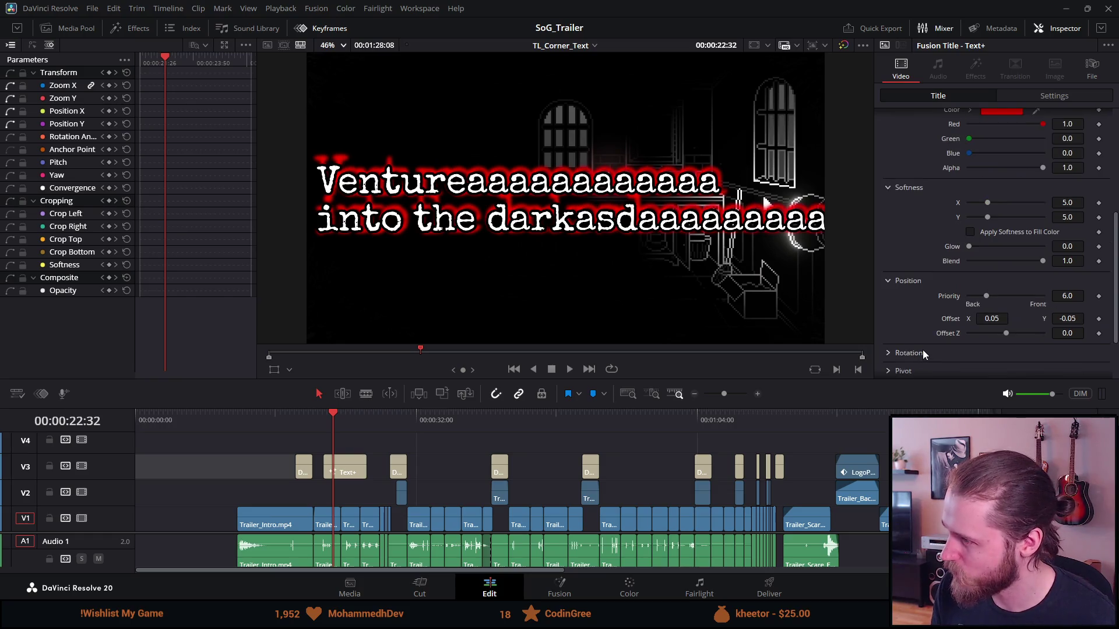
pyautogui.scroll(-2, 918, 352)
pyautogui.scroll(1, 913, 351)
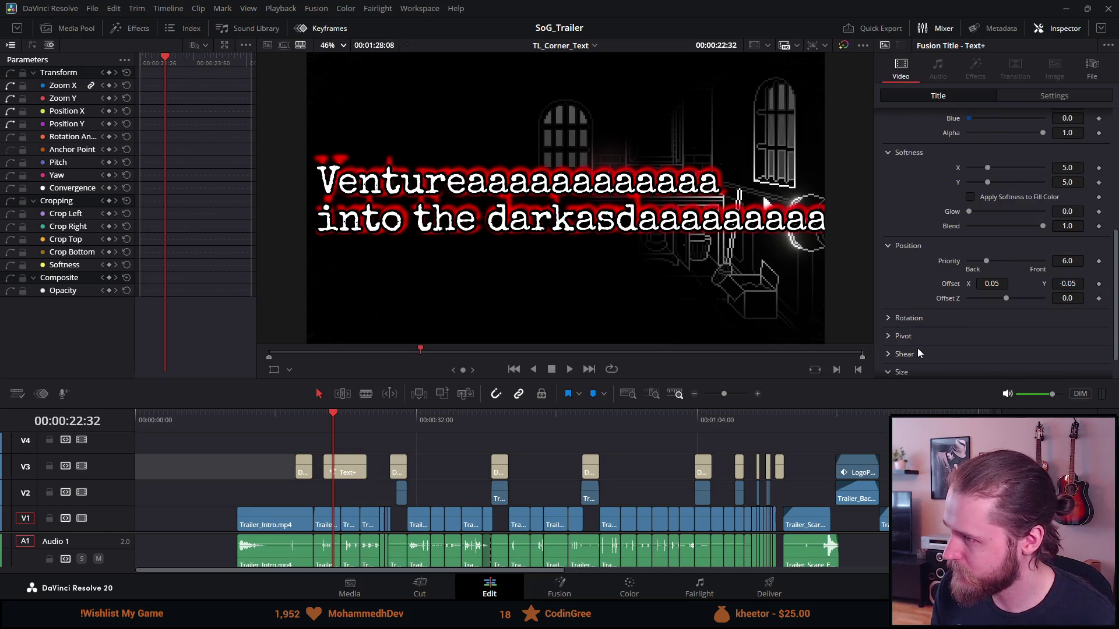
pyautogui.click(1069, 283)
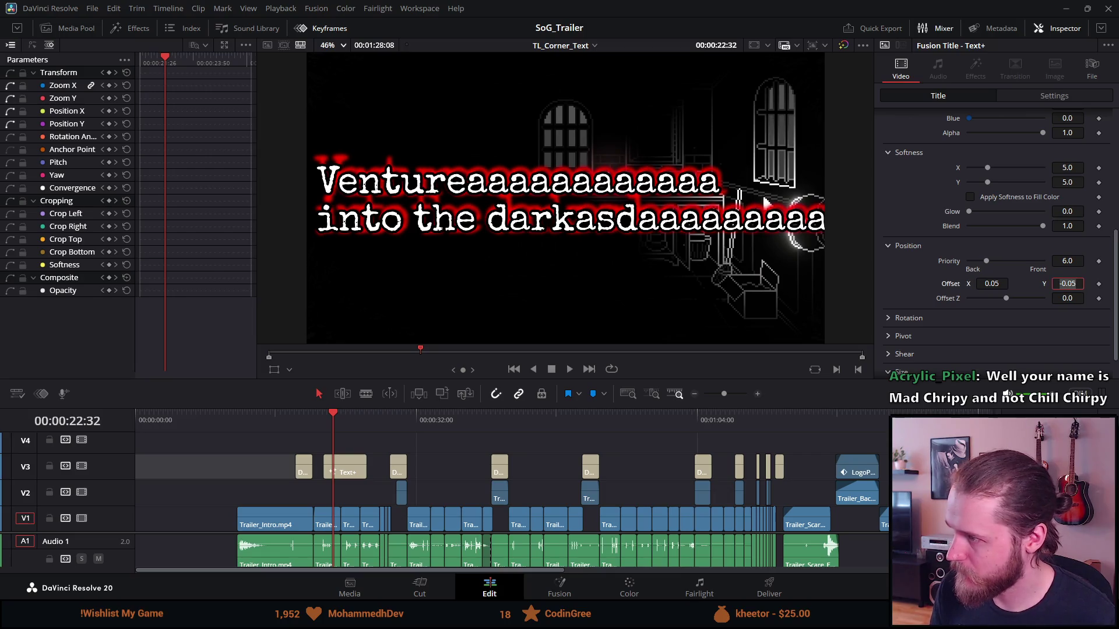
pyautogui.write('-0.04')
pyautogui.press('Tab')
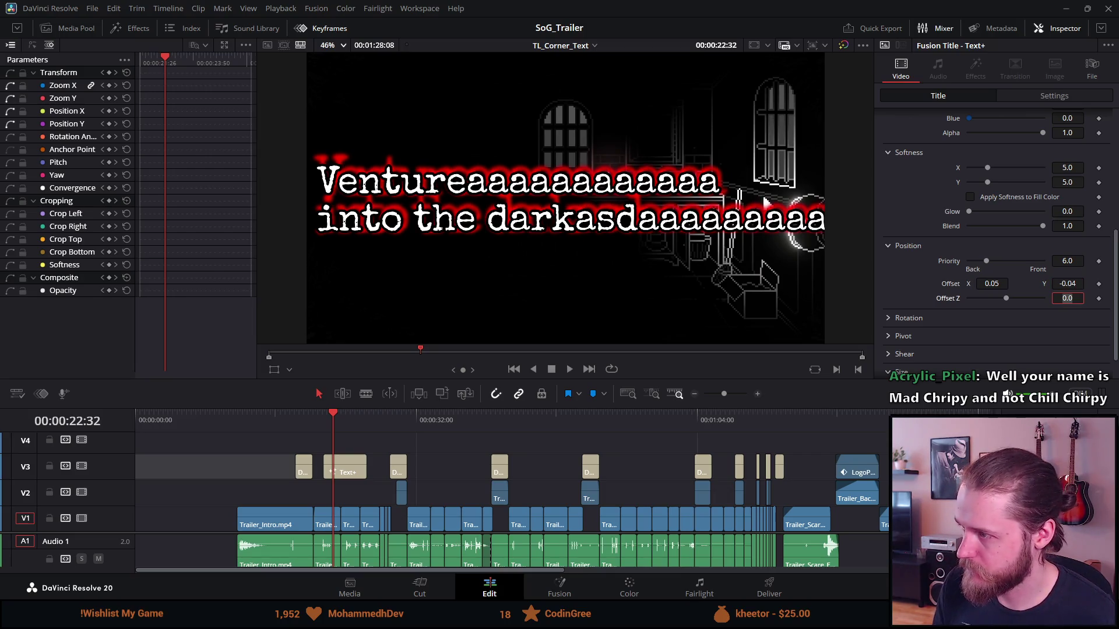
# Step: Refine the shadow's Y offset to -0.08 and save the project
pyautogui.click(1080, 284)
pyautogui.press('BackSpace')
pyautogui.write('7')
pyautogui.press('Tab')
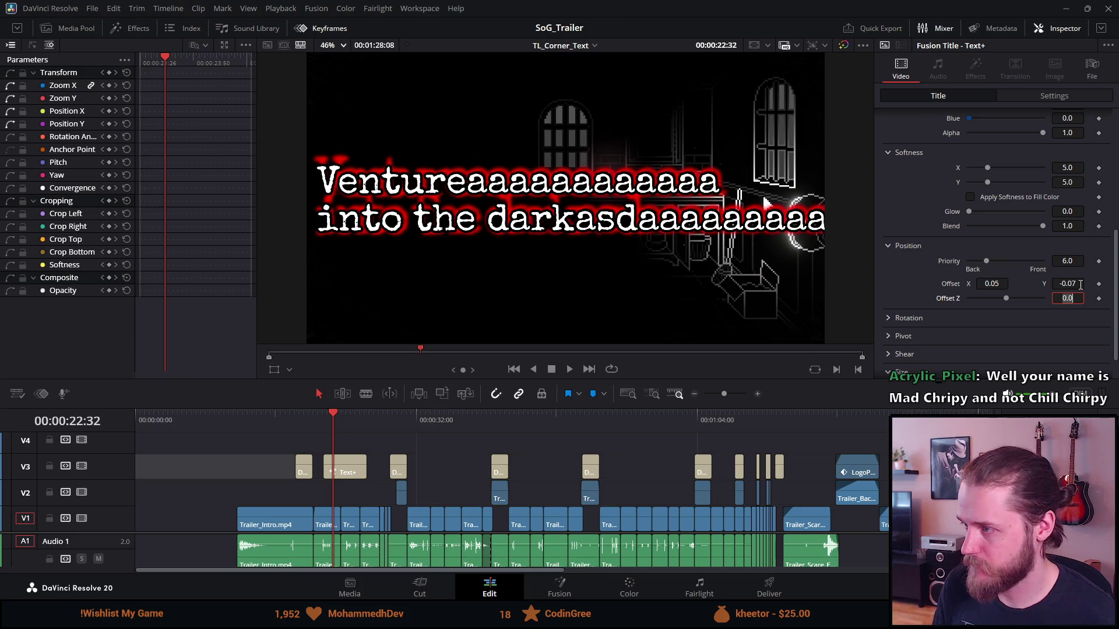
pyautogui.click(1080, 283)
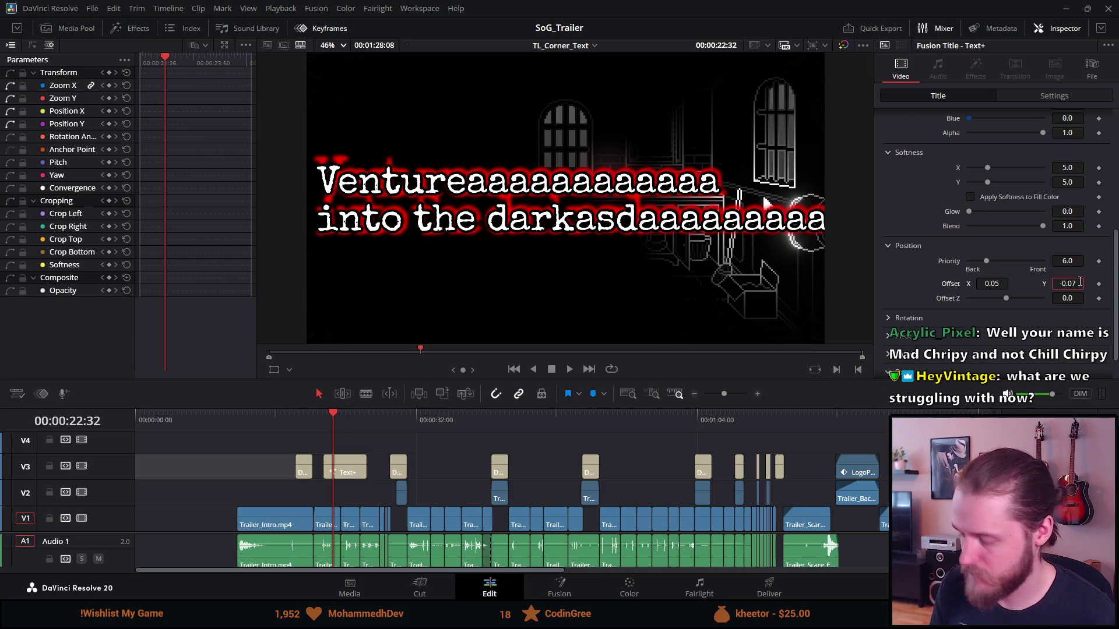
pyautogui.press('BackSpace')
pyautogui.write('8')
pyautogui.press('Tab')
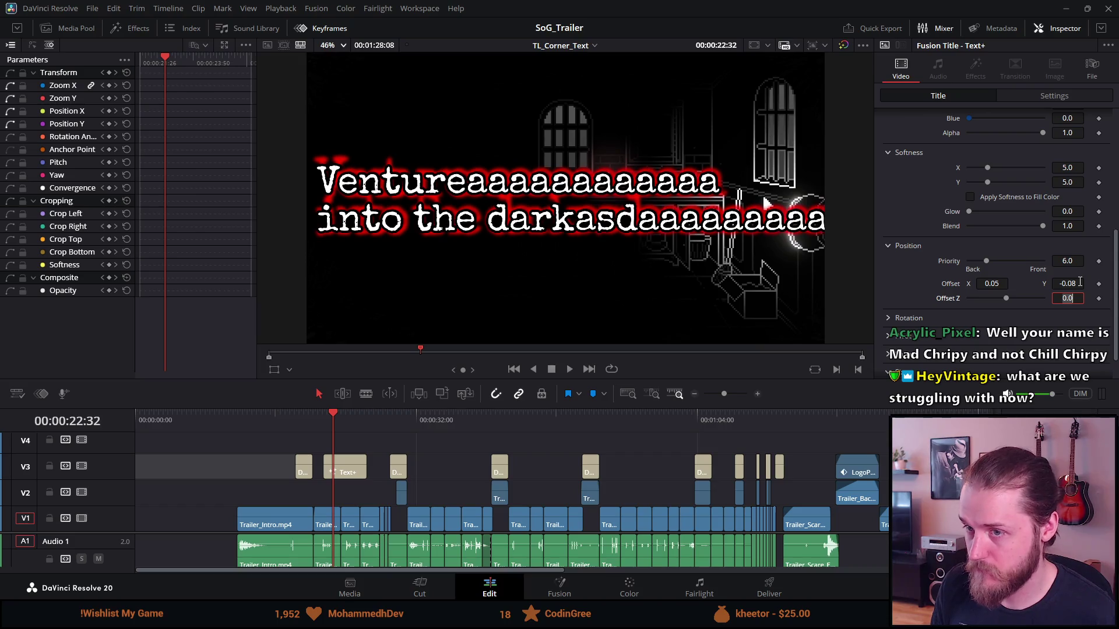
pyautogui.hotkey('ctrl', 's')
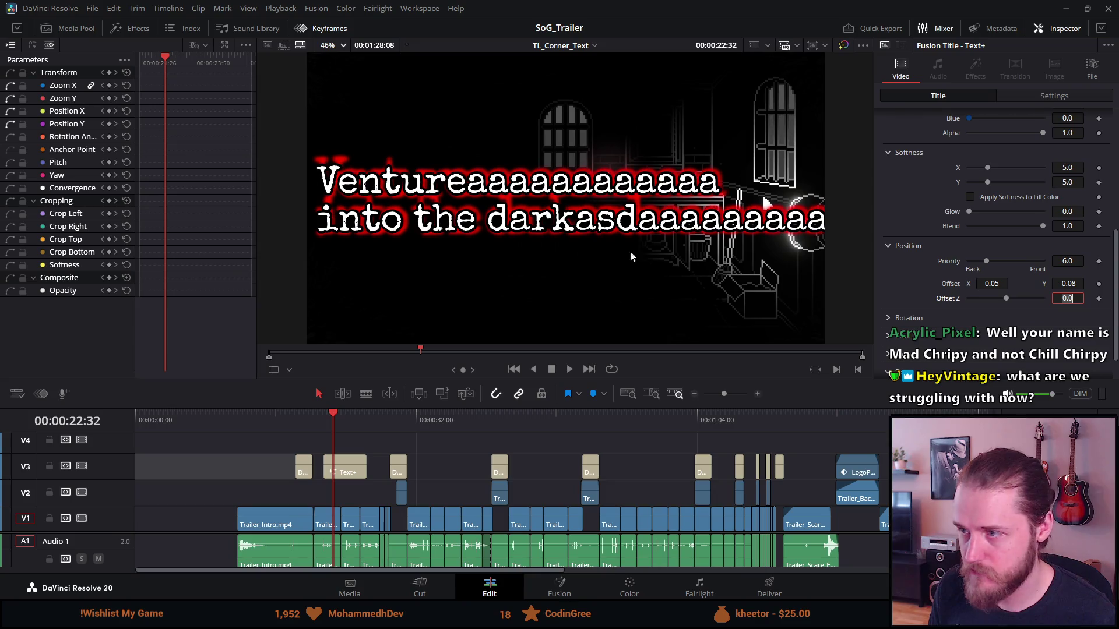
# Step: Set the shadow's X offset to 0.0 and open its colour picker
pyautogui.click(1006, 283)
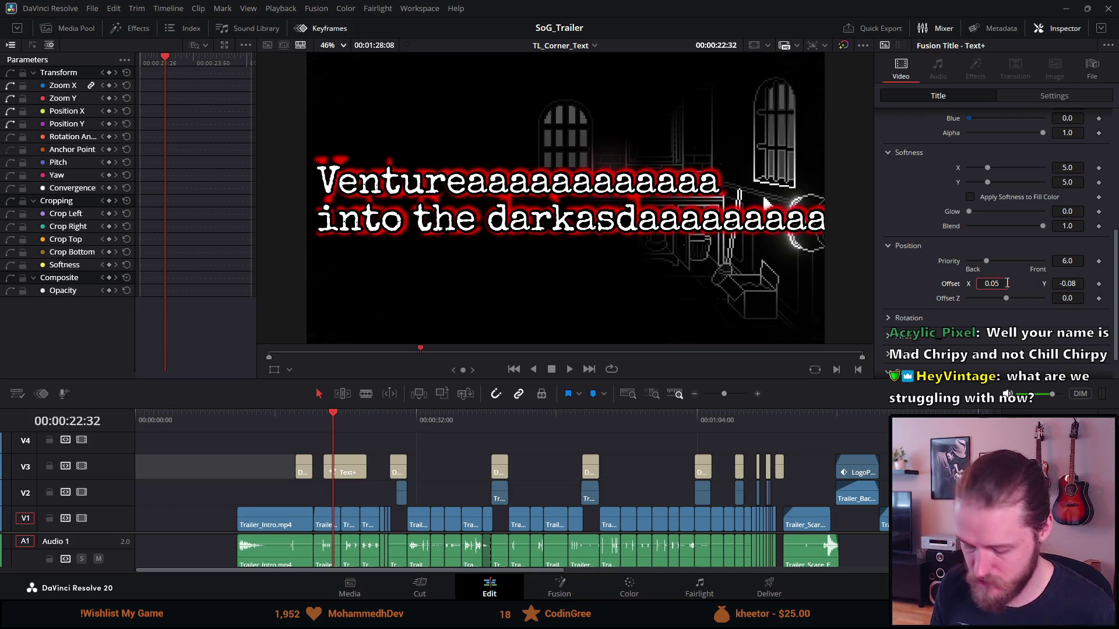
pyautogui.press('BackSpace')
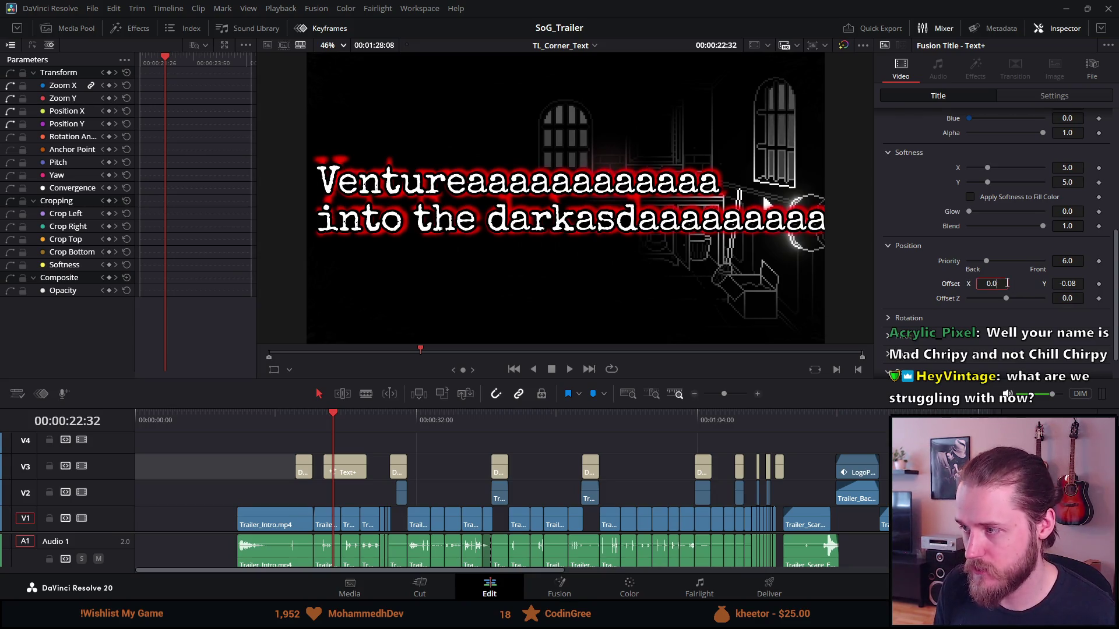
pyautogui.press('Tab')
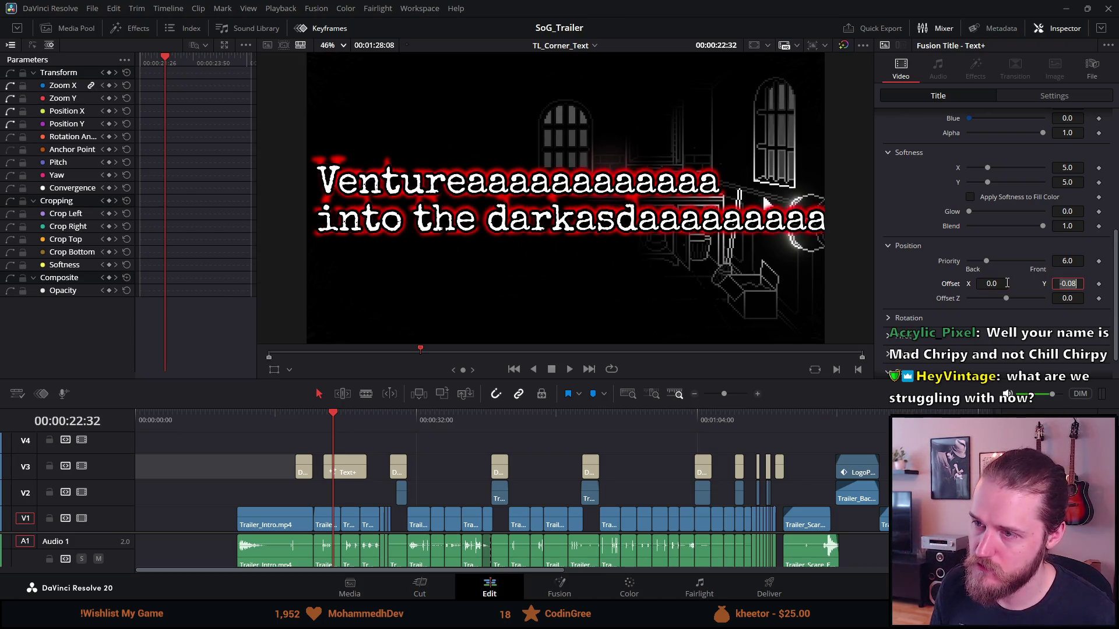
pyautogui.scroll(2, 1043, 184)
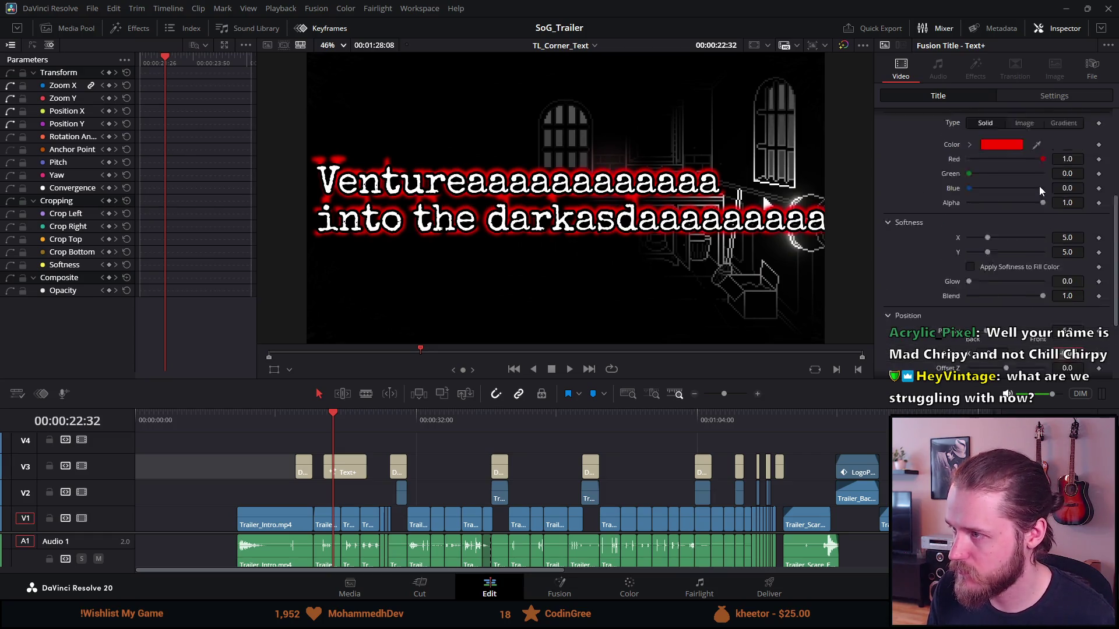
pyautogui.scroll(5, 1035, 233)
pyautogui.click(1006, 321)
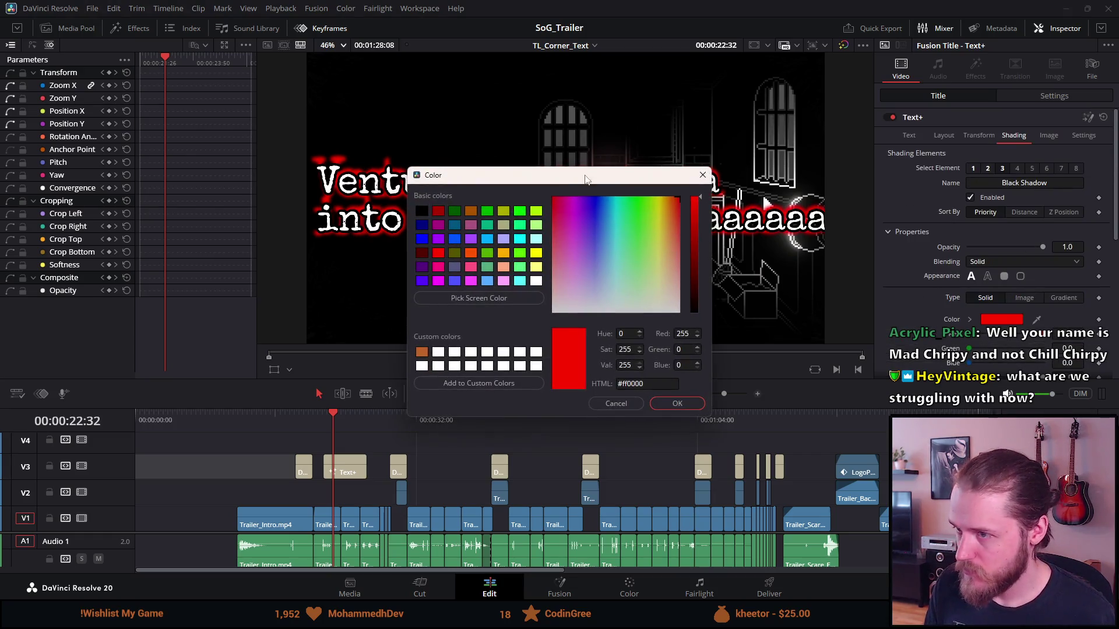
# Step: Revert the shadow colour changes to drop the red halo, then scrub to preview
pyautogui.click(425, 214)
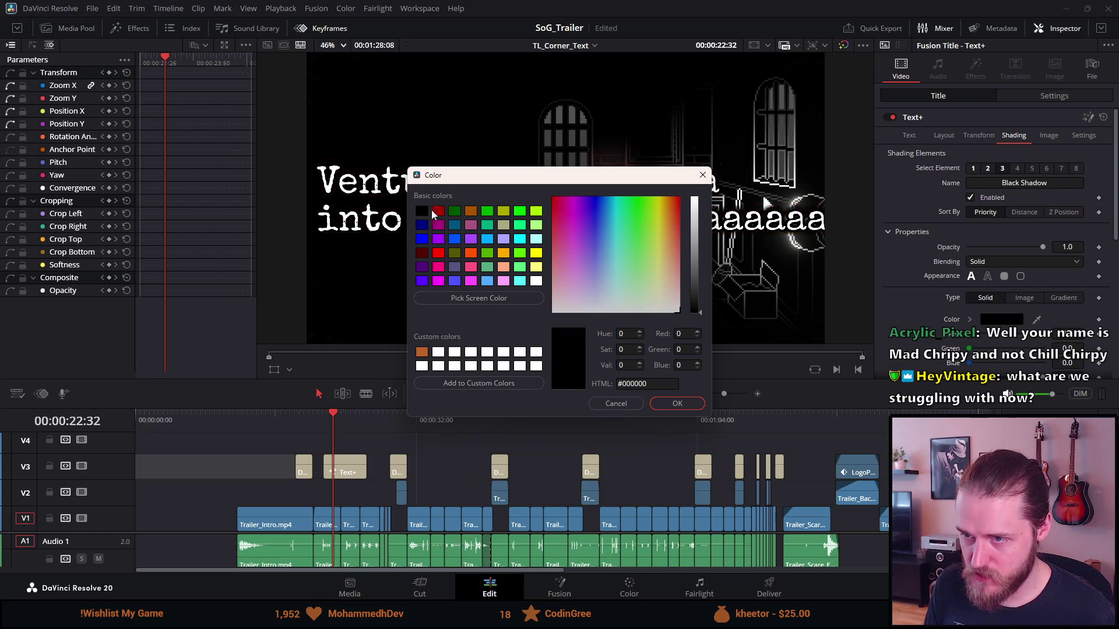
pyautogui.click(676, 404)
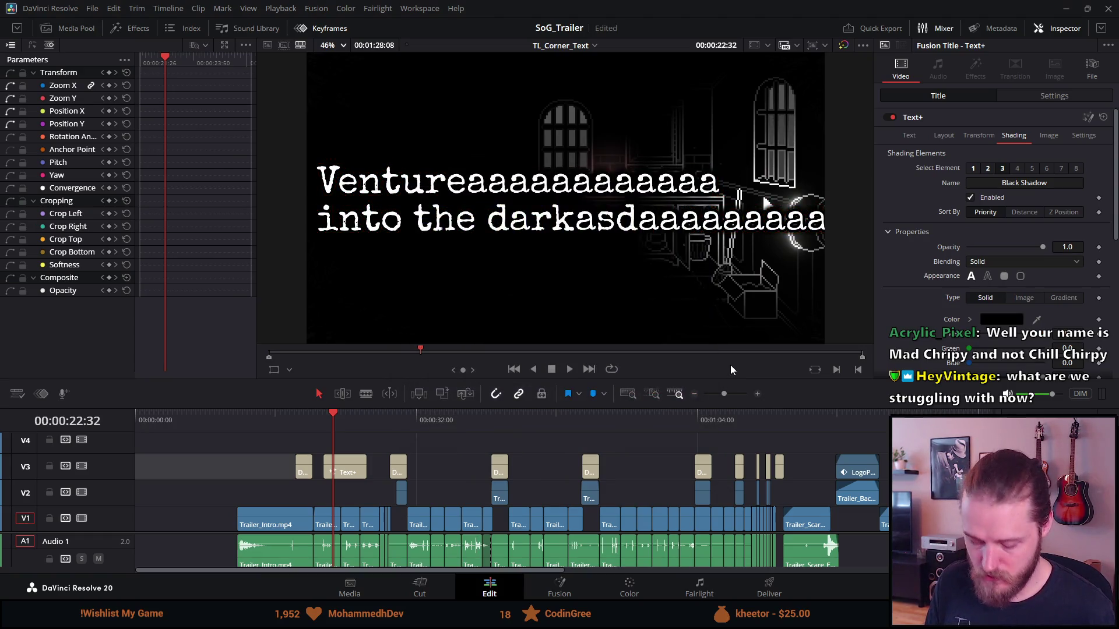
pyautogui.hotkey('ctrl', 'z')
pyautogui.hotkey('ctrl', 's')
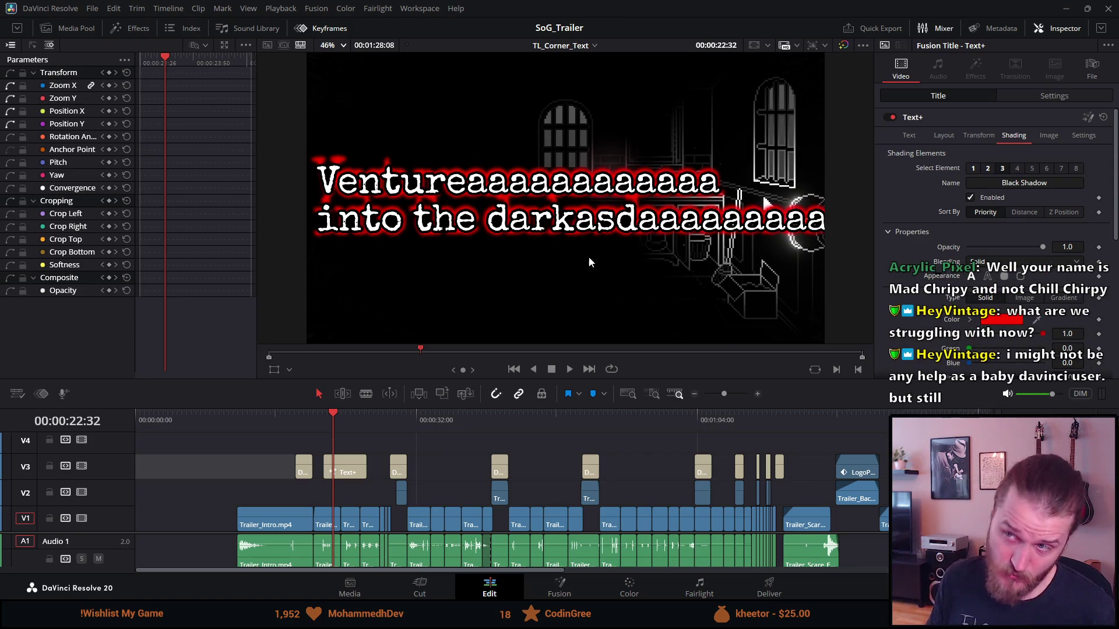
pyautogui.hotkey('ctrl', 'shift', 'z')
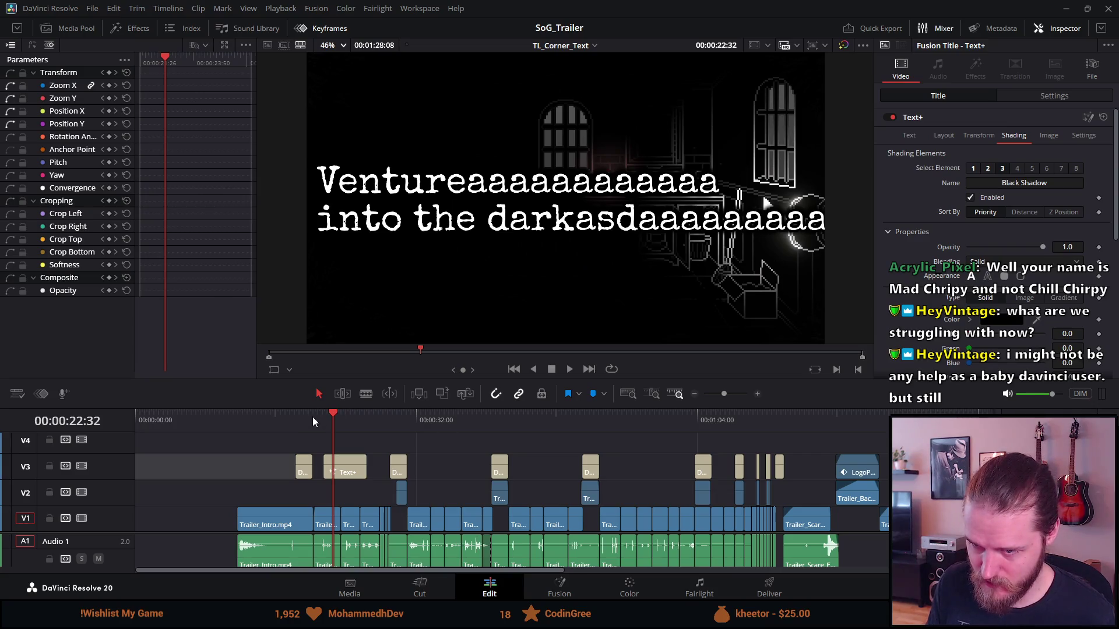
pyautogui.moveTo(324, 417)
pyautogui.mouseDown()
pyautogui.moveTo(341, 420)
pyautogui.moveTo(331, 420)
pyautogui.mouseUp()
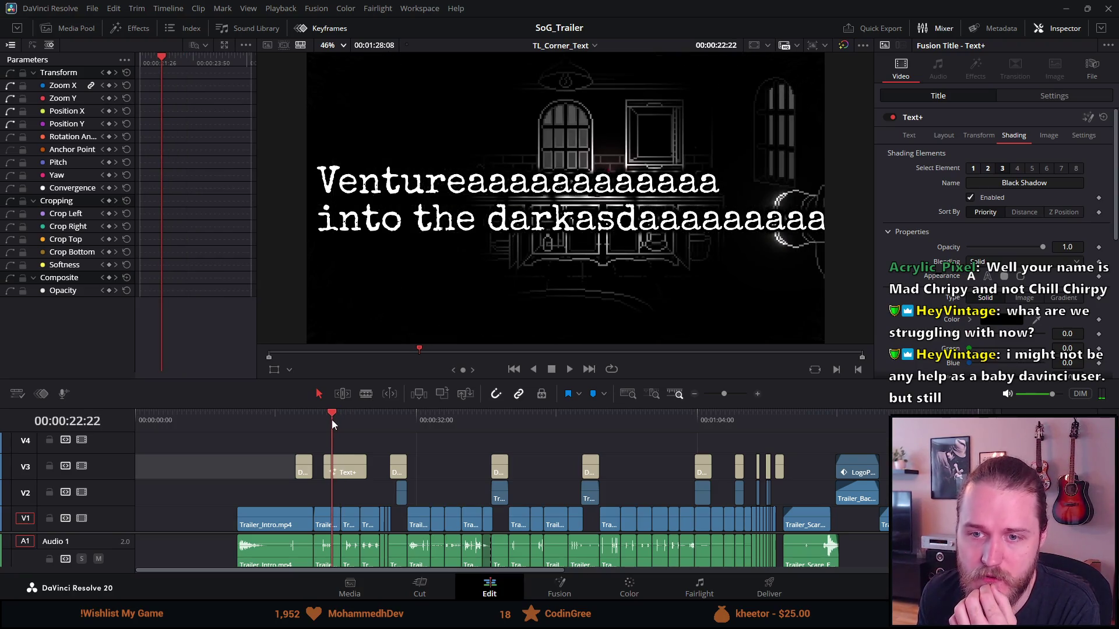
pyautogui.rightClick(344, 475)
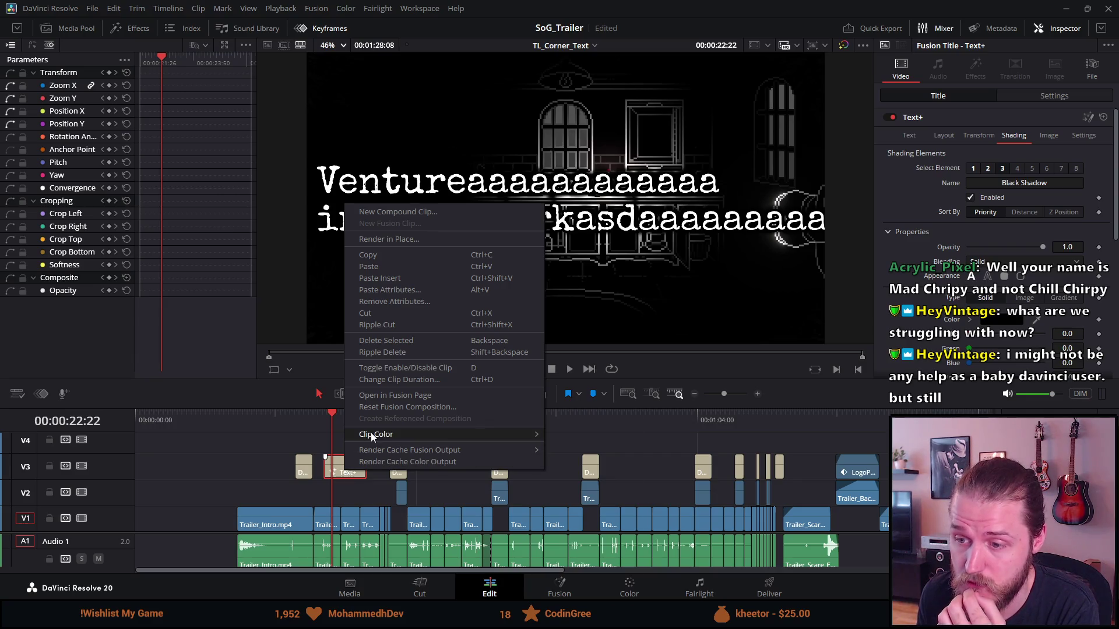
pyautogui.moveTo(376, 434)
pyautogui.click(342, 426)
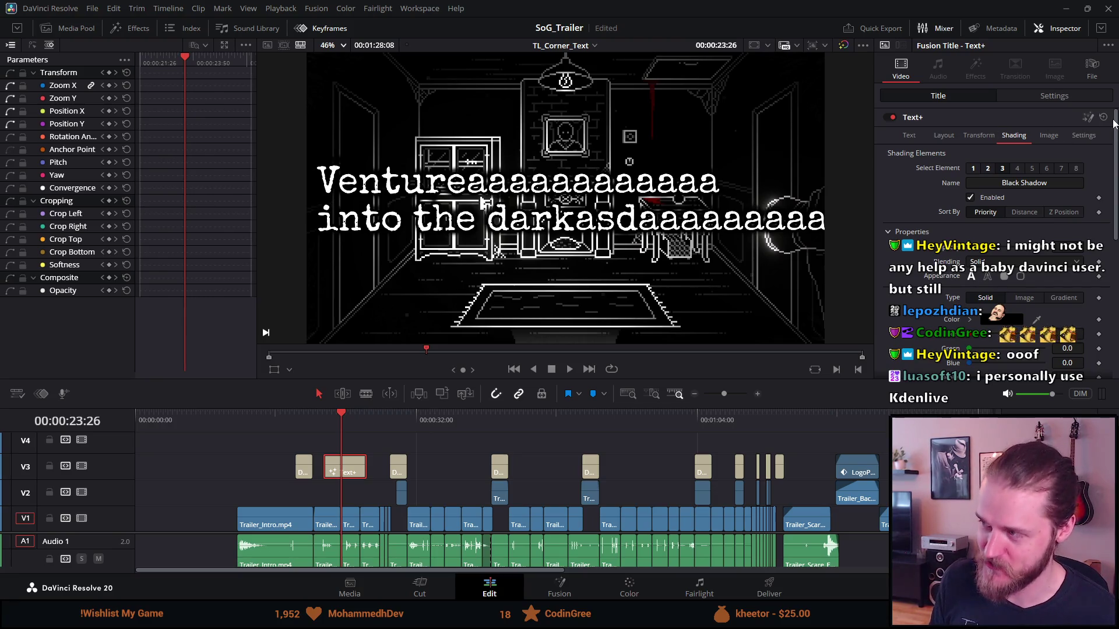
# Step: Delete the stray trailing letters so the title reads 'Venture into the dark'
pyautogui.click(908, 137)
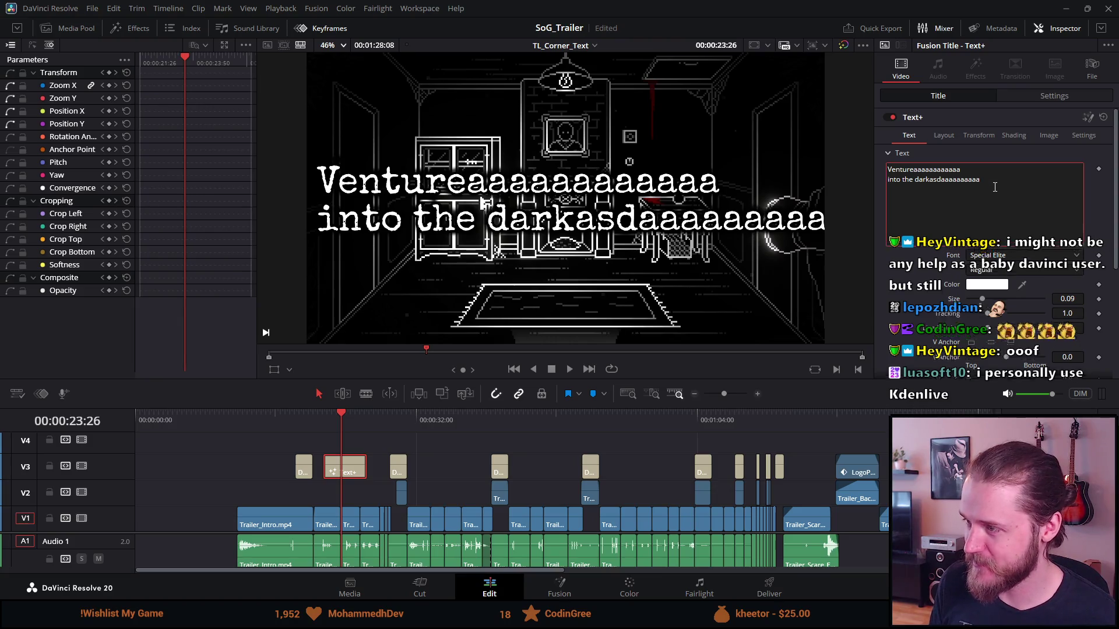
pyautogui.press('BackSpace')
pyautogui.press('BackSpace')
pyautogui.press('BackSpace')
pyautogui.press('BackSpace')
pyautogui.press('BackSpace')
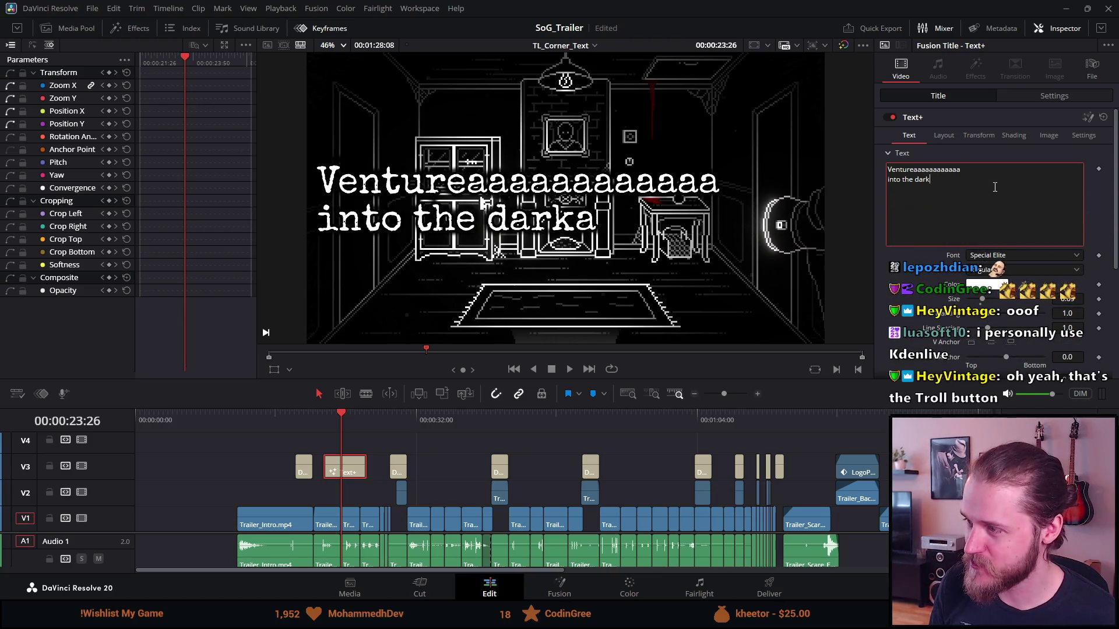
pyautogui.press('Up')
pyautogui.press('BackSpace')
pyautogui.press('BackSpace')
pyautogui.press('BackSpace')
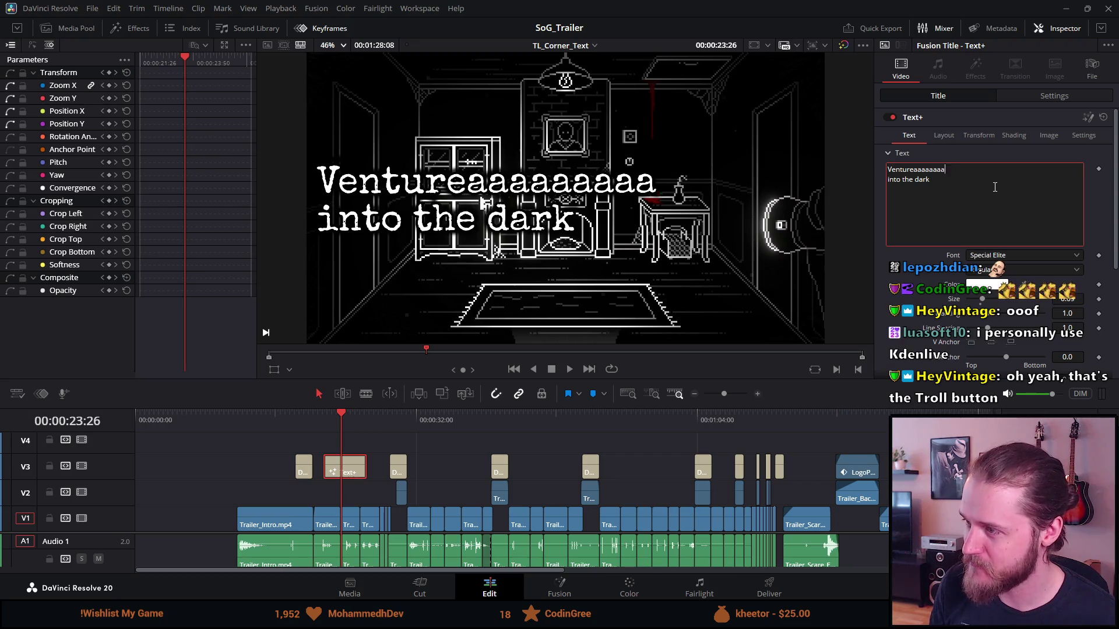
pyautogui.press('BackSpace')
pyautogui.press('BackSpace')
pyautogui.press('BackSpace')
pyautogui.press('BackSpace')
pyautogui.press('BackSpace')
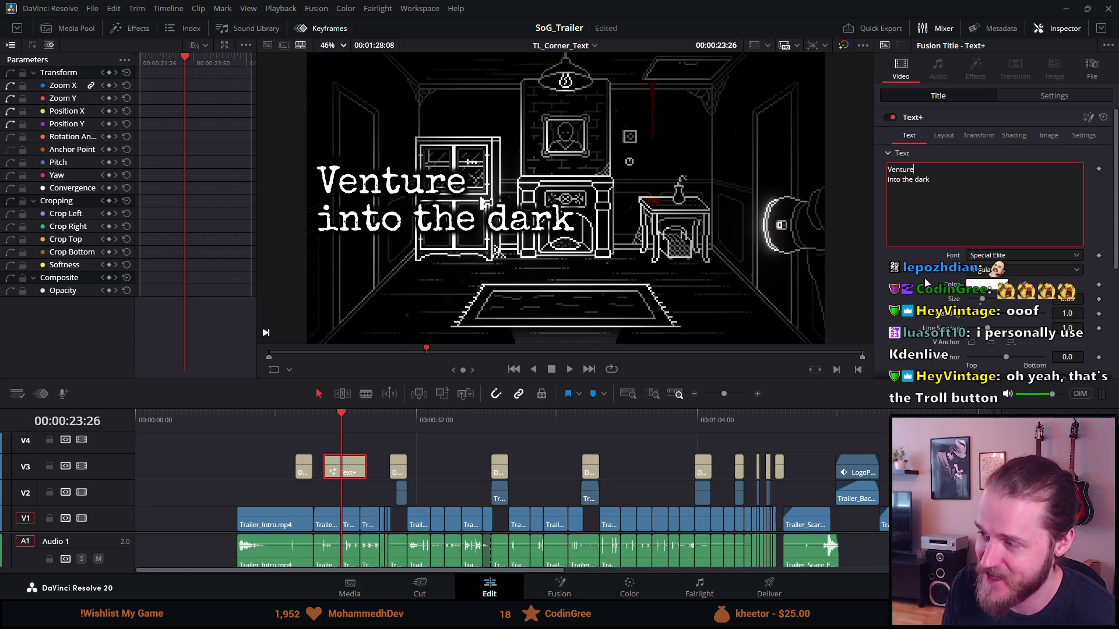
pyautogui.scroll(-2, 927, 283)
pyautogui.scroll(-2, 927, 282)
pyautogui.scroll(-2, 927, 283)
pyautogui.scroll(6, 927, 282)
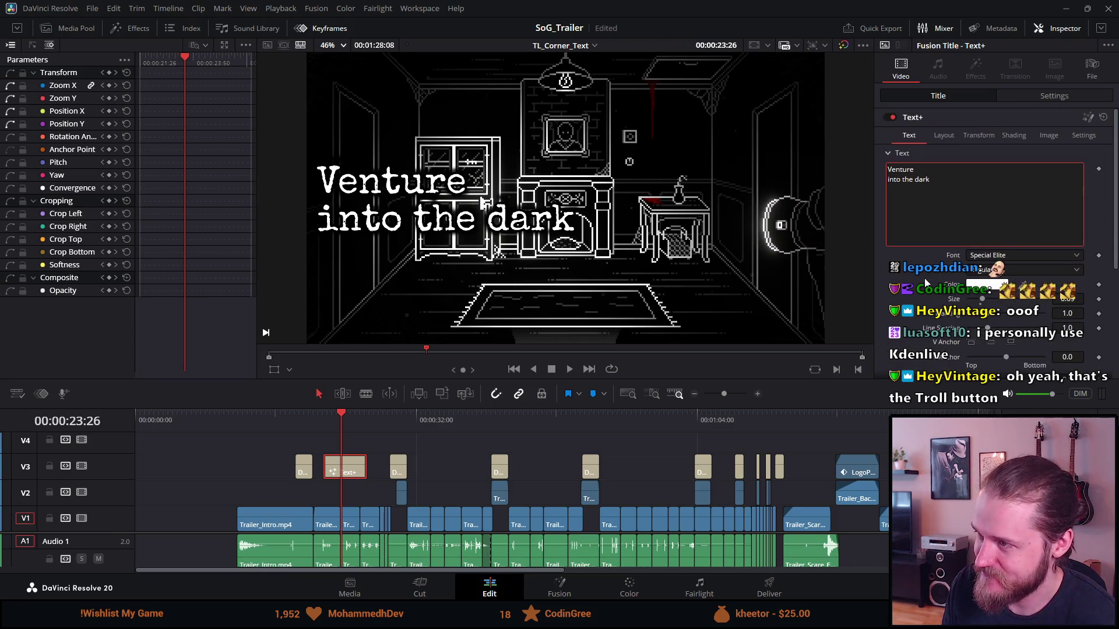
# Step: Keep the title zoom at 1.000 and move it lower-left to Position Y -378
pyautogui.click(1033, 95)
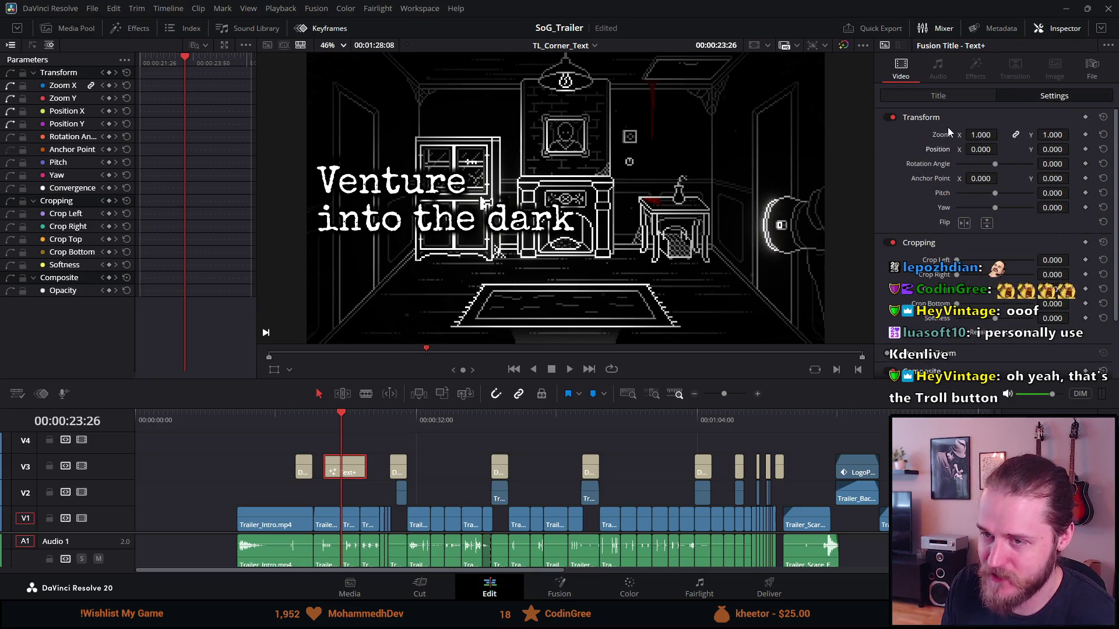
pyautogui.moveTo(1055, 137); pyautogui.dragTo(1040, 137)
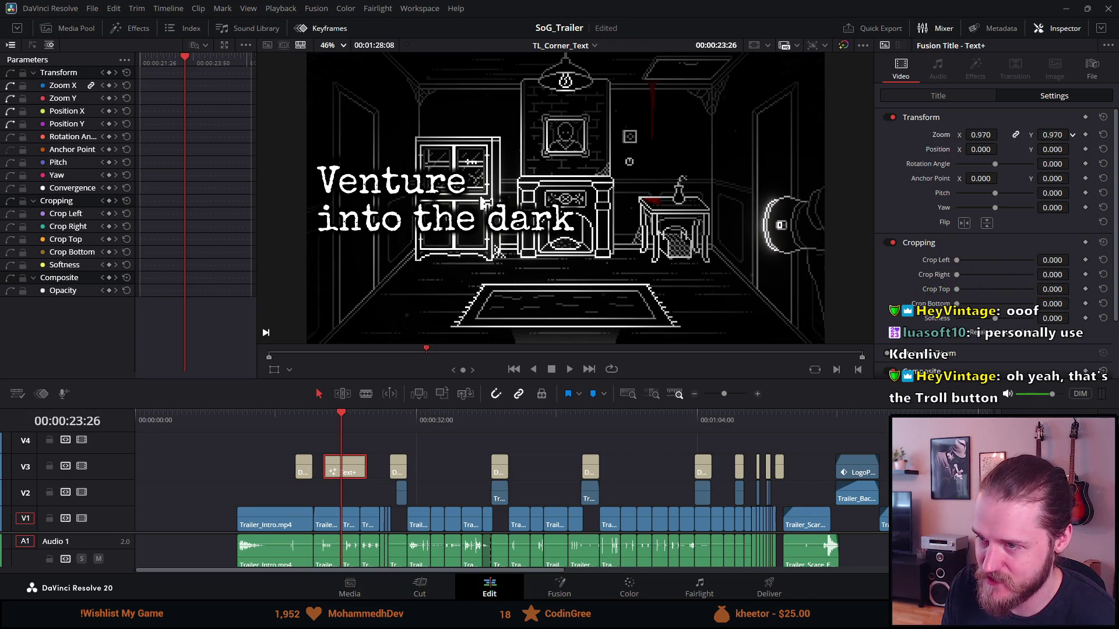
pyautogui.hotkey('ctrl', 'z')
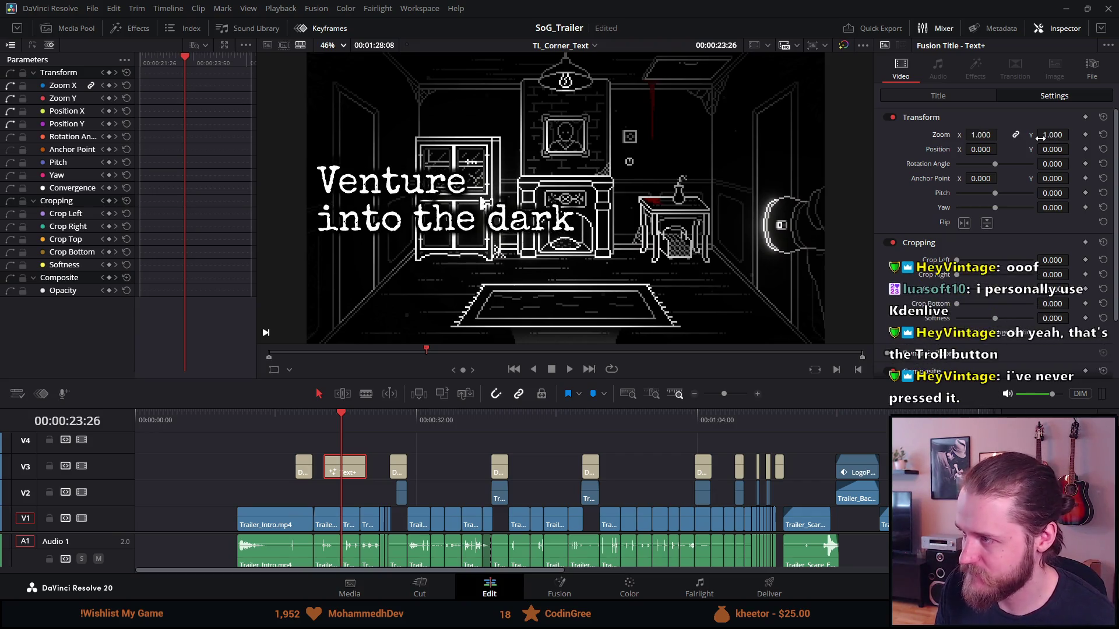
pyautogui.moveTo(1049, 149); pyautogui.dragTo(1013, 150)
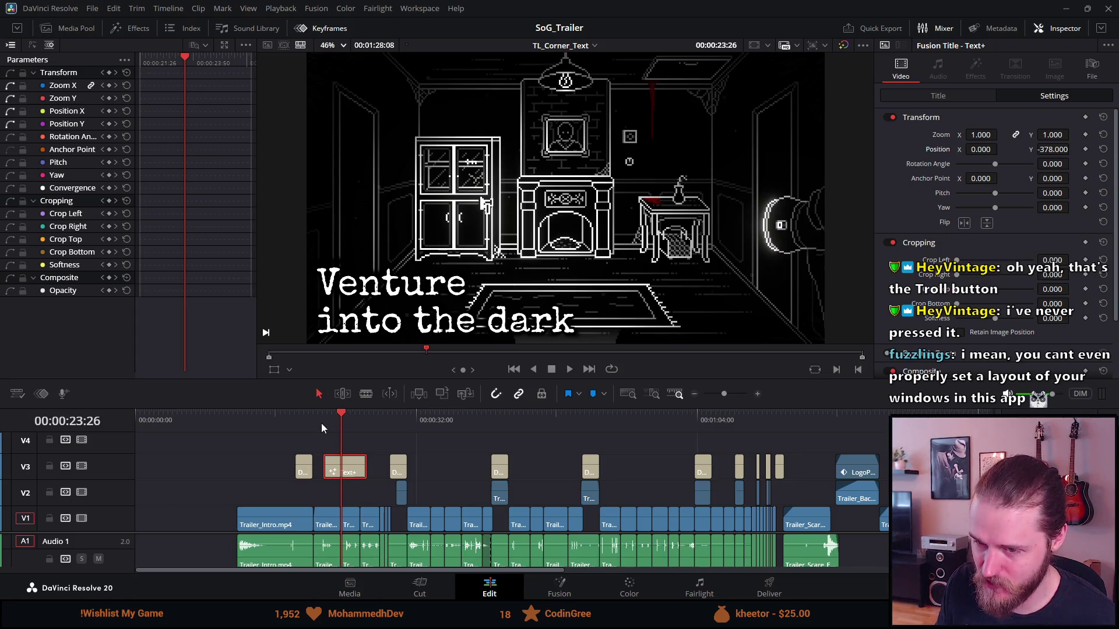
pyautogui.hotkey('shift', 'Left')
pyautogui.hotkey('shift', 'Left')
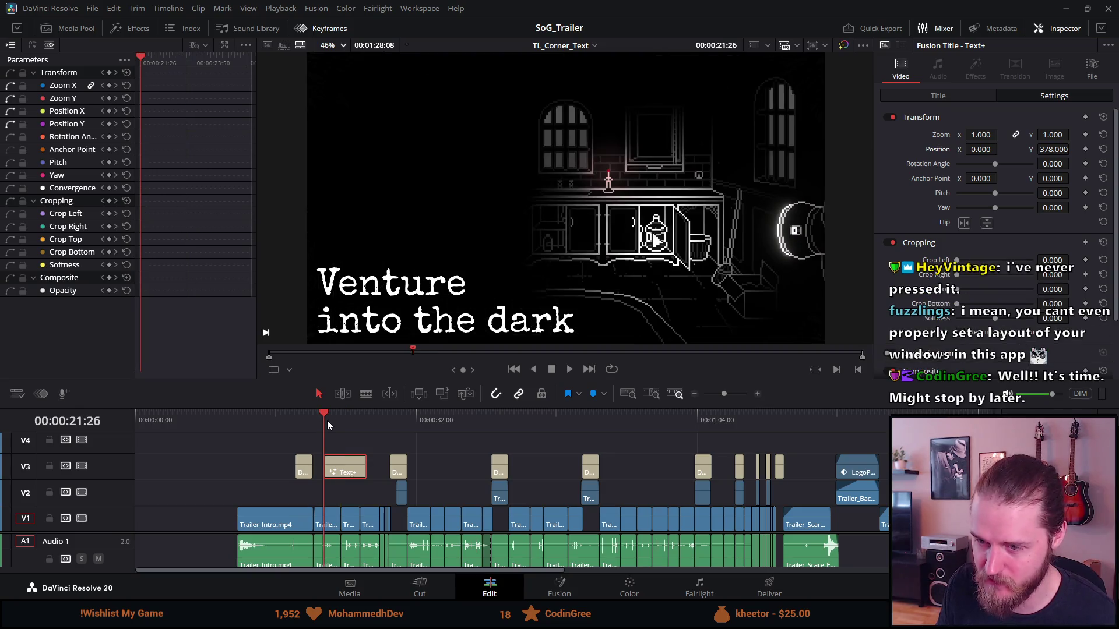
pyautogui.click(331, 418)
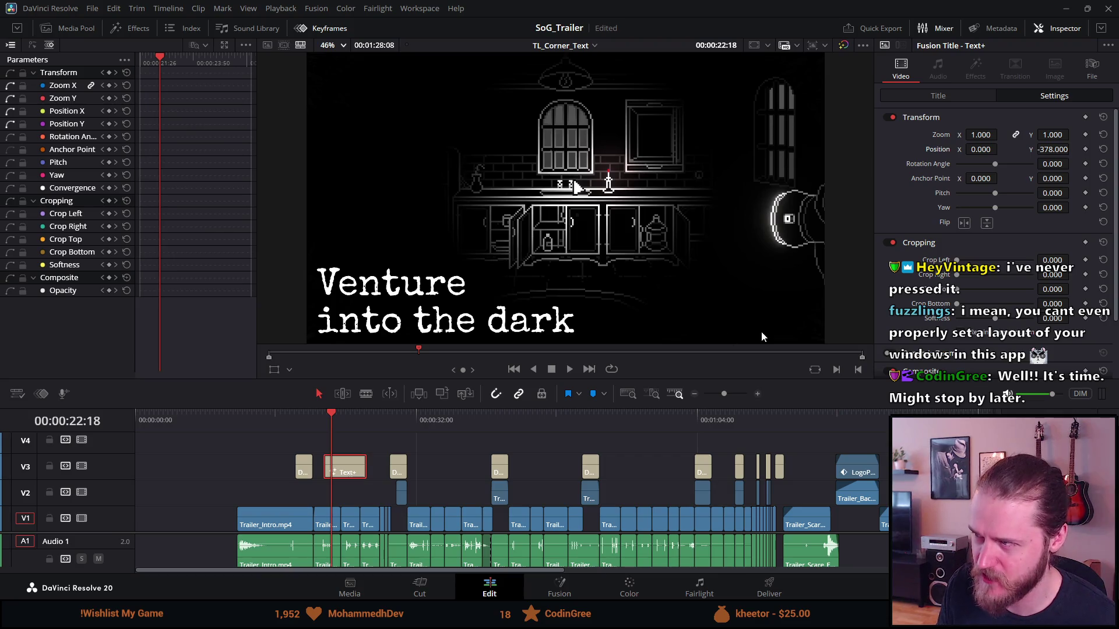
pyautogui.click(938, 95)
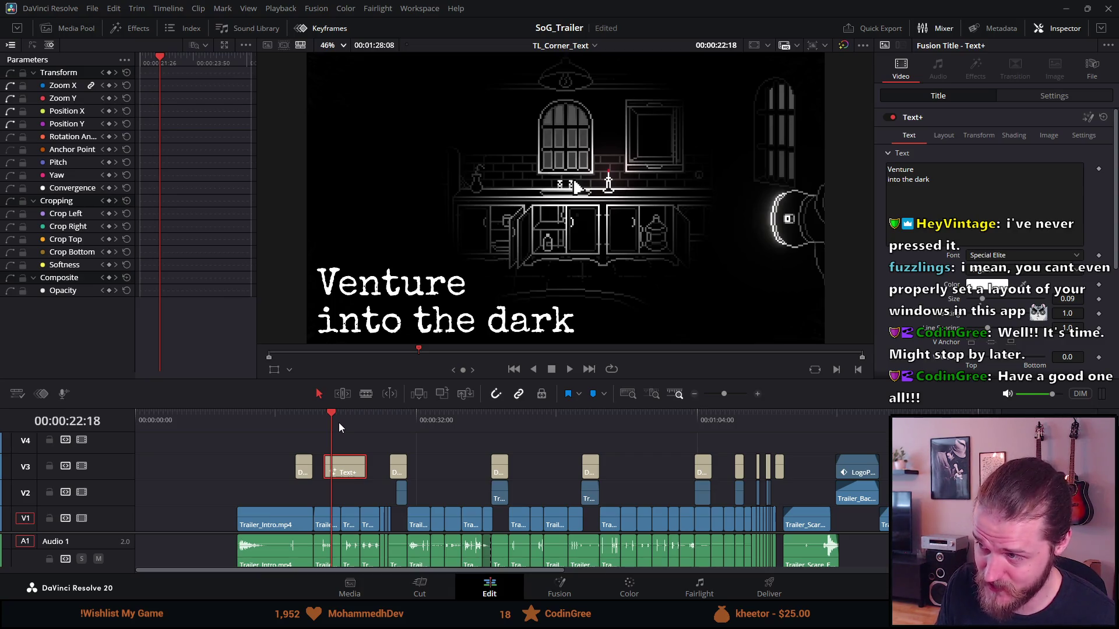
pyautogui.click(340, 424)
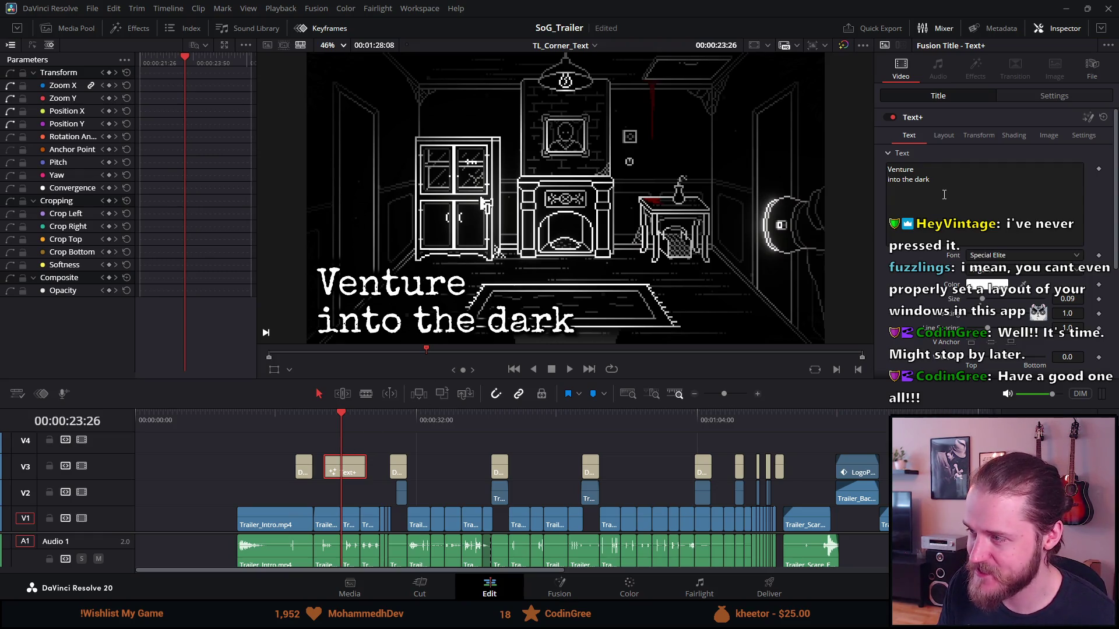
pyautogui.moveTo(345, 470)
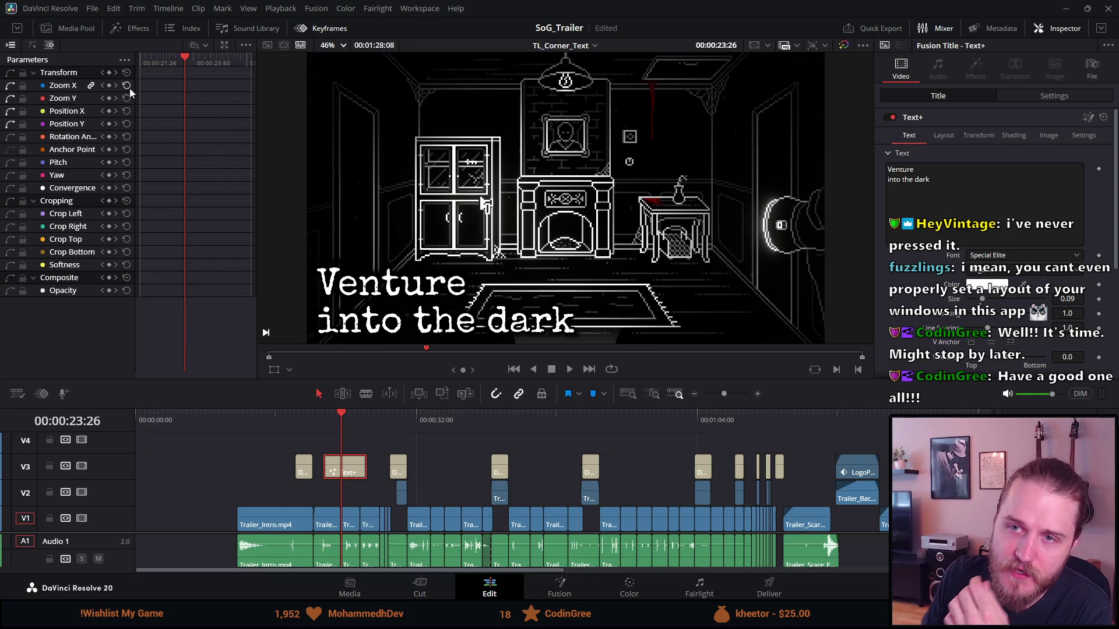
pyautogui.click(125, 59)
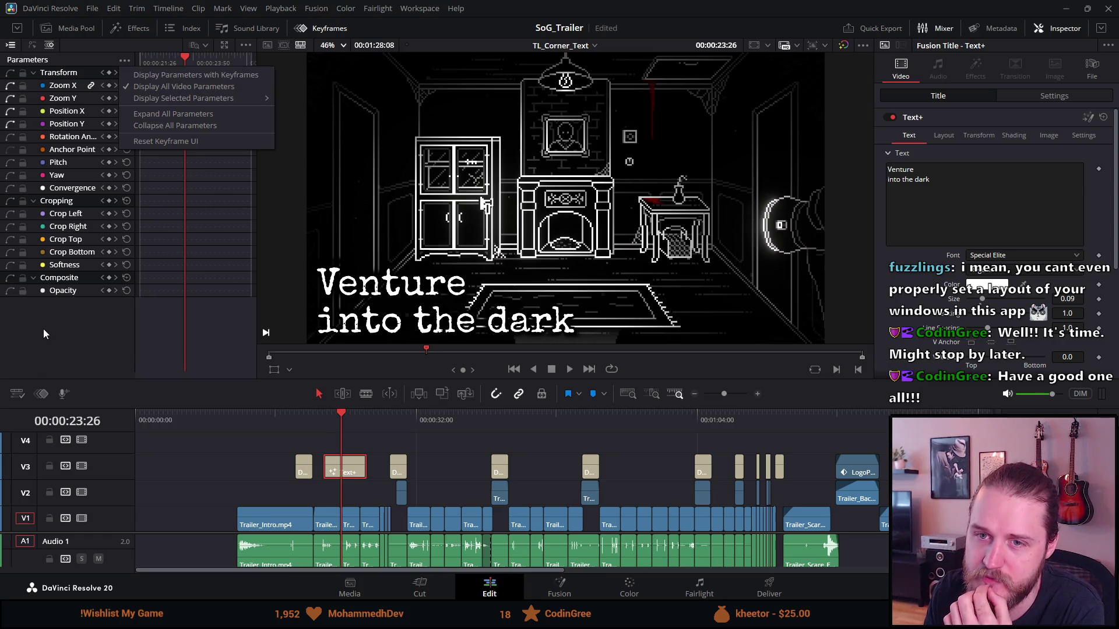
pyautogui.click(72, 336)
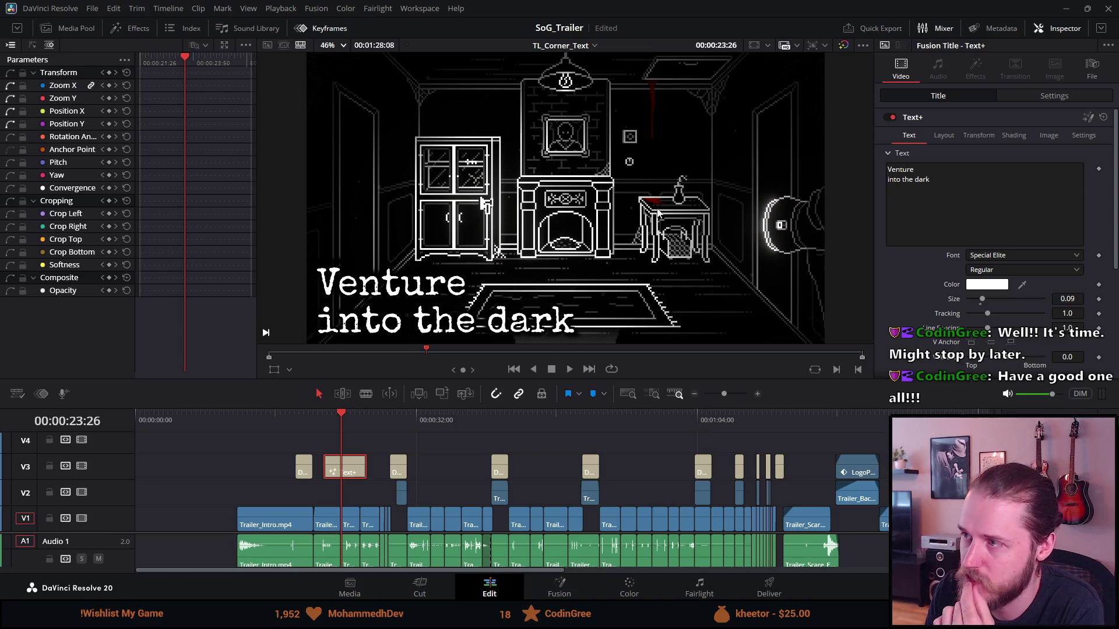
pyautogui.click(1014, 97)
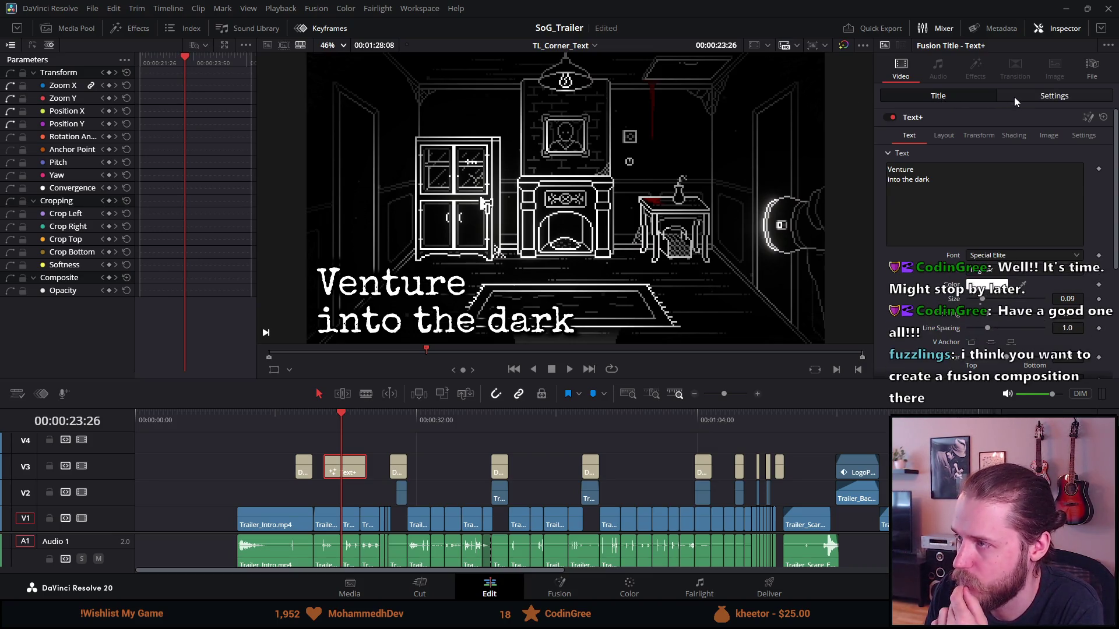
pyautogui.scroll(-3, 926, 183)
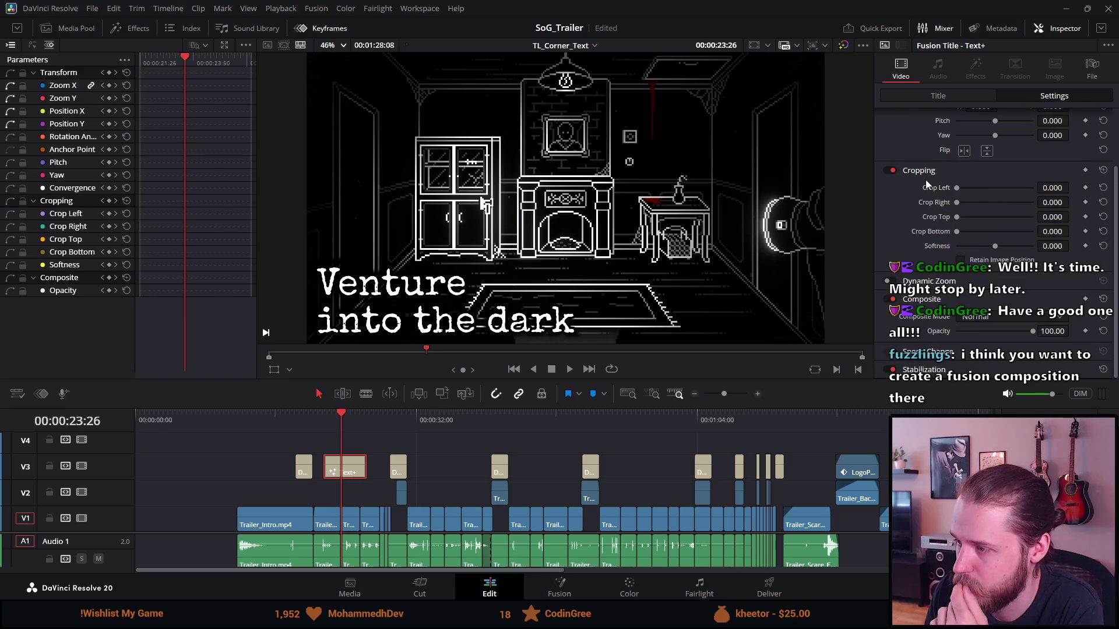
pyautogui.scroll(3, 926, 184)
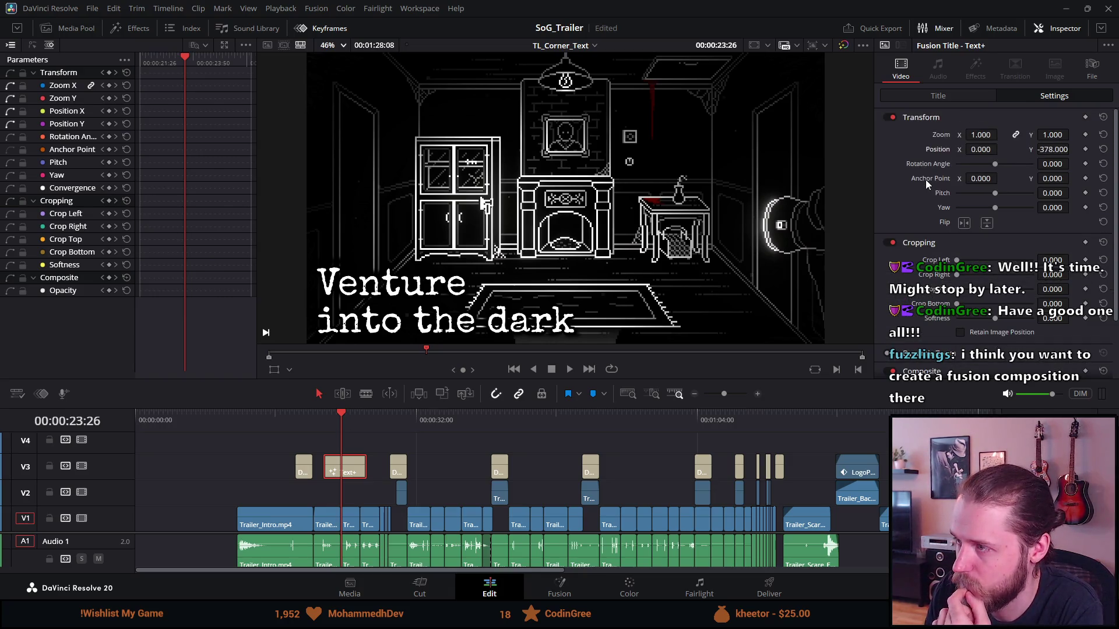
pyautogui.click(962, 93)
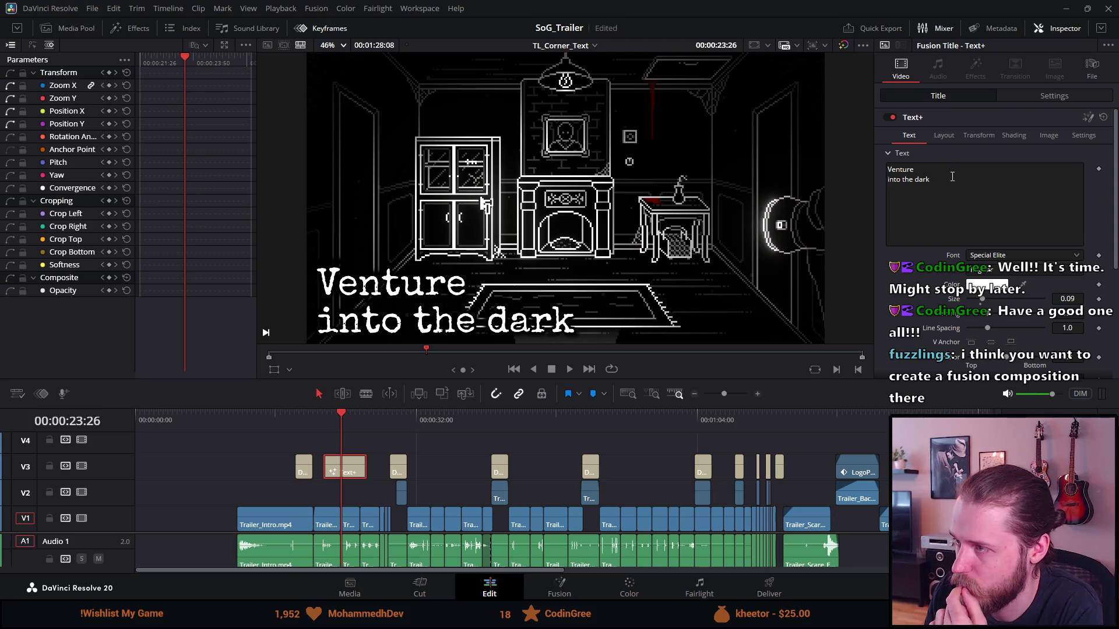
# Step: Open the title text's Color chooser, showing the current white #ffffff
pyautogui.scroll(-1, 954, 198)
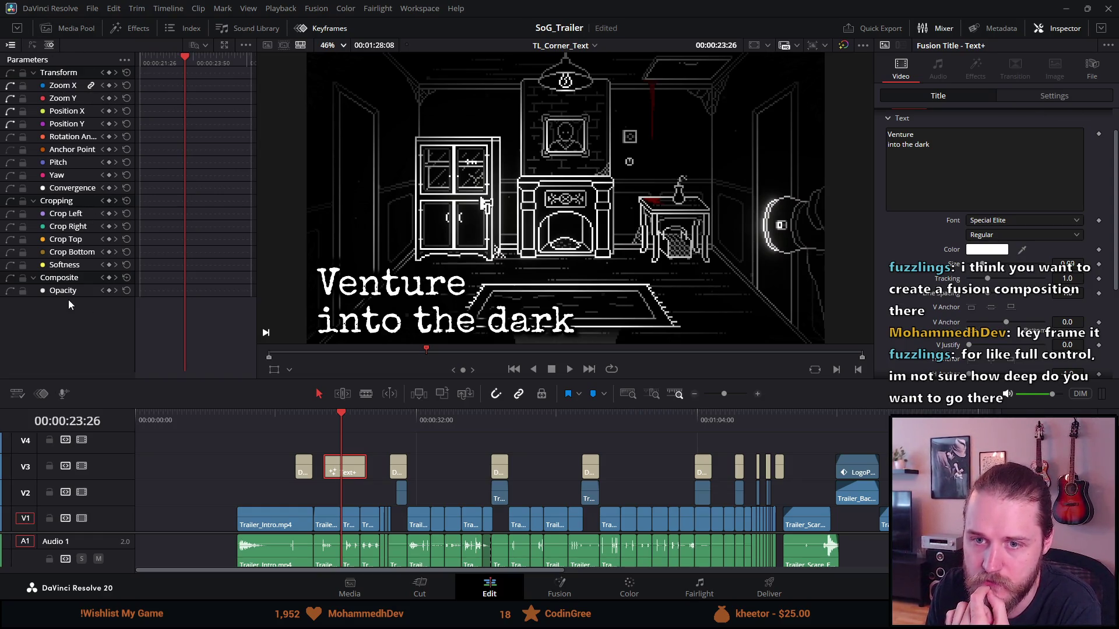
pyautogui.scroll(2, 999, 224)
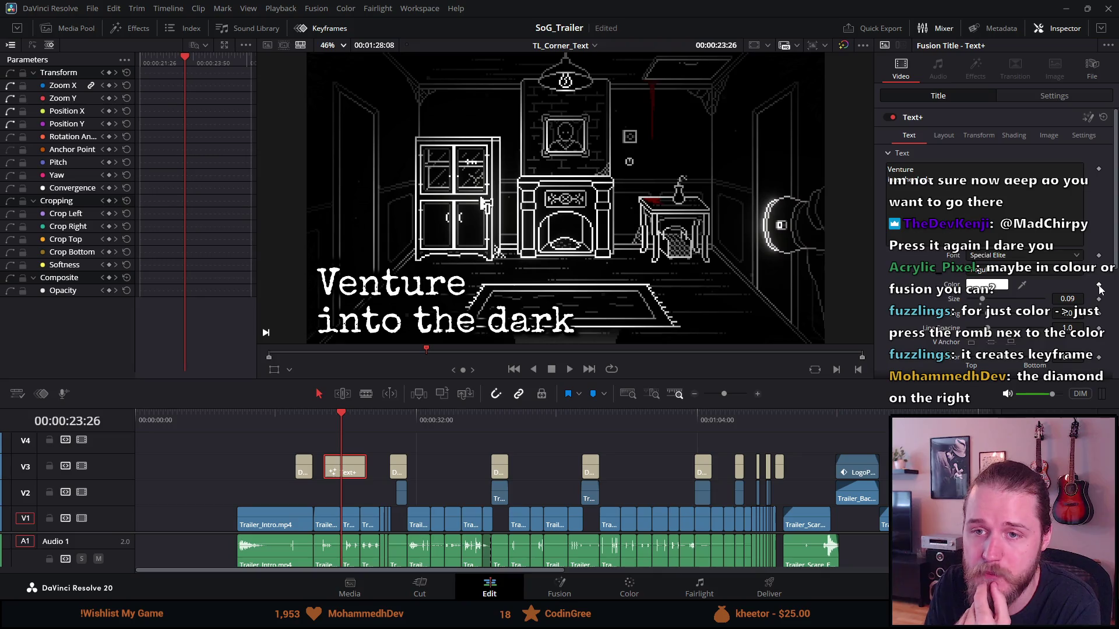
pyautogui.click(970, 291)
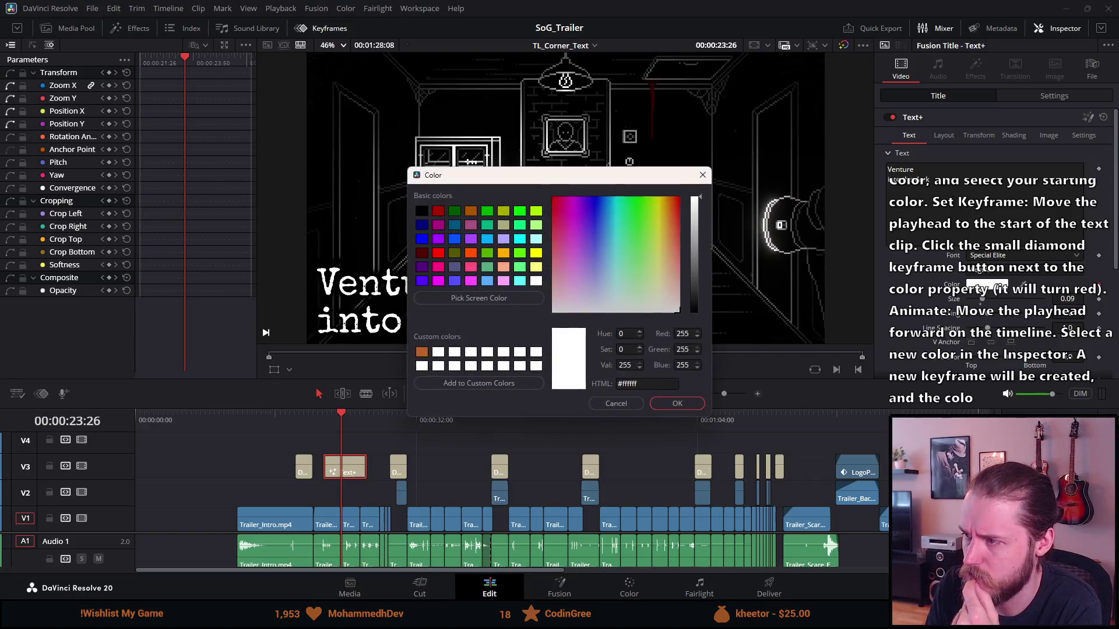
pyautogui.click(603, 246)
pyautogui.click(676, 404)
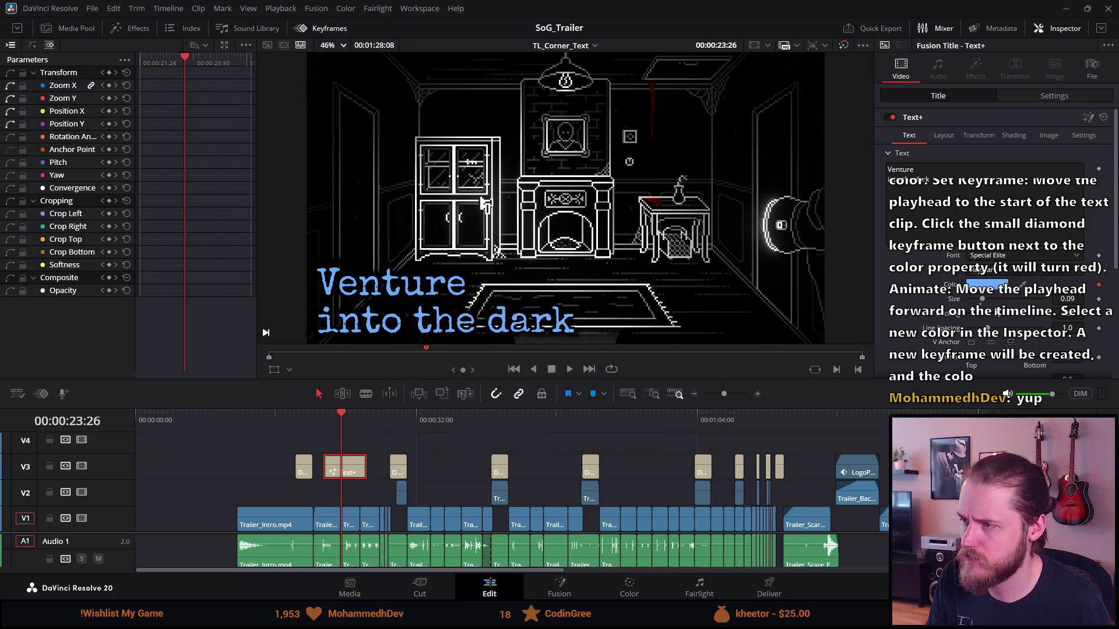
pyautogui.click(330, 418)
pyautogui.press('space')
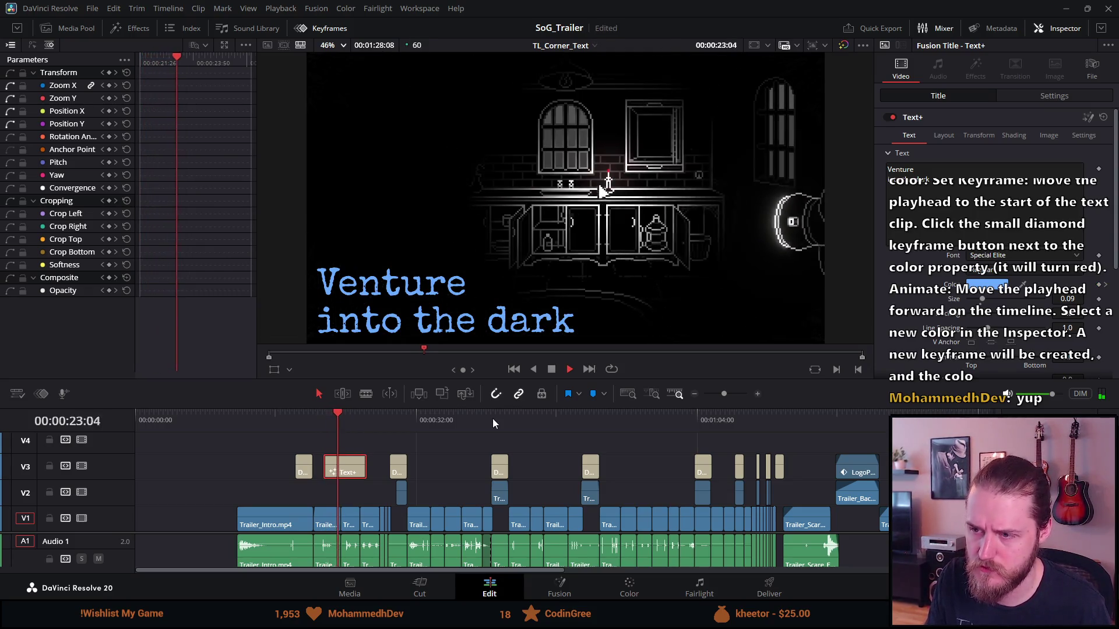
pyautogui.press('space')
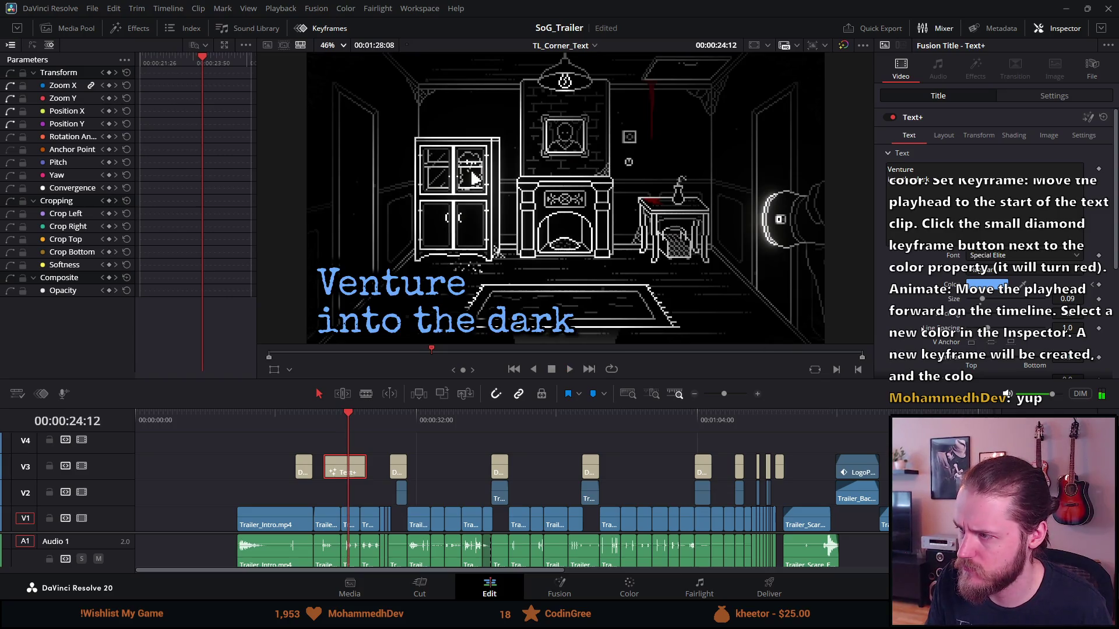
pyautogui.scroll(-2, 1026, 347)
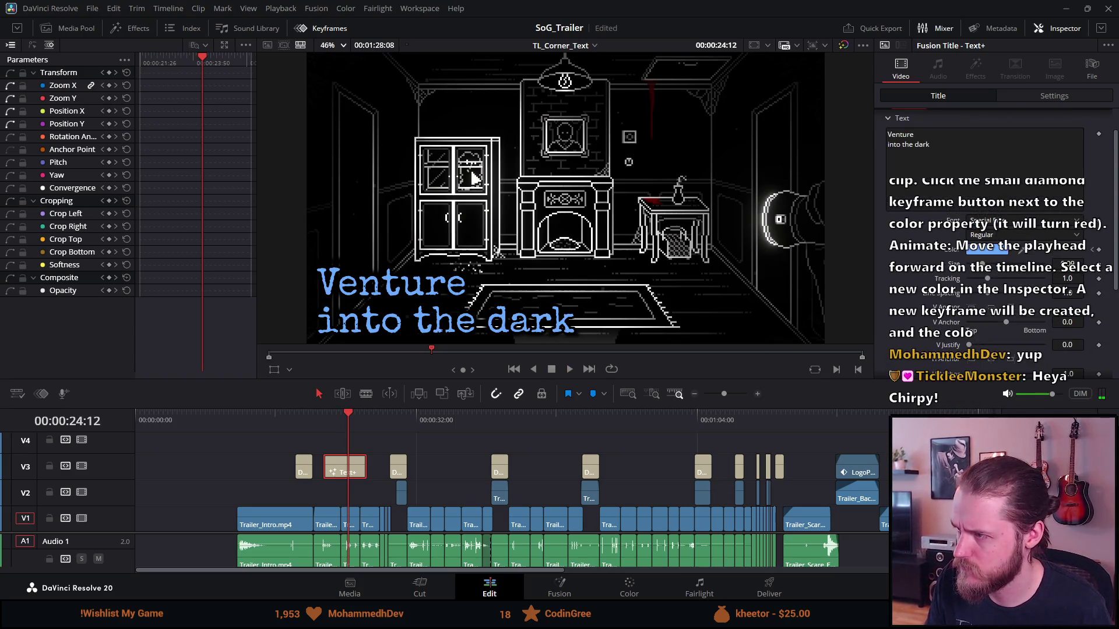
pyautogui.press('j')
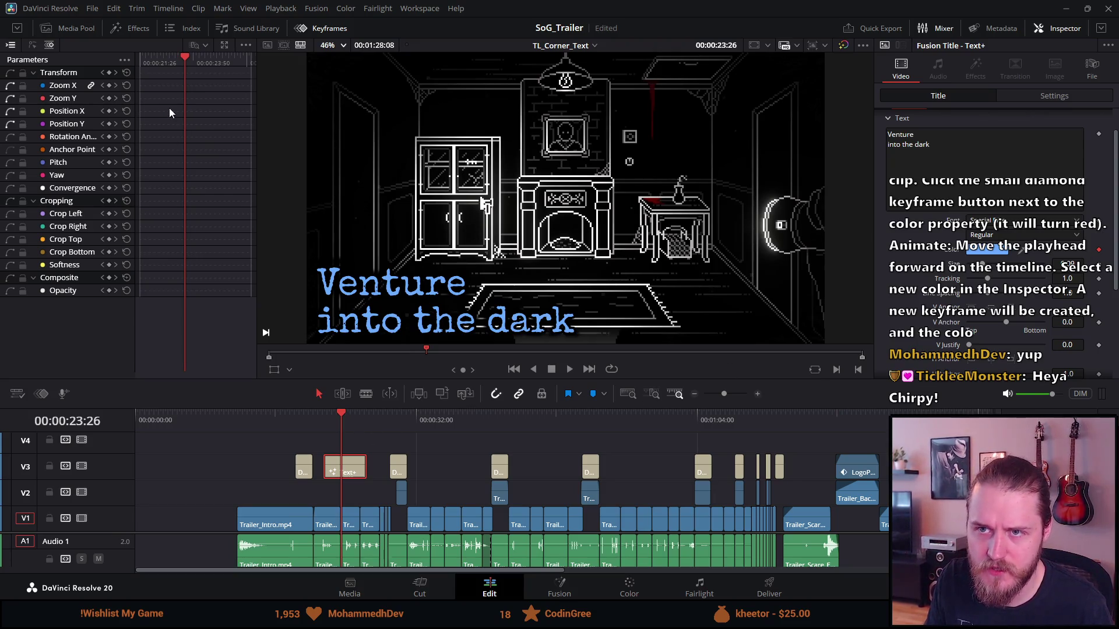
pyautogui.scroll(2, 169, 107)
pyautogui.scroll(-2, 169, 111)
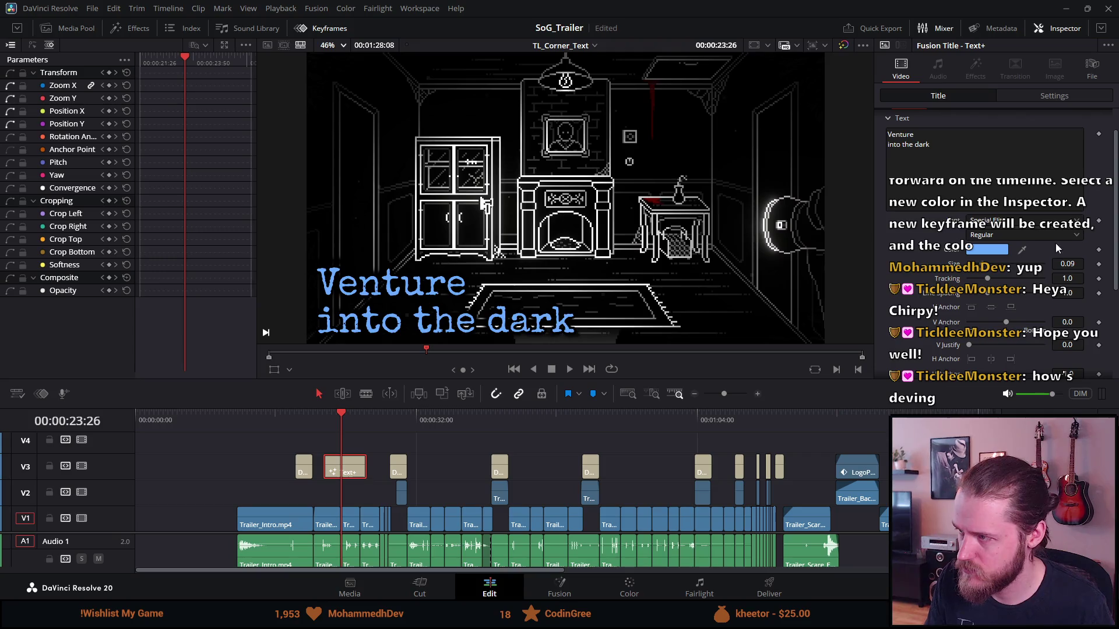
pyautogui.hotkey('ctrl', 's')
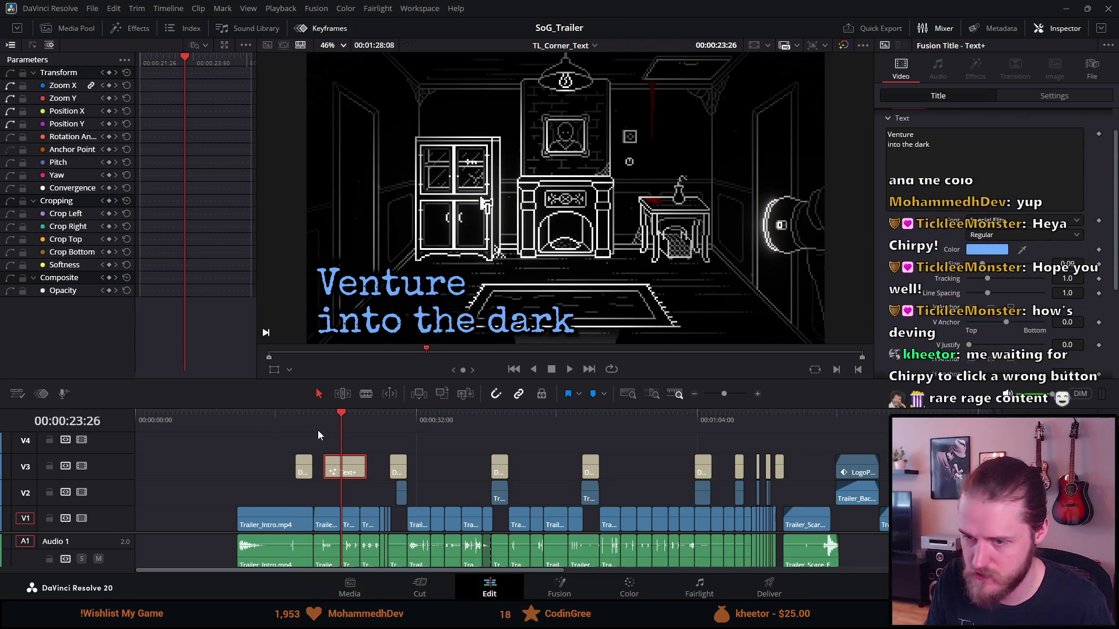
pyautogui.click(324, 419)
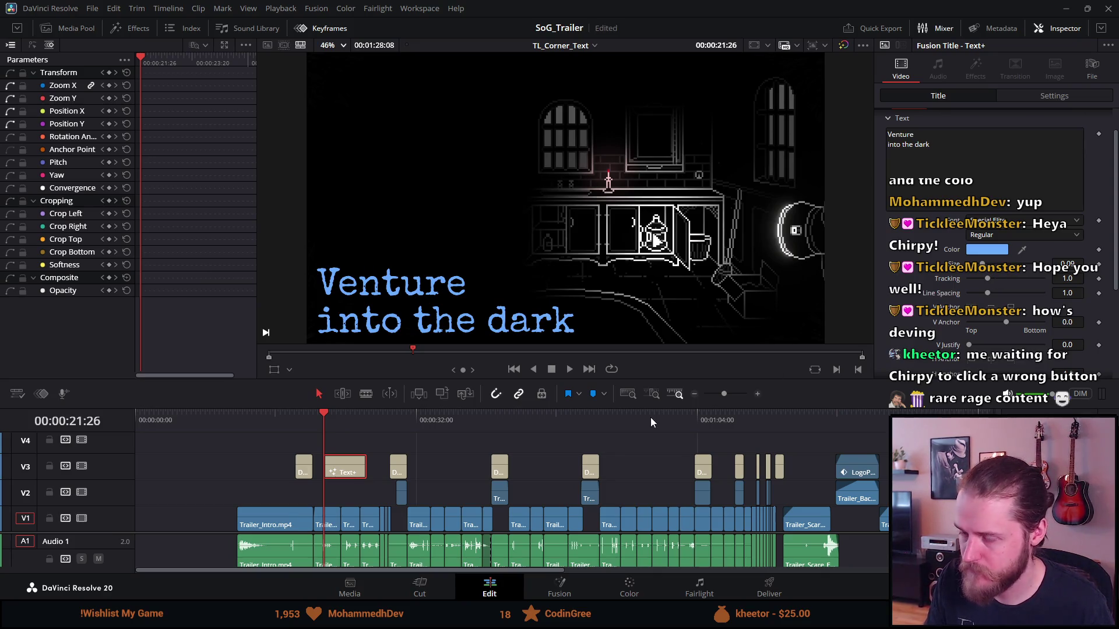
# Step: Shift the Text+ title clip later on V3 and preview it
pyautogui.moveTo(345, 469)
pyautogui.moveTo(342, 474); pyautogui.dragTo(358, 472)
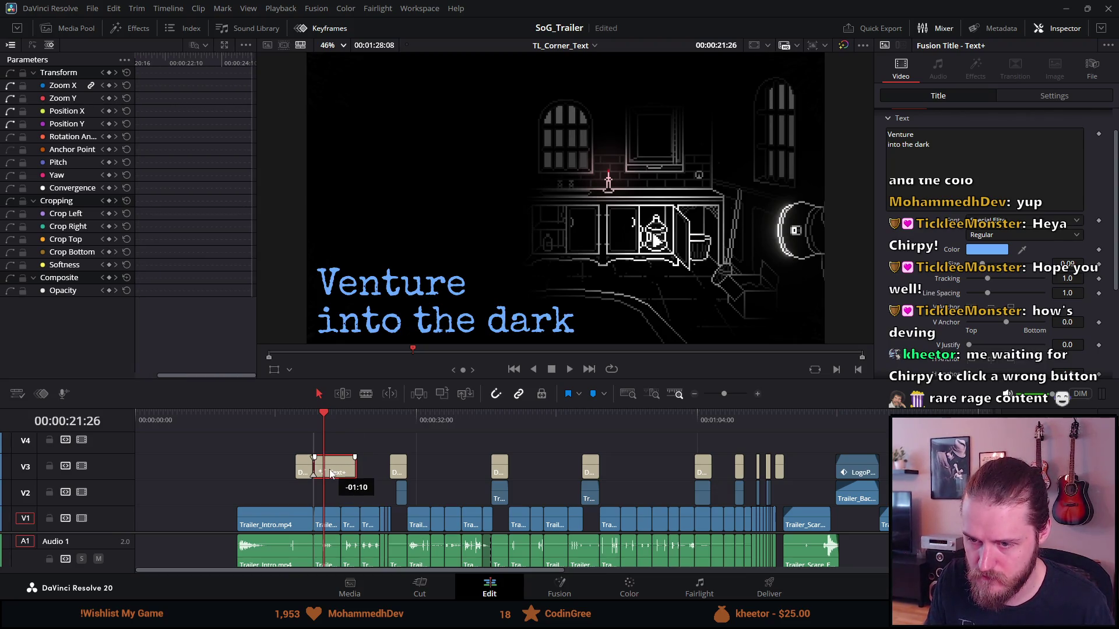
pyautogui.click(345, 424)
pyautogui.press('space')
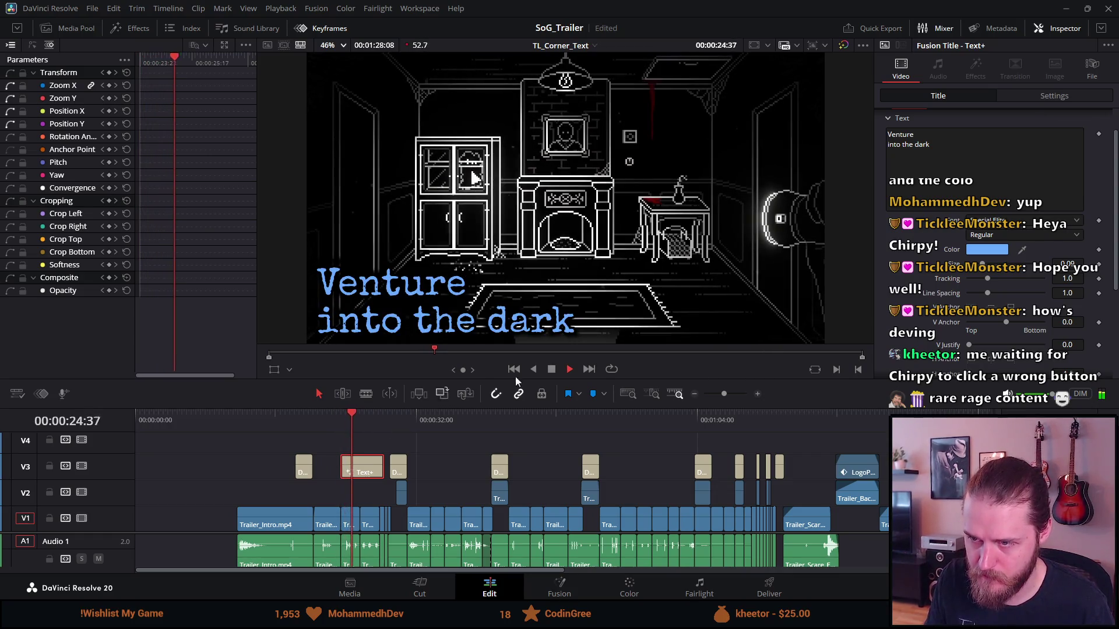
pyautogui.click(564, 372)
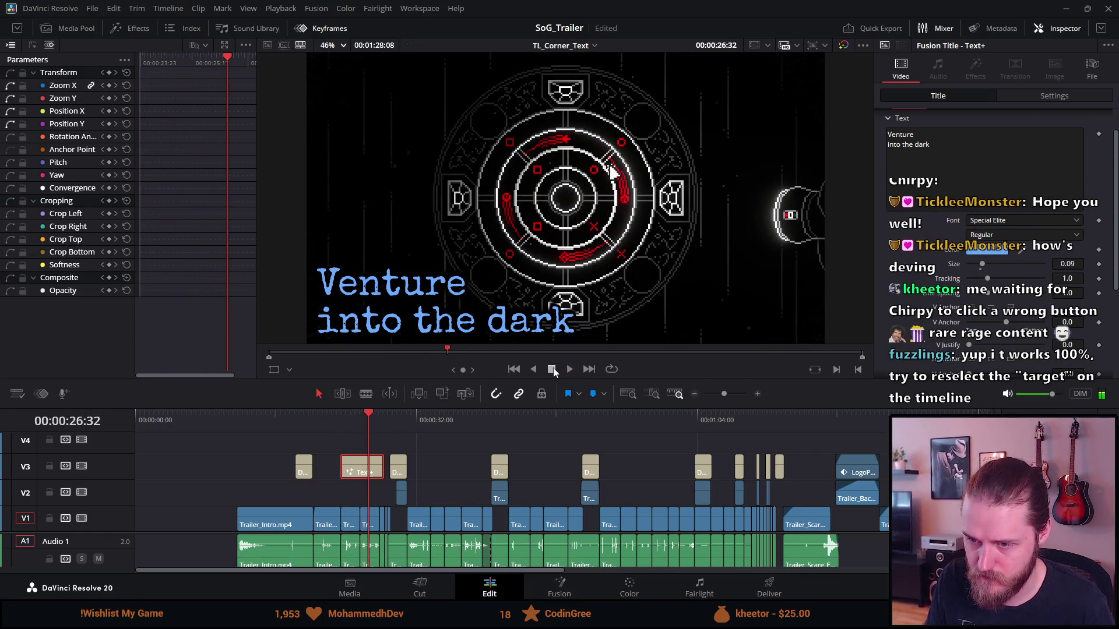
# Step: Trim the title clip's end about three seconds shorter
pyautogui.scroll(1, 352, 474)
pyautogui.scroll(1, 352, 473)
pyautogui.scroll(1, 352, 473)
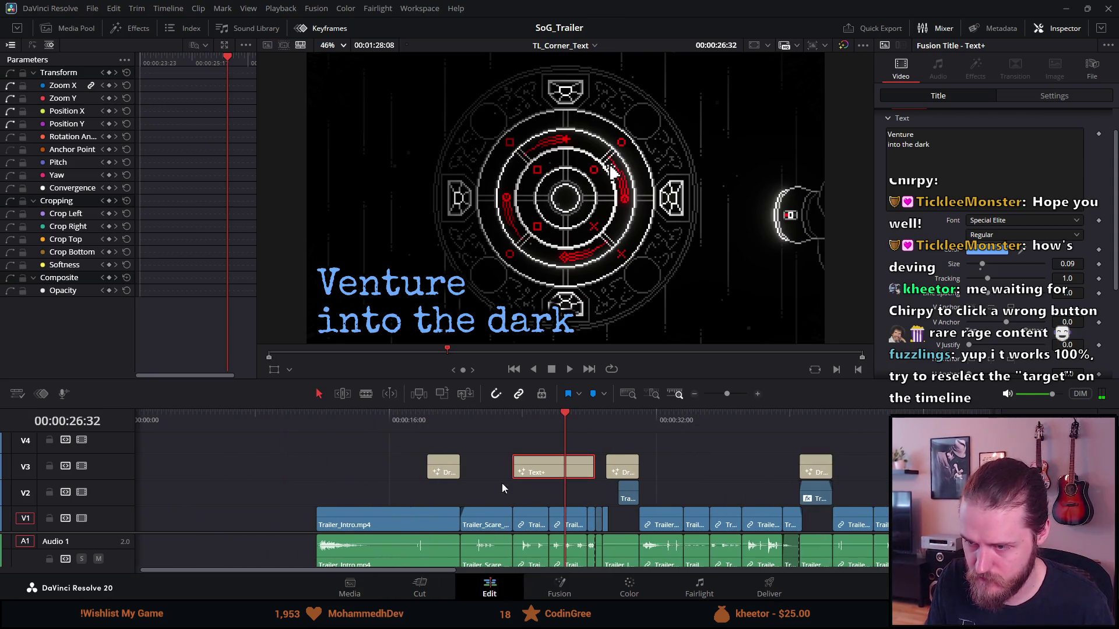
pyautogui.moveTo(592, 466); pyautogui.dragTo(548, 466)
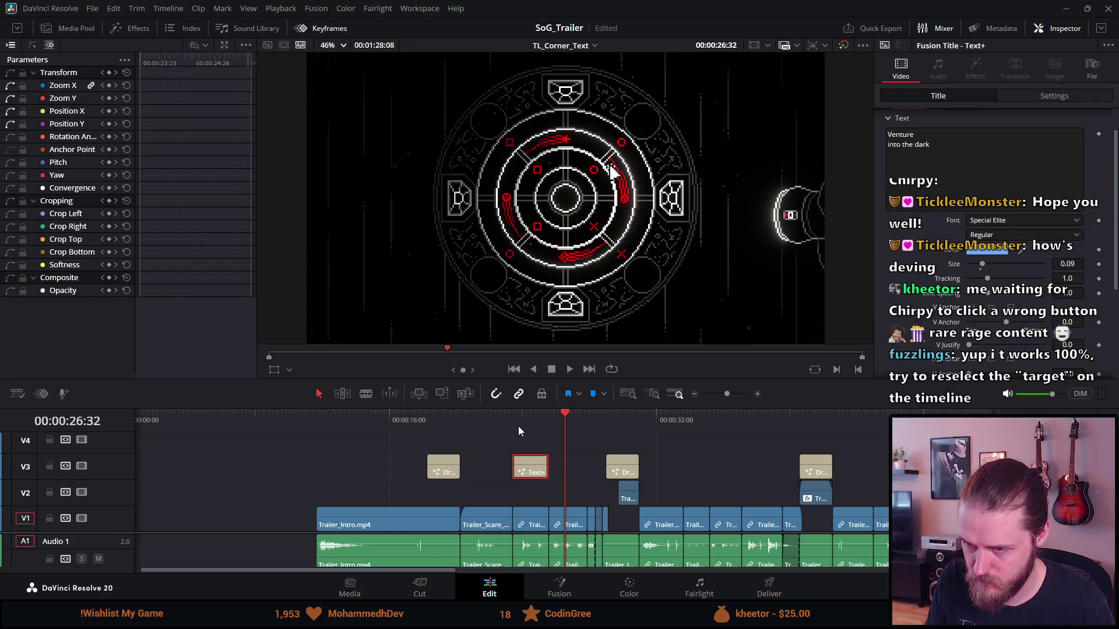
pyautogui.click(513, 423)
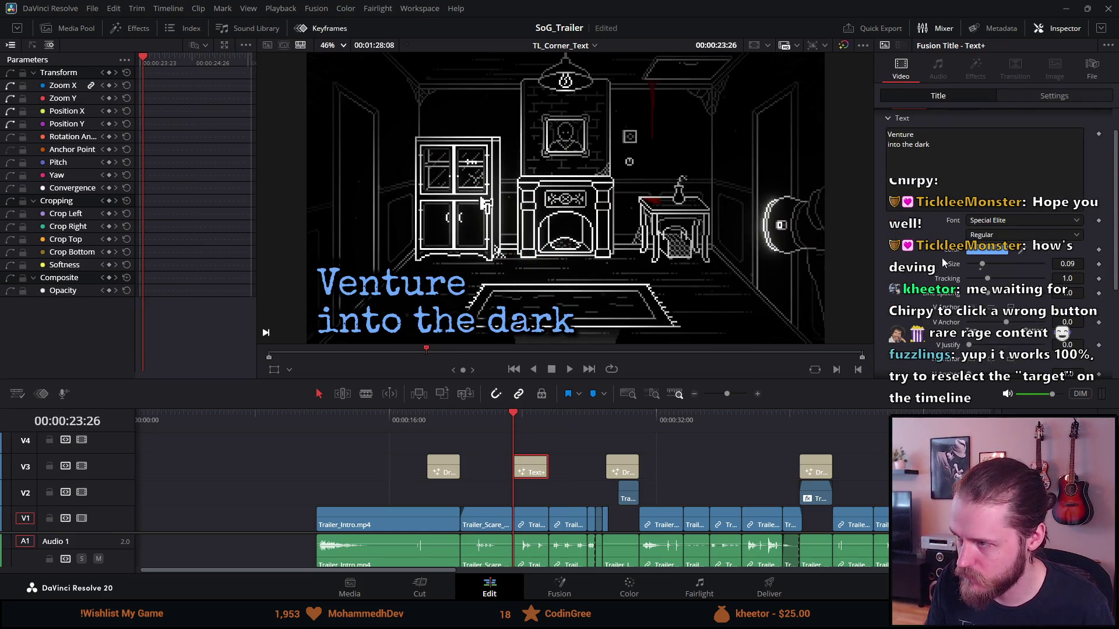
pyautogui.click(976, 250)
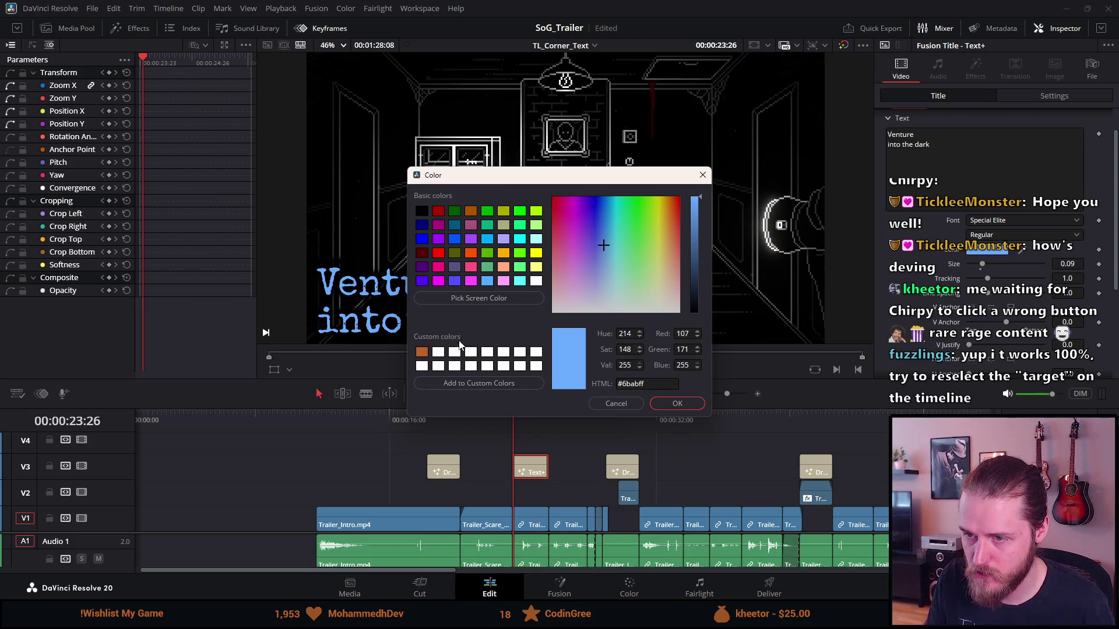
# Step: Set the title text white and add a Color keyframe at the clip's start
pyautogui.click(536, 281)
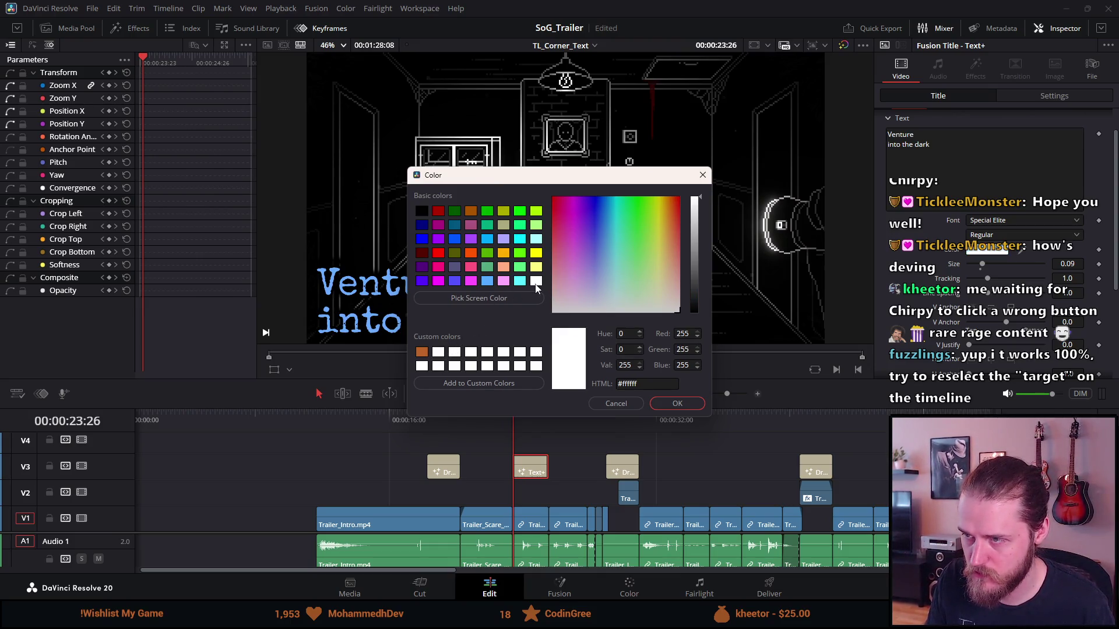
pyautogui.click(678, 405)
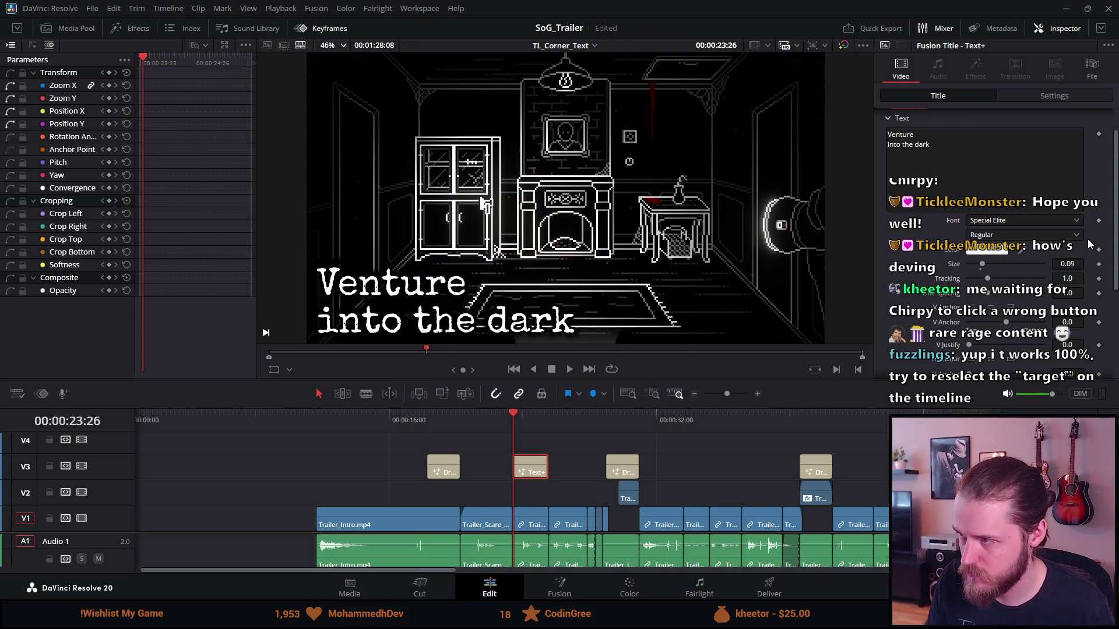
pyautogui.click(1099, 251)
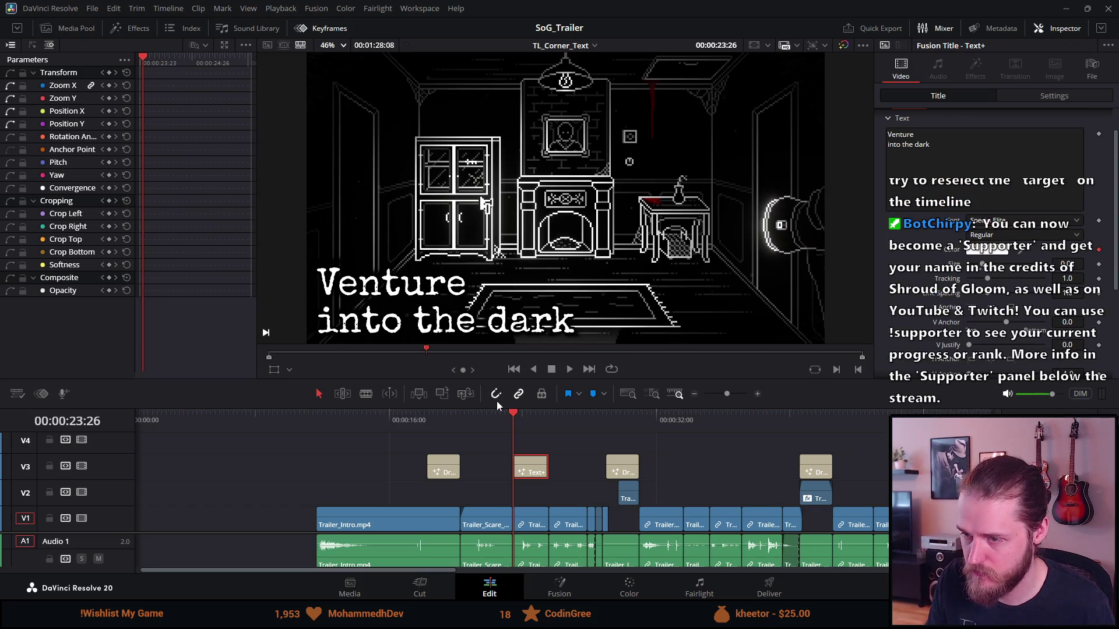
# Step: Later in the clip, change the text colour to dark red #aa0000
pyautogui.click(513, 415)
pyautogui.moveTo(520, 421); pyautogui.dragTo(537, 413)
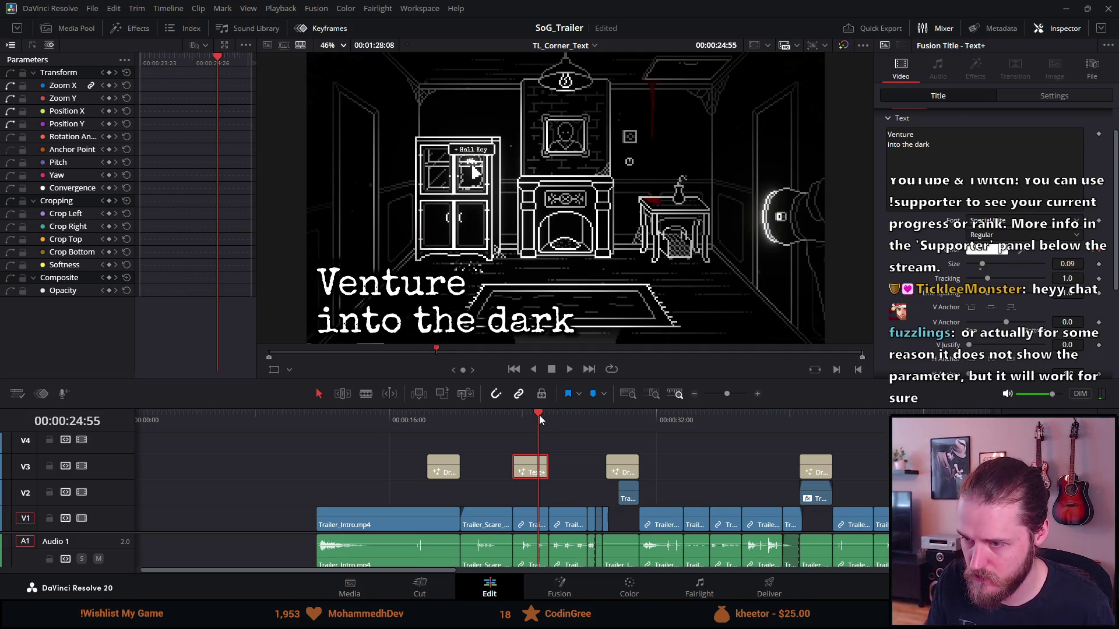
pyautogui.moveTo(539, 415); pyautogui.dragTo(549, 417)
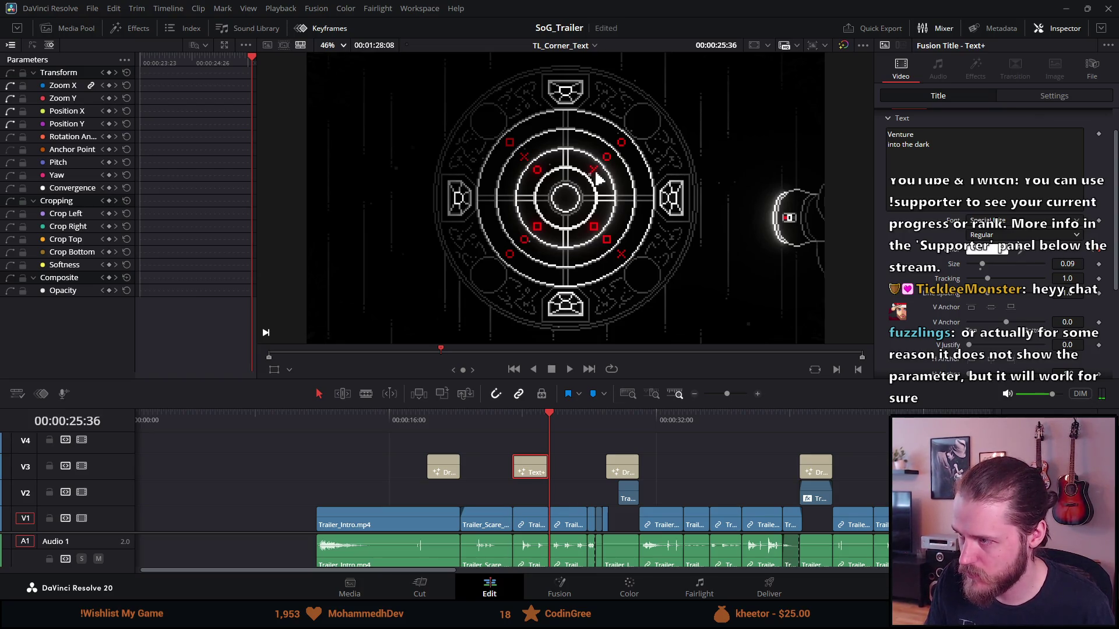
pyautogui.click(995, 254)
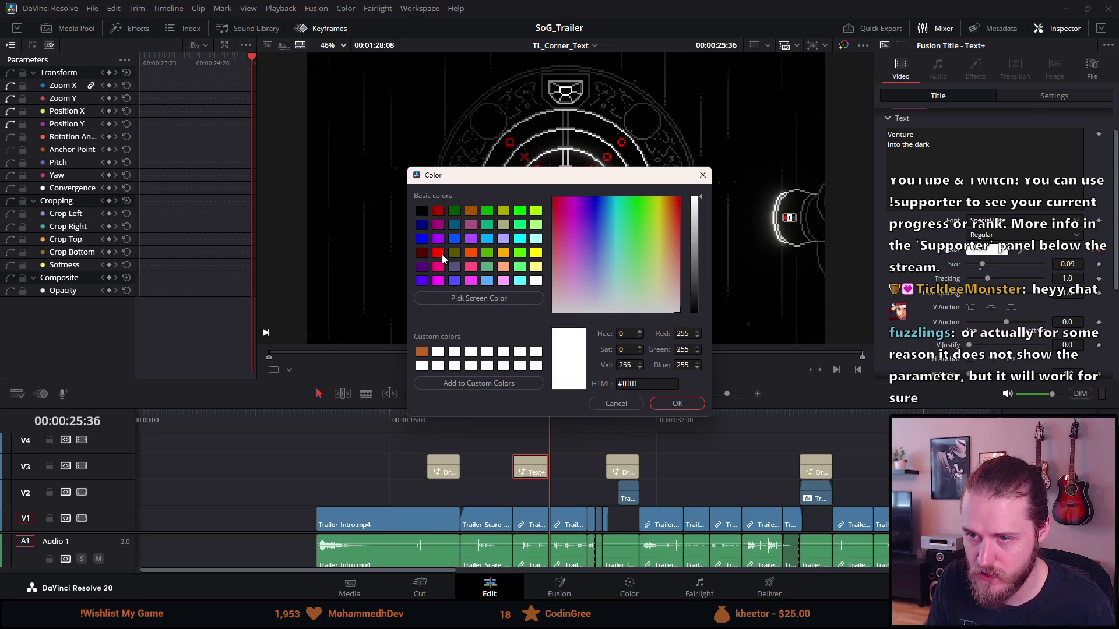
pyautogui.click(438, 211)
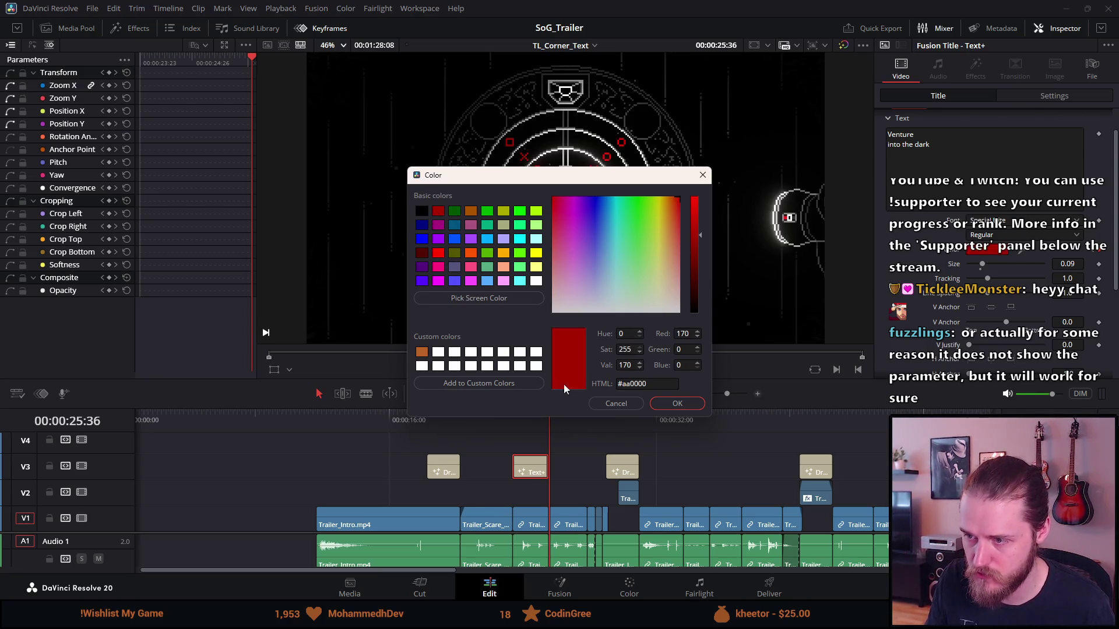
pyautogui.click(672, 400)
# Step: Play back the white-to-red colour animation and save the project
pyautogui.click(512, 414)
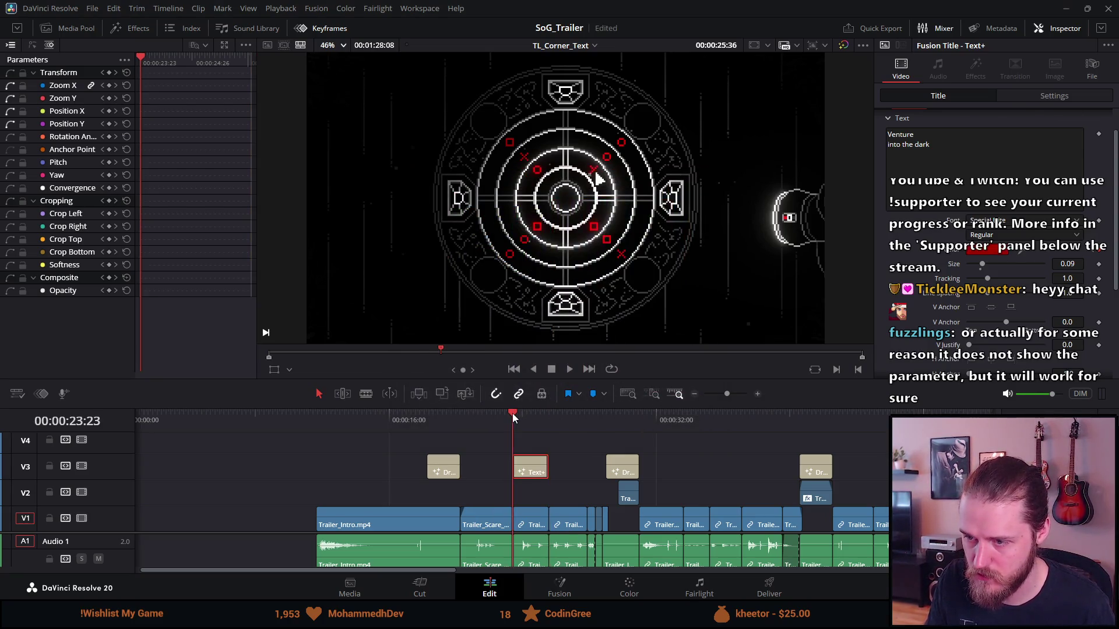
pyautogui.press('space')
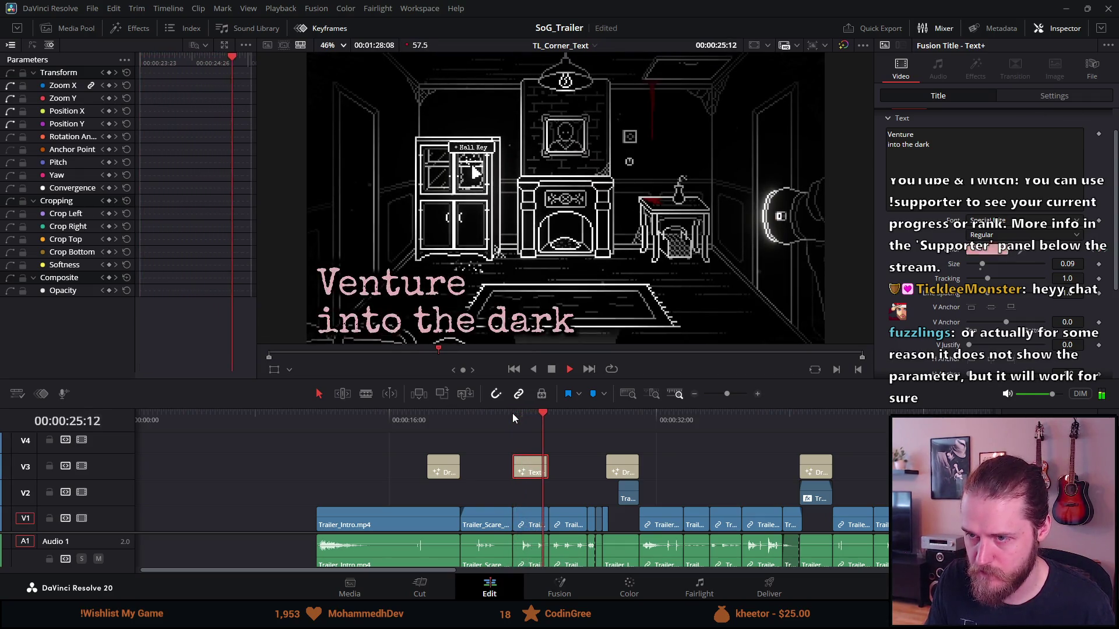
pyautogui.press('space')
pyautogui.hotkey('ctrl', 's')
pyautogui.click(530, 416)
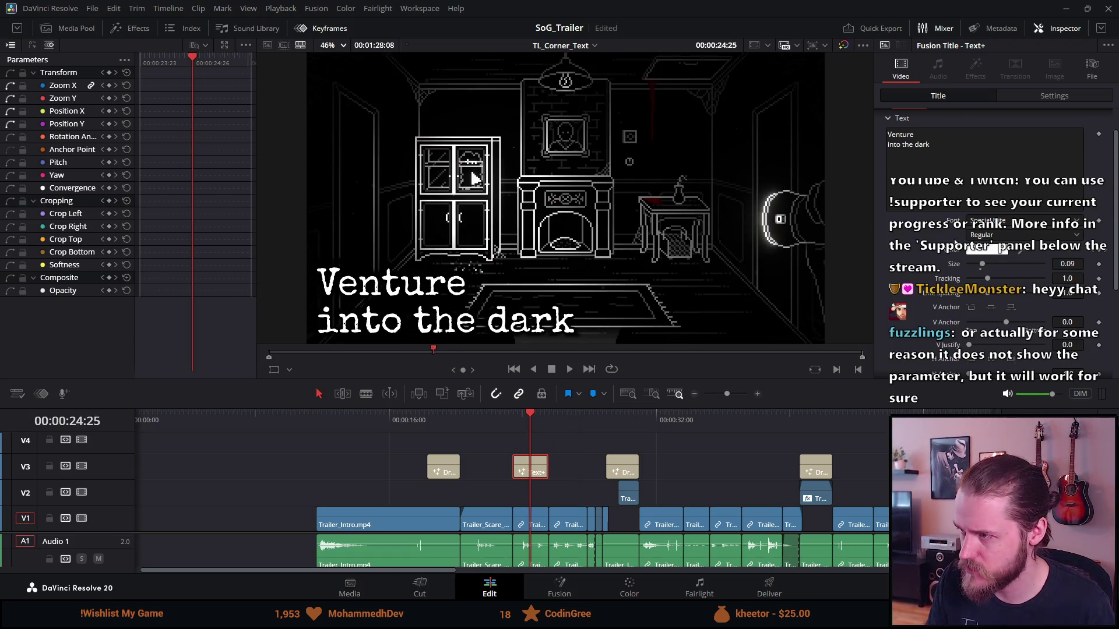
pyautogui.click(1094, 254)
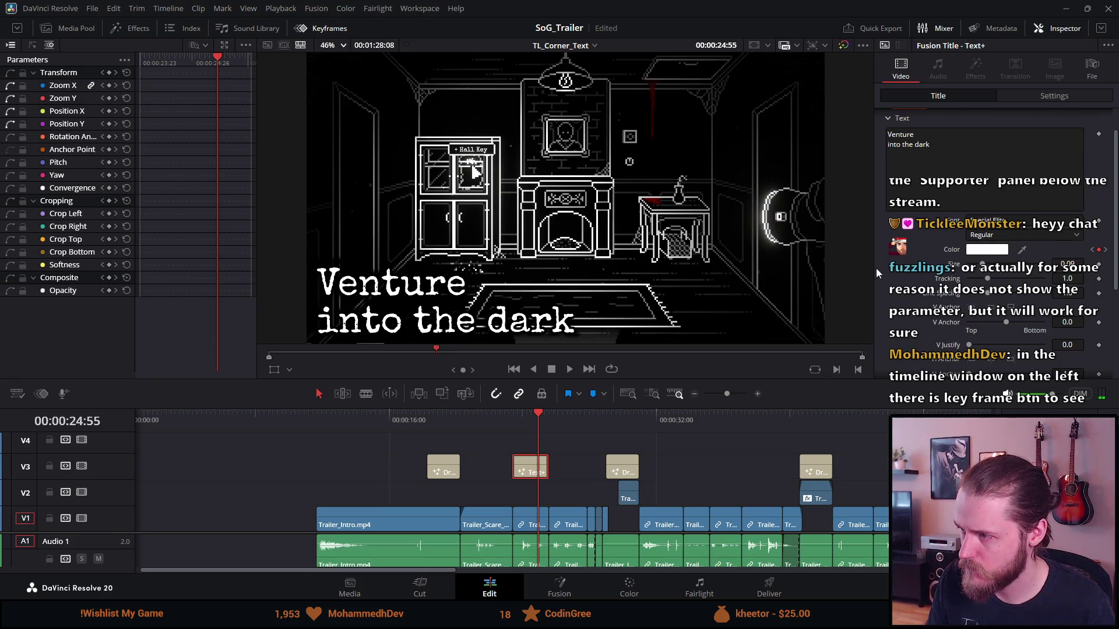
pyautogui.scroll(2, 987, 207)
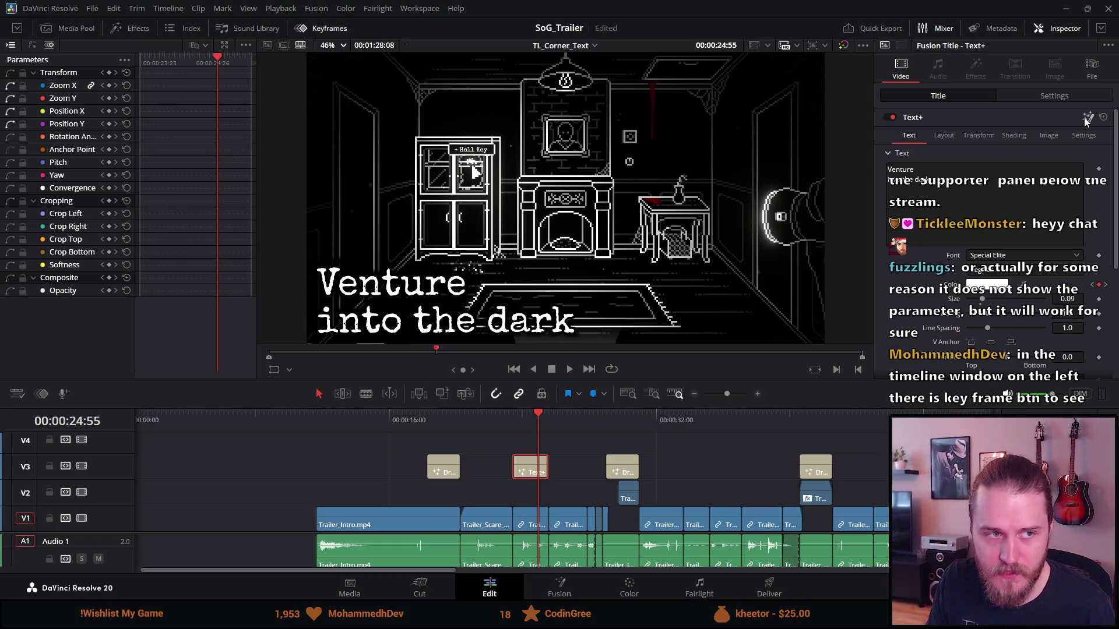
pyautogui.scroll(-5, 947, 275)
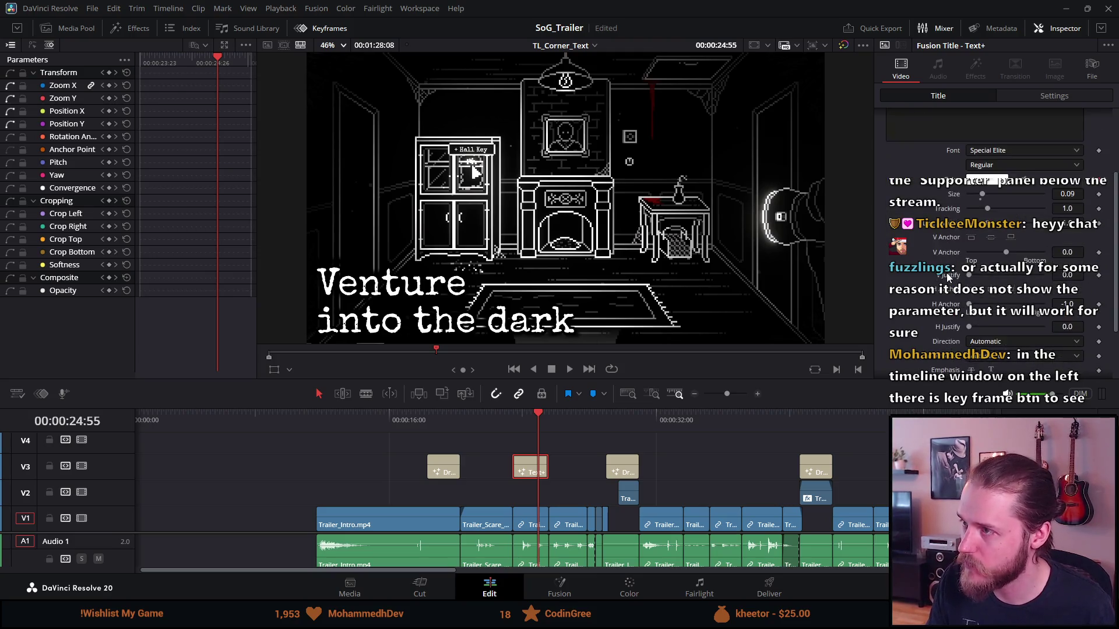
pyautogui.scroll(1, 946, 273)
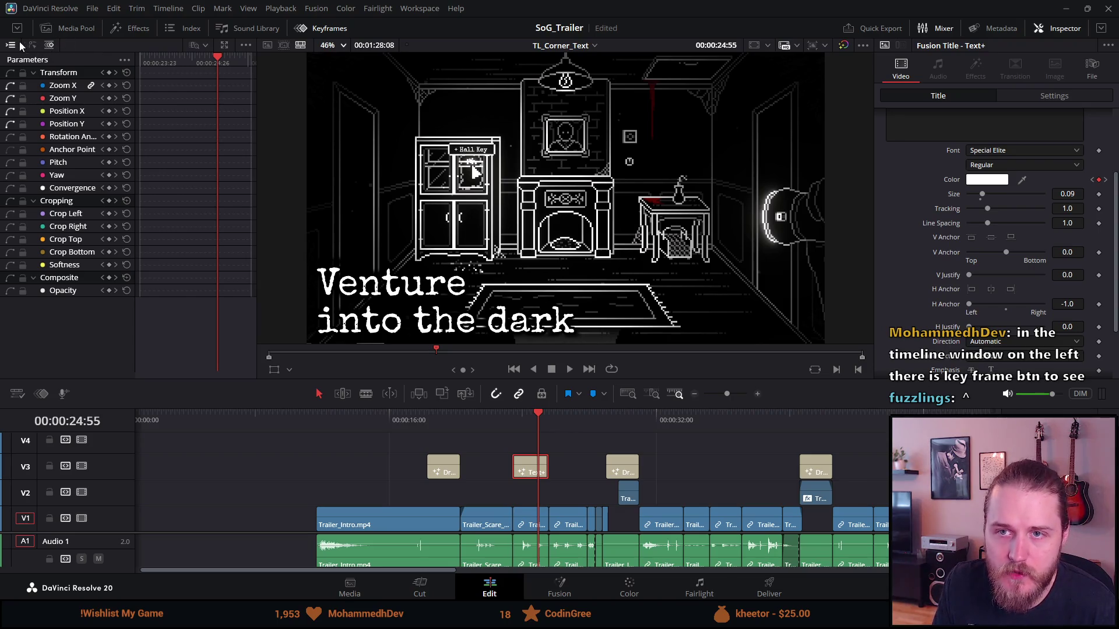
pyautogui.click(128, 59)
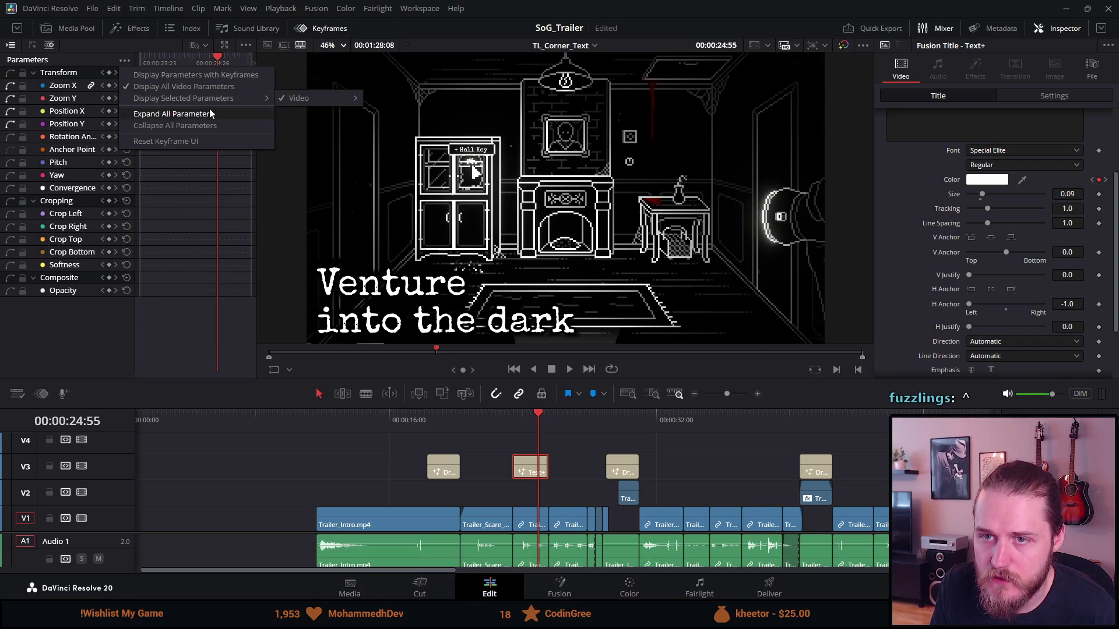
pyautogui.click(218, 77)
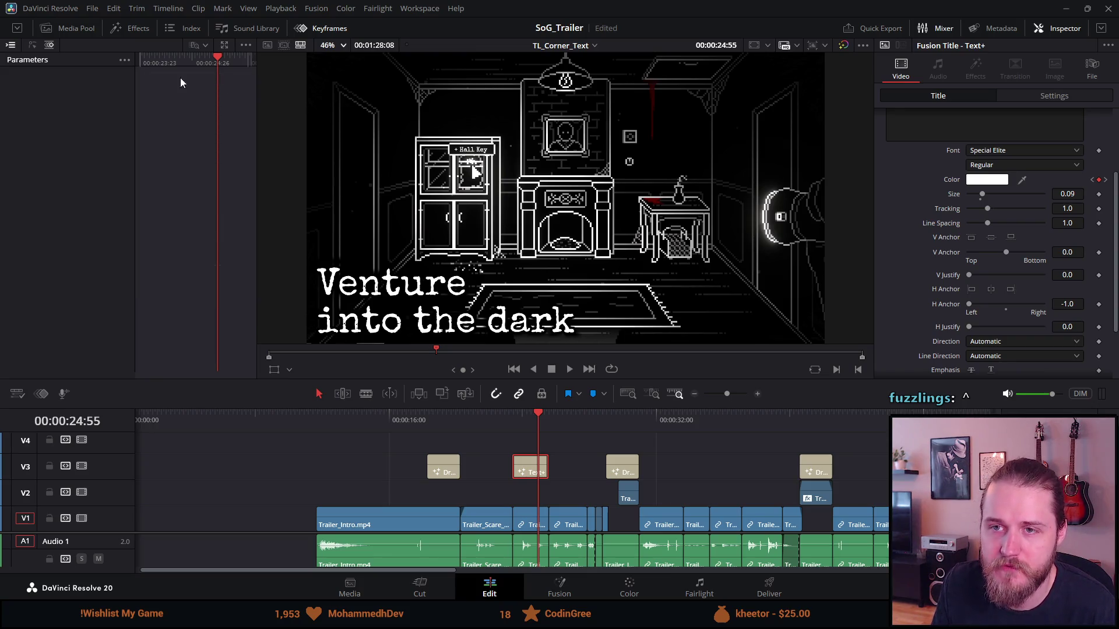
pyautogui.moveTo(529, 470)
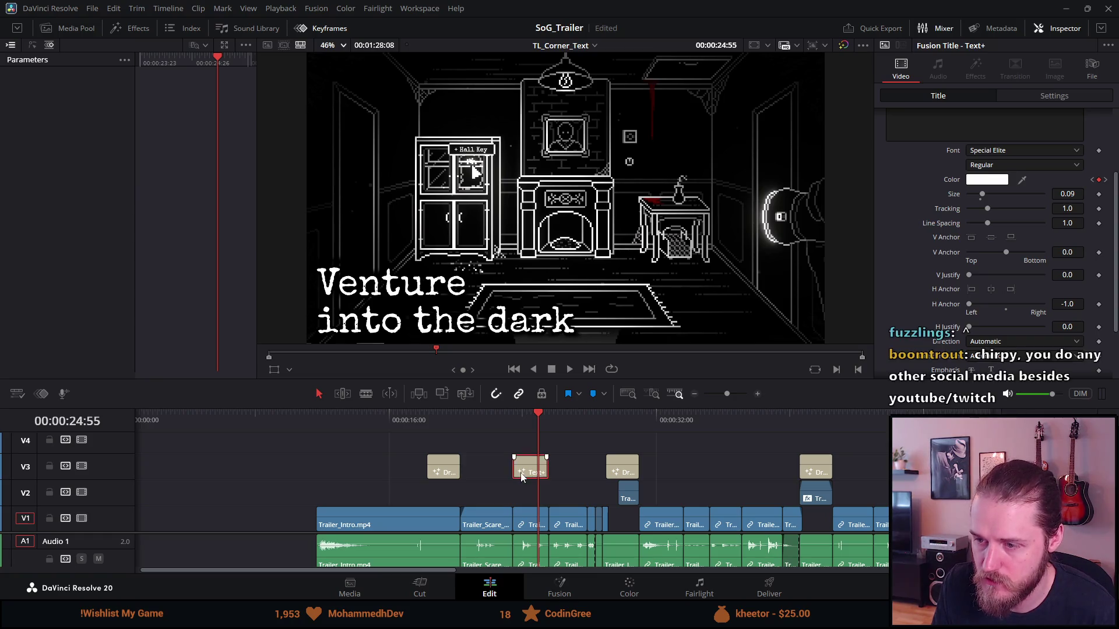
pyautogui.click(124, 60)
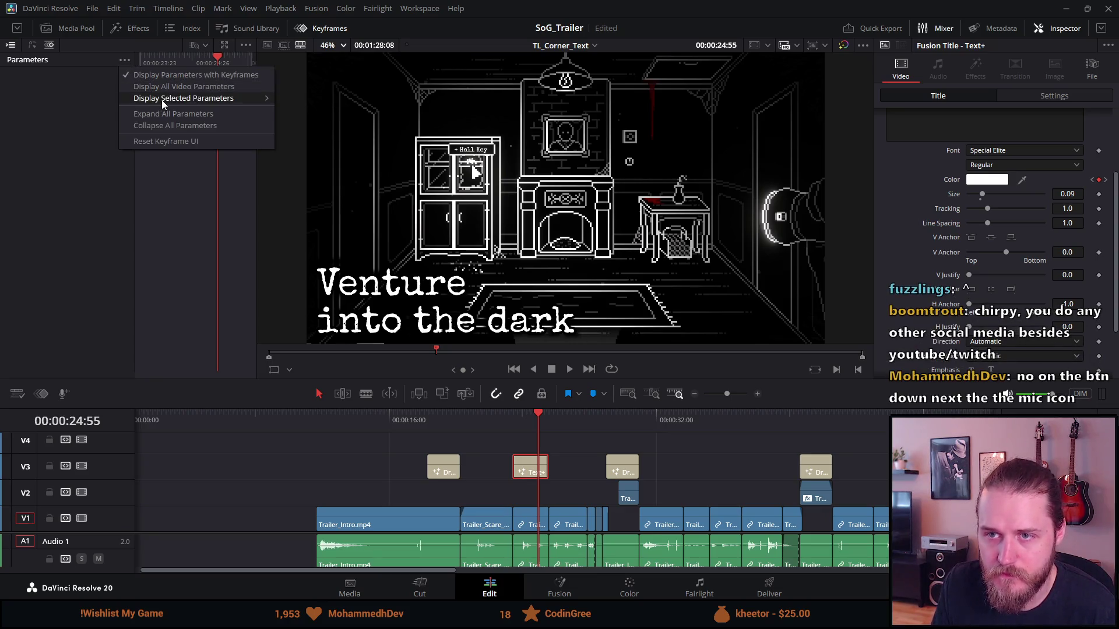
pyautogui.moveTo(299, 97)
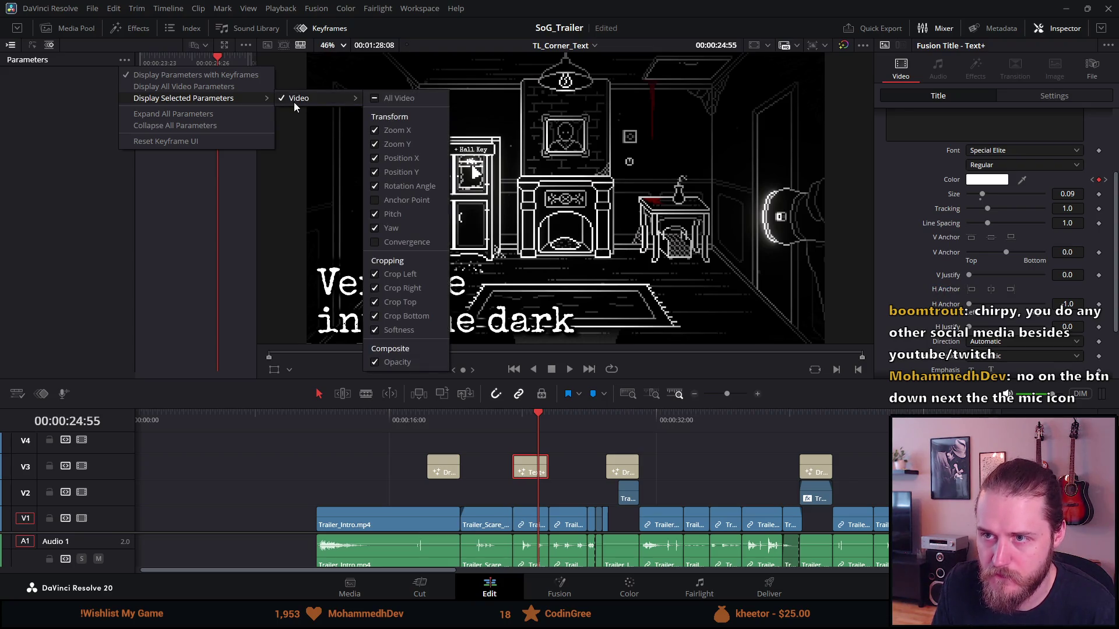
pyautogui.click(204, 86)
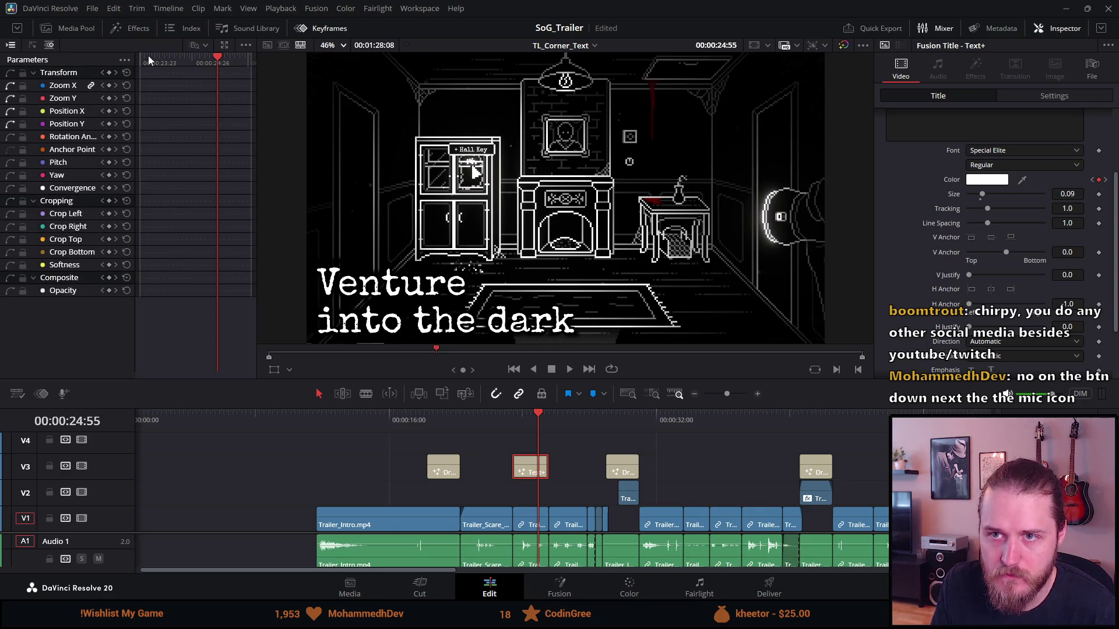
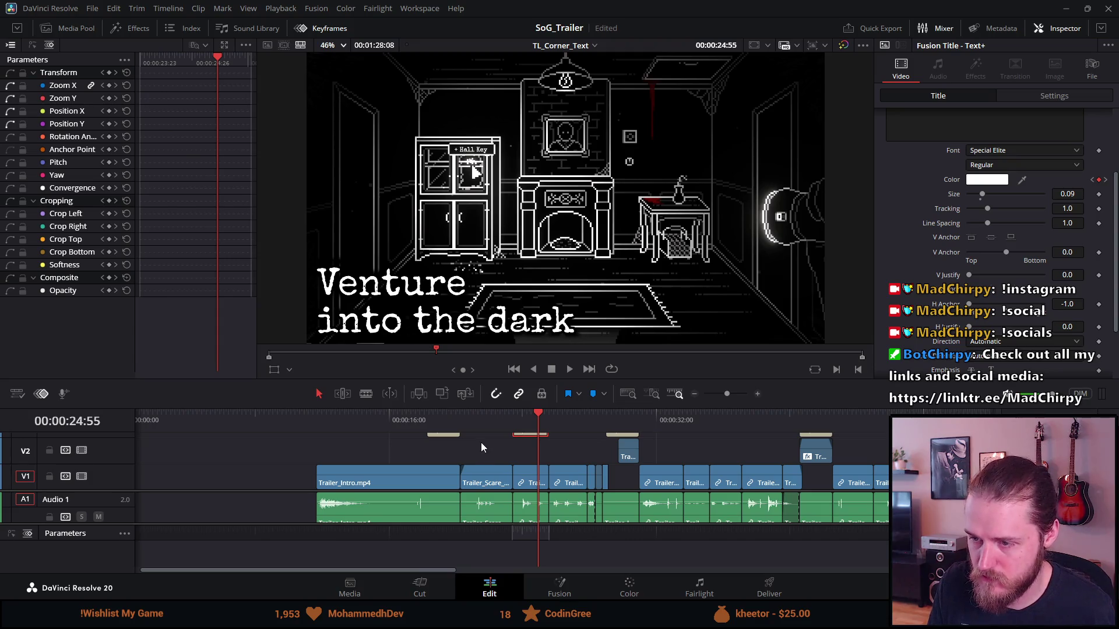
# Step: Scroll the timeline to bring the Text+ title clip on V3 into view
pyautogui.scroll(2, 481, 442)
pyautogui.scroll(-3, 525, 469)
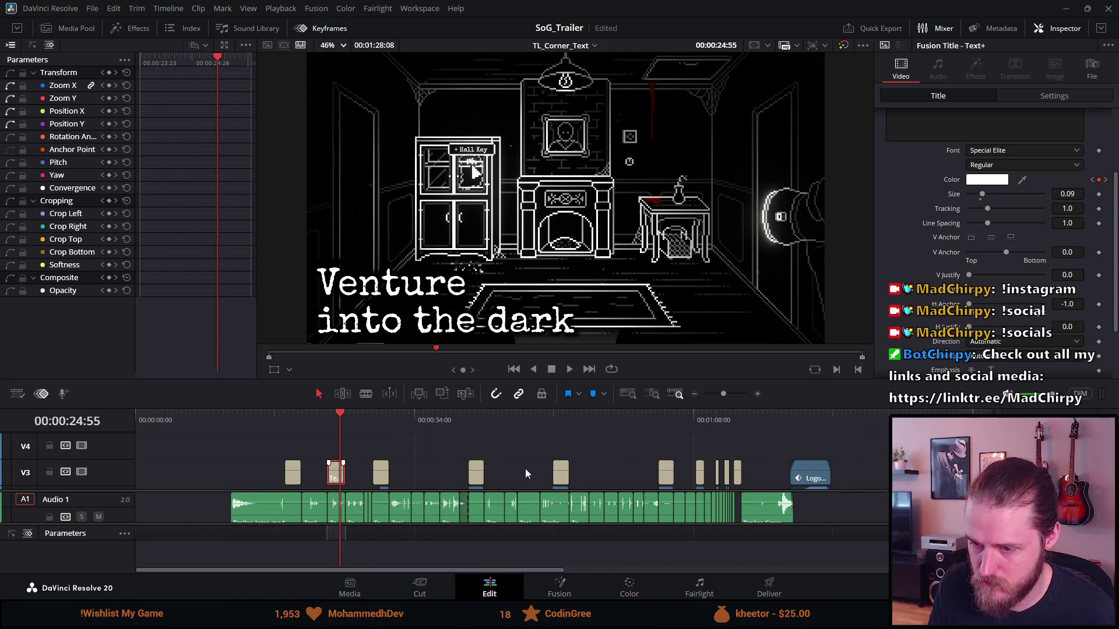
pyautogui.scroll(3, 408, 431)
pyautogui.scroll(2, 406, 434)
pyautogui.scroll(3, 407, 433)
pyautogui.scroll(-1, 407, 434)
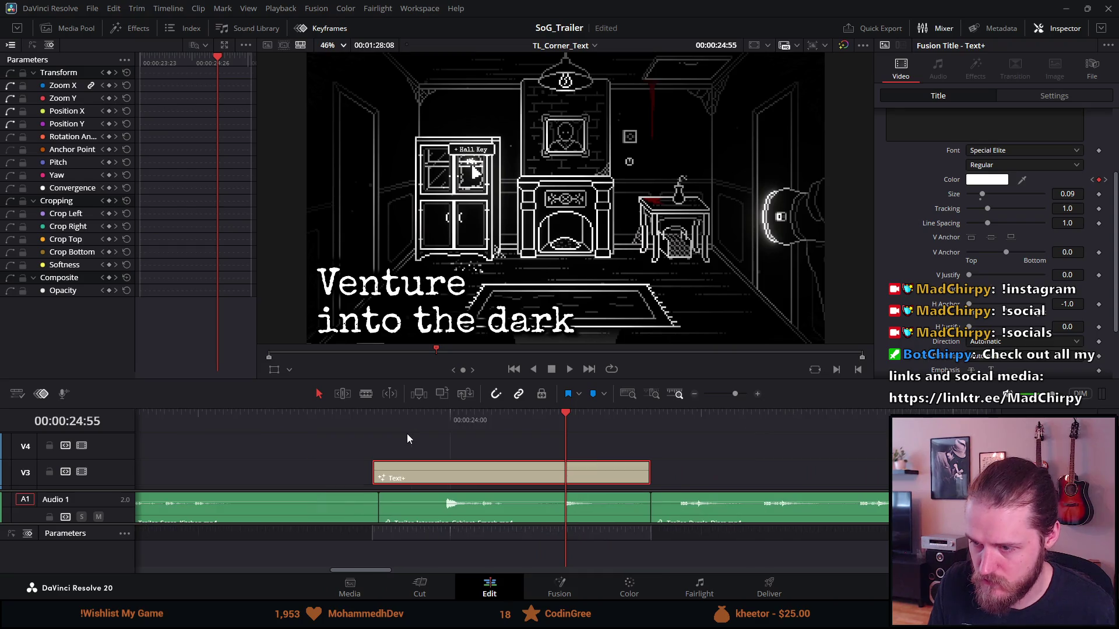
# Step: Put the playhead on the first Color keyframe at 00:00:23:26 and shorten the Audio 1 track
pyautogui.moveTo(493, 421); pyautogui.dragTo(468, 420)
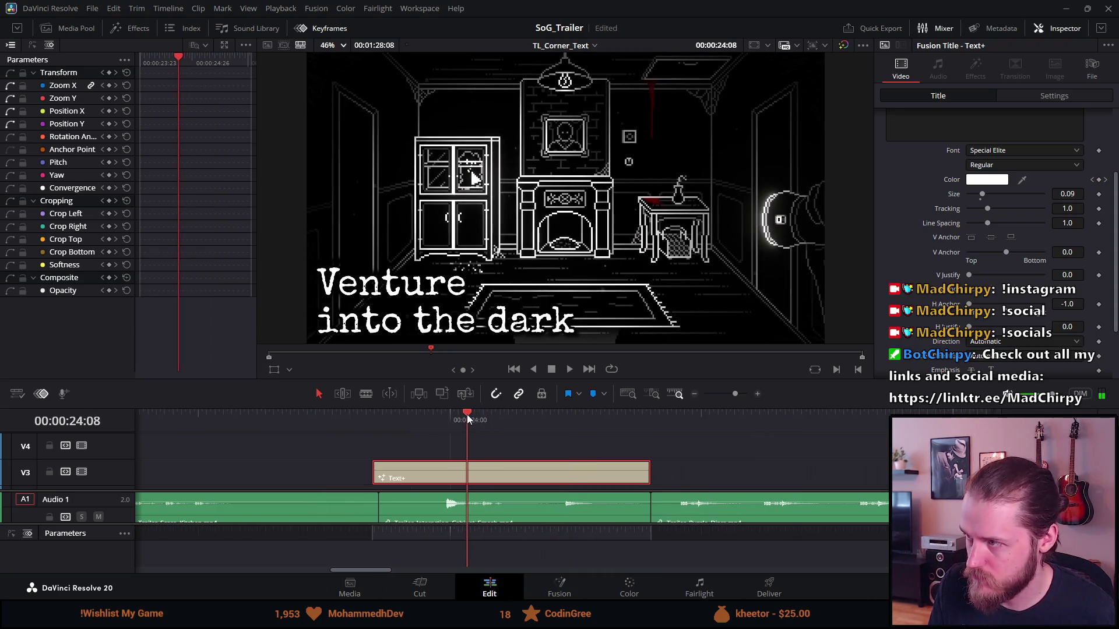
pyautogui.click(1093, 179)
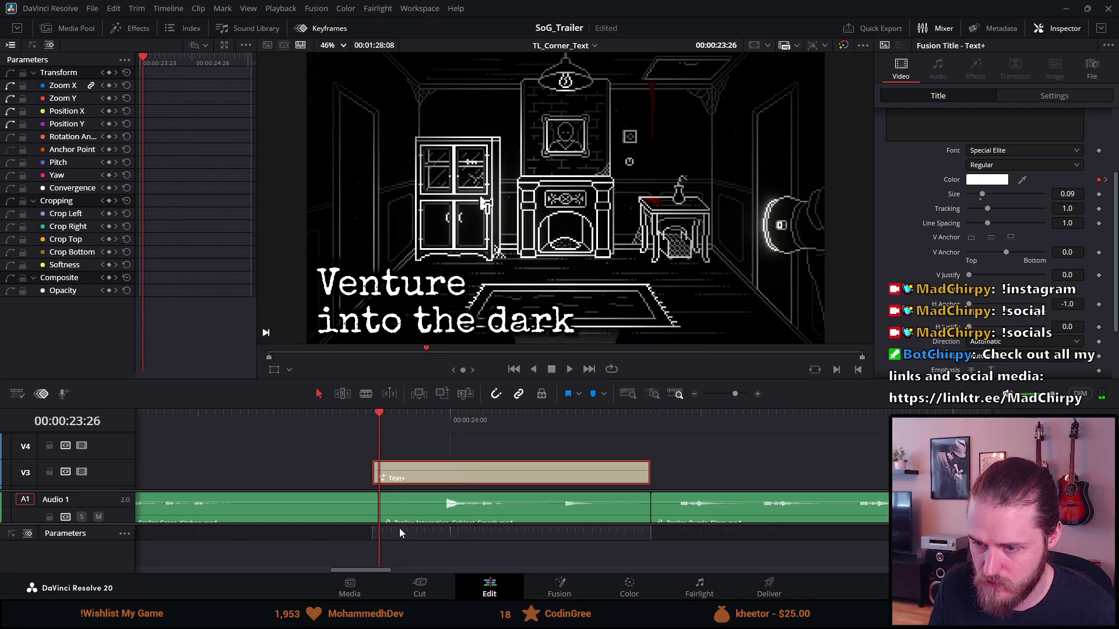
pyautogui.moveTo(396, 523)
pyautogui.mouseDown()
pyautogui.moveTo(392, 481)
pyautogui.moveTo(389, 491)
pyautogui.mouseUp()
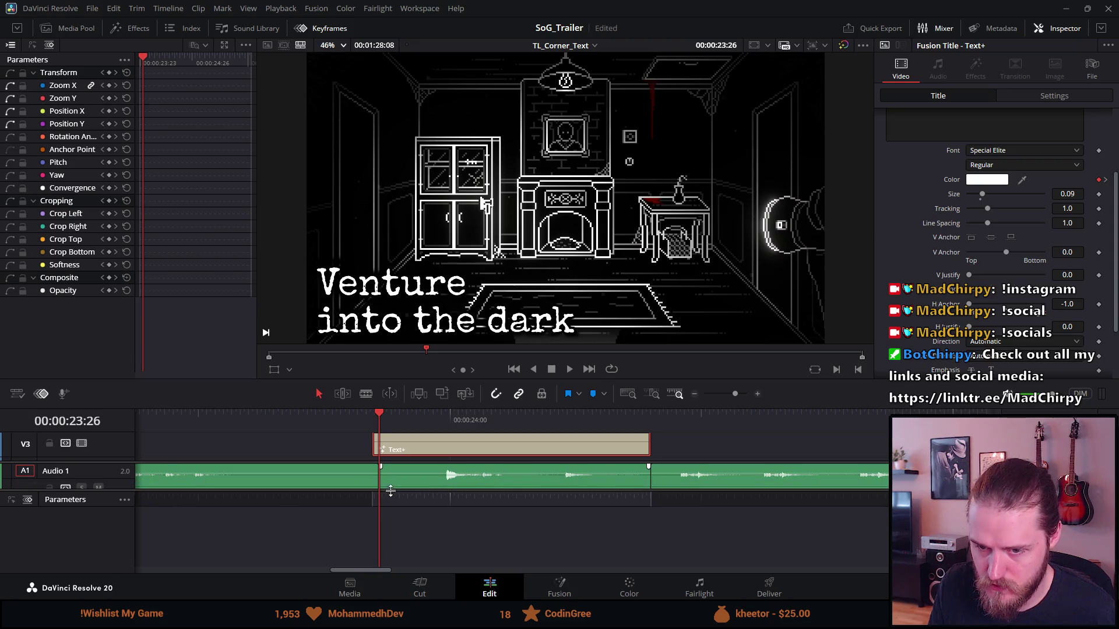
# Step: Check the keyframe parameter display options and toggle the keyframe lane off and on
pyautogui.click(124, 501)
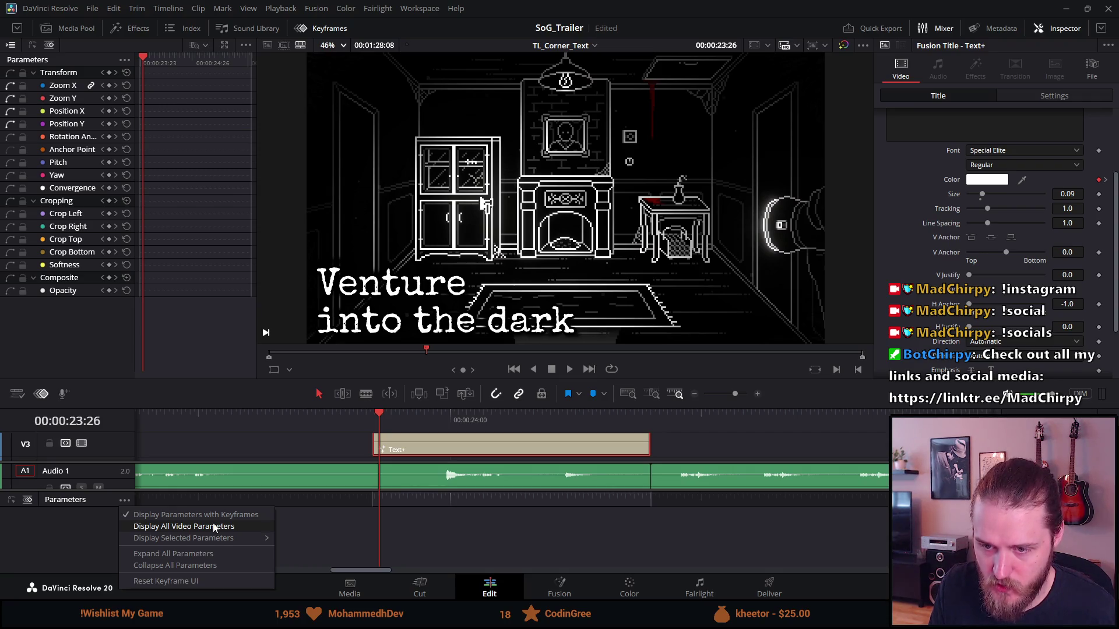
pyautogui.click(207, 555)
pyautogui.click(124, 500)
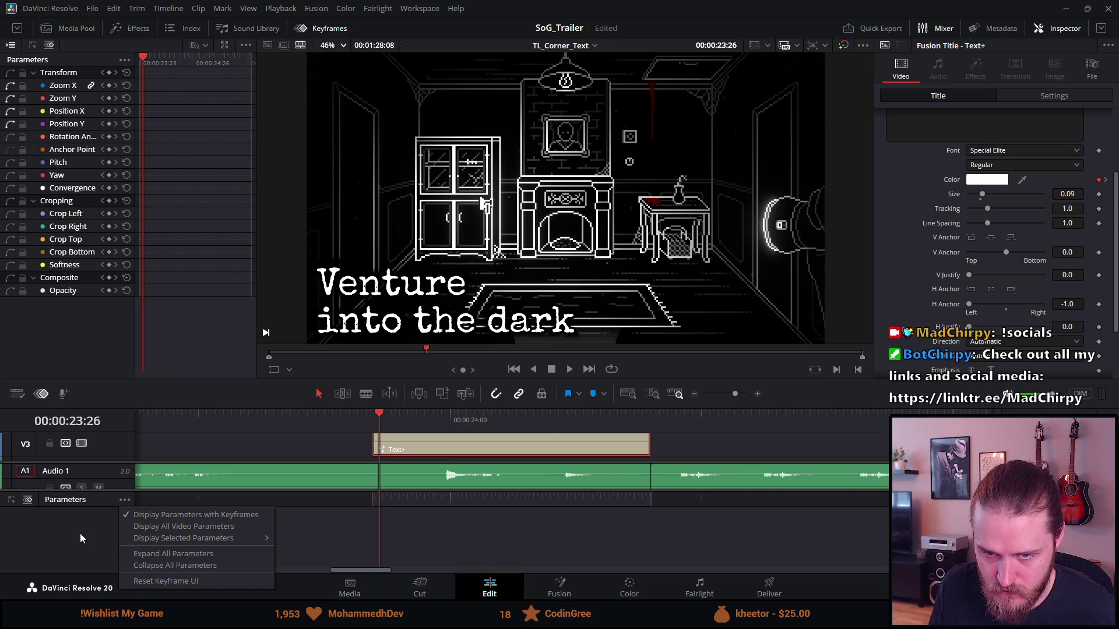
pyautogui.click(54, 516)
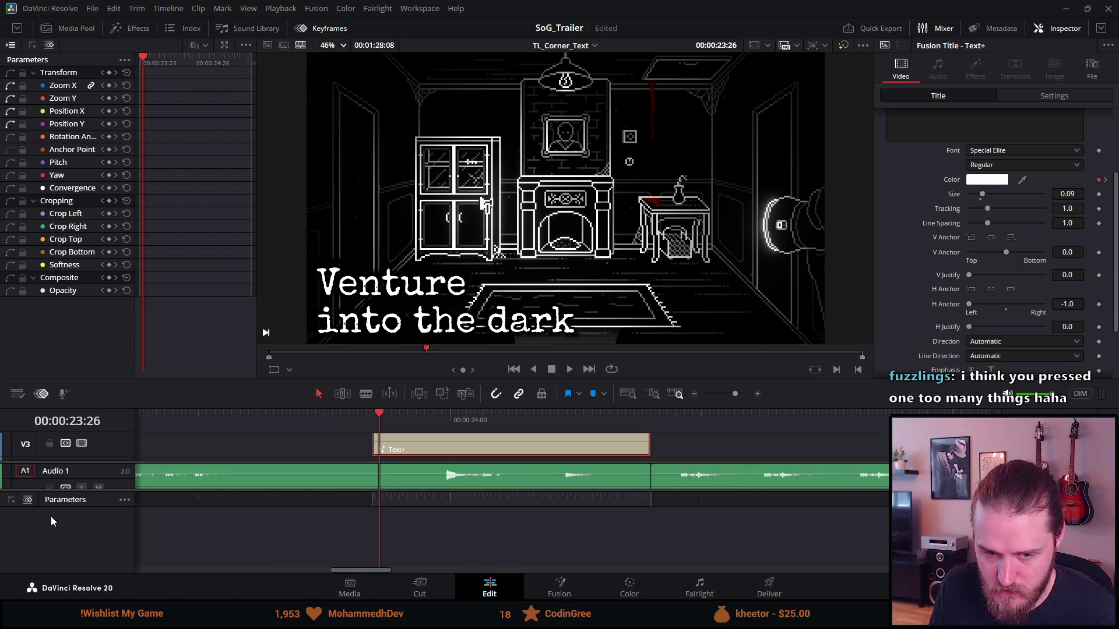
pyautogui.click(42, 395)
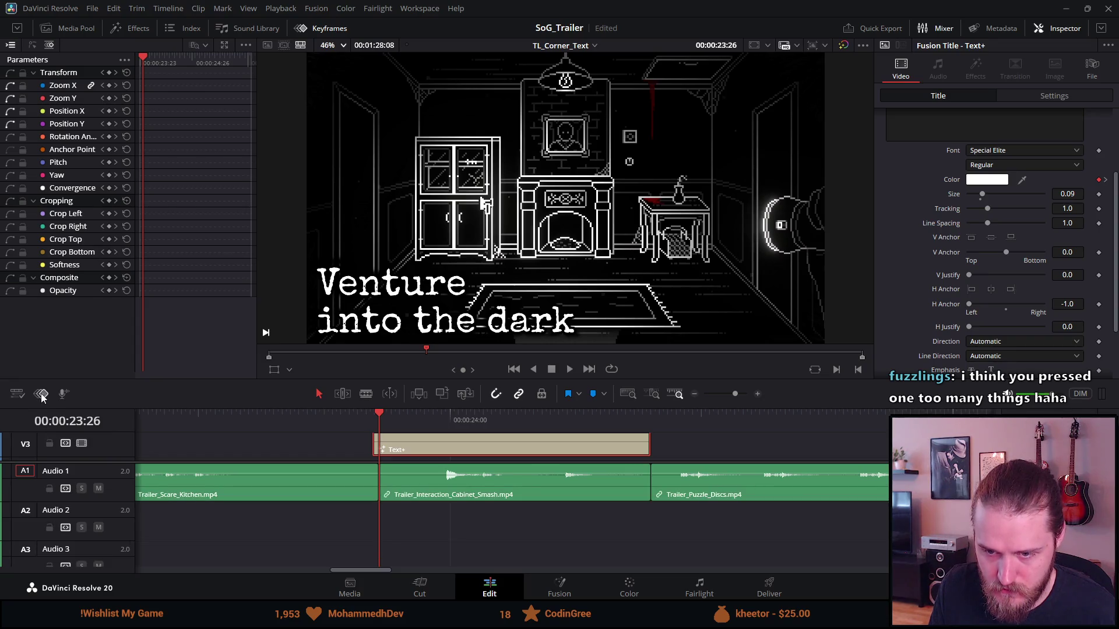
pyautogui.click(41, 395)
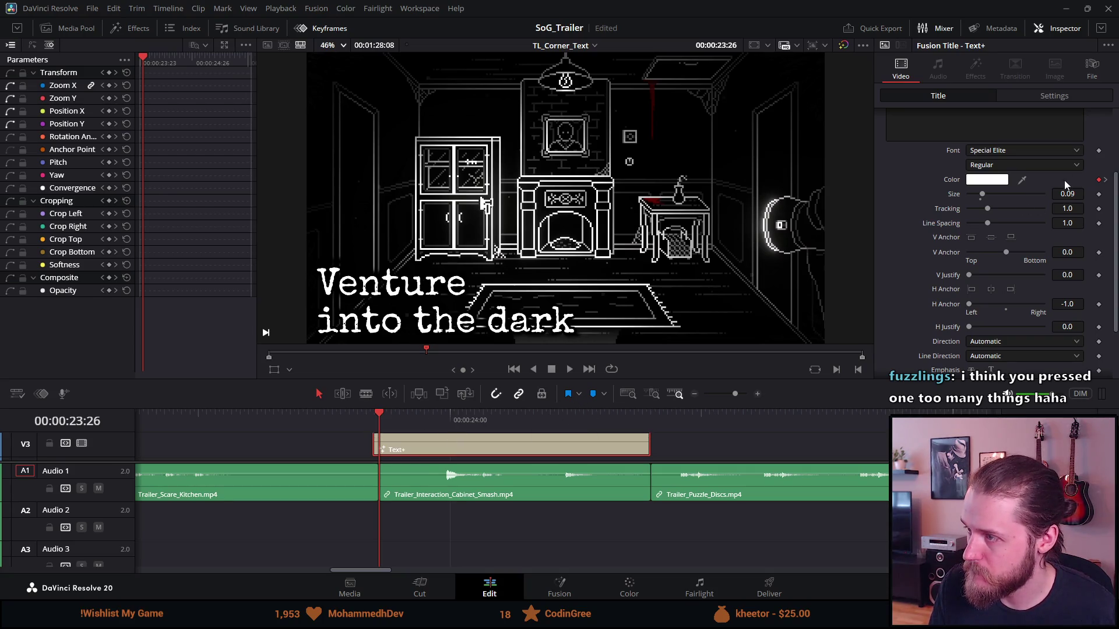
# Step: Jump to the second Color keyframe at 00:00:24:55 and review the keyframe display options
pyautogui.click(1105, 180)
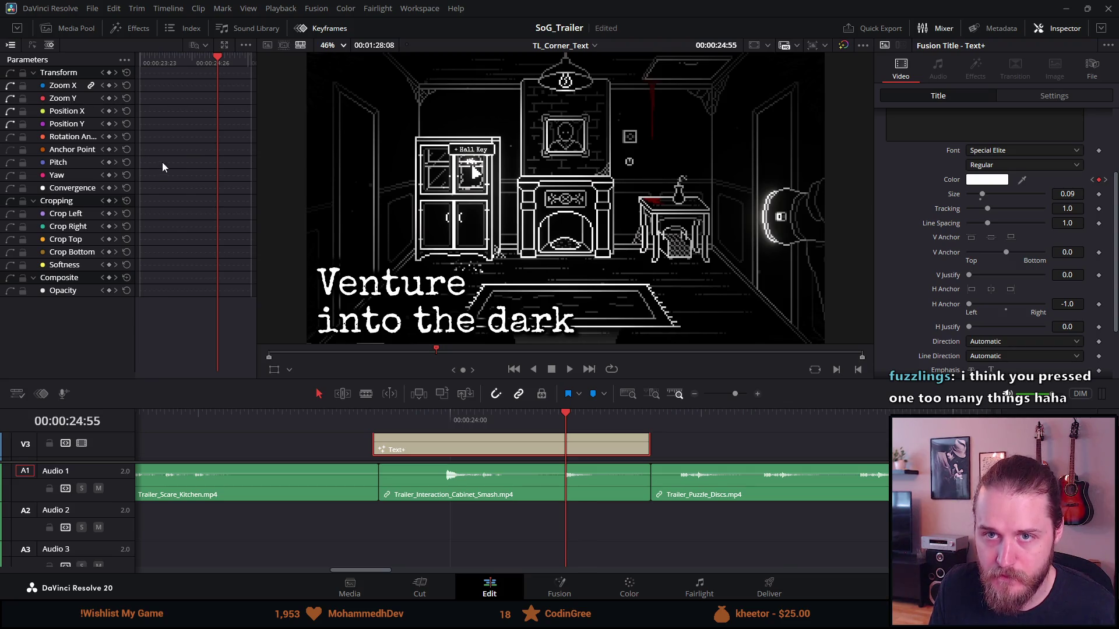
pyautogui.click(121, 57)
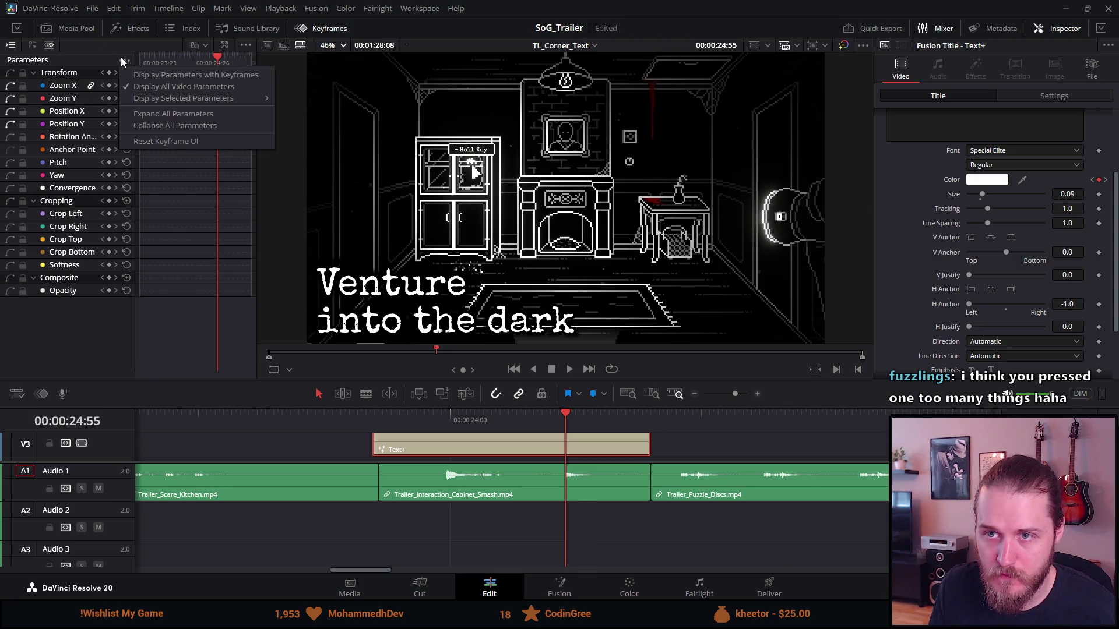
pyautogui.click(146, 78)
pyautogui.click(124, 61)
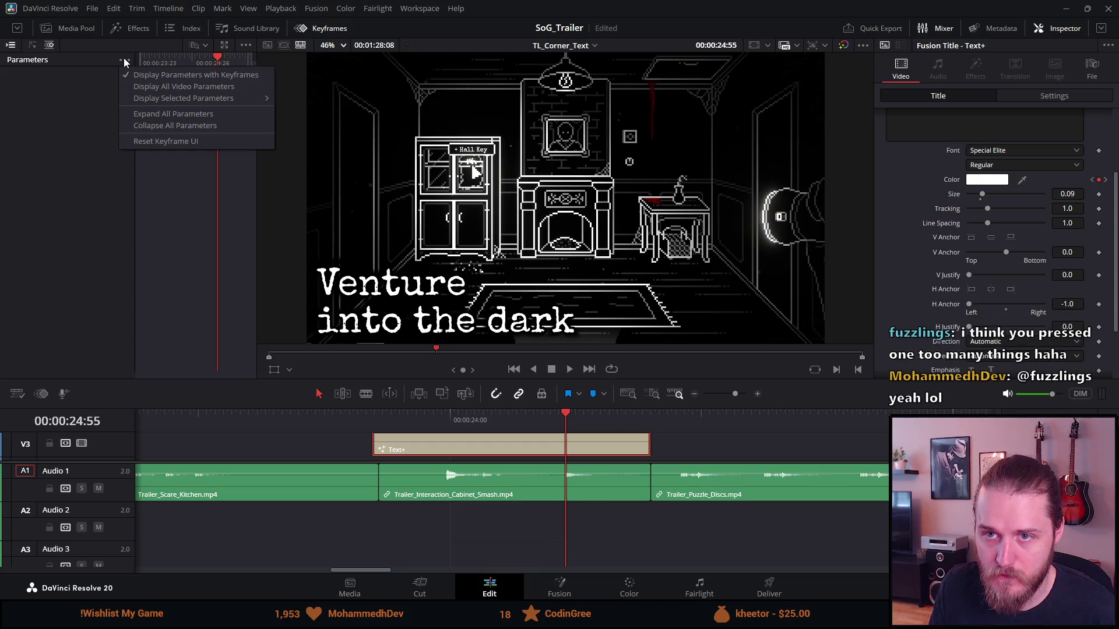
pyautogui.click(175, 86)
pyautogui.click(127, 60)
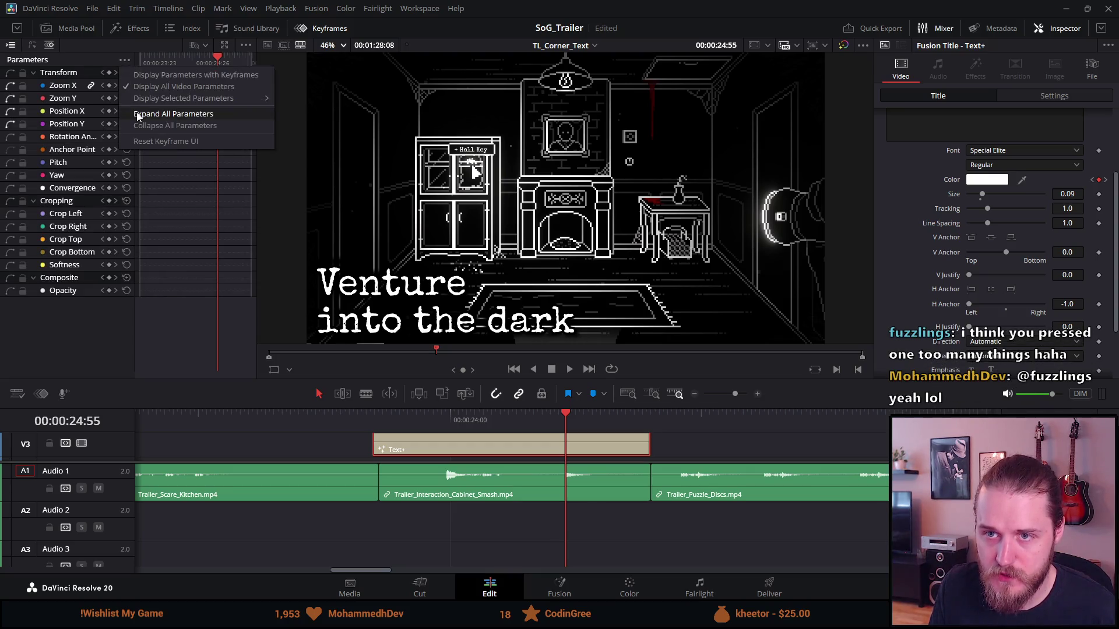
pyautogui.click(89, 317)
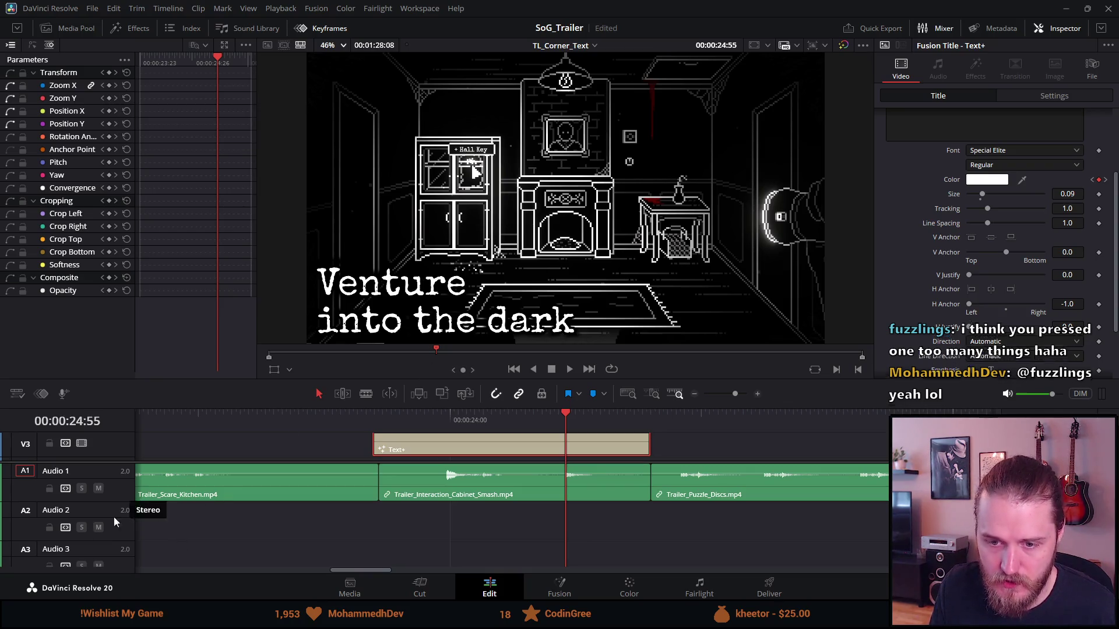
# Step: Show the keyframe lane under Audio 1 and bring up the title clip's options menu
pyautogui.scroll(-2, 114, 527)
pyautogui.scroll(2, 114, 532)
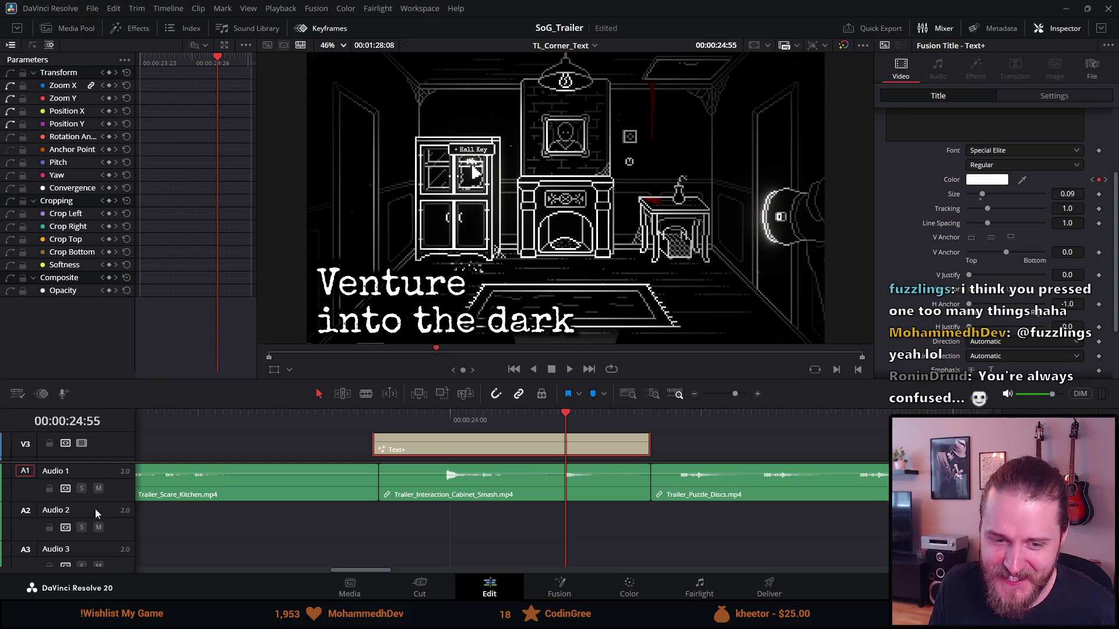
pyautogui.click(43, 396)
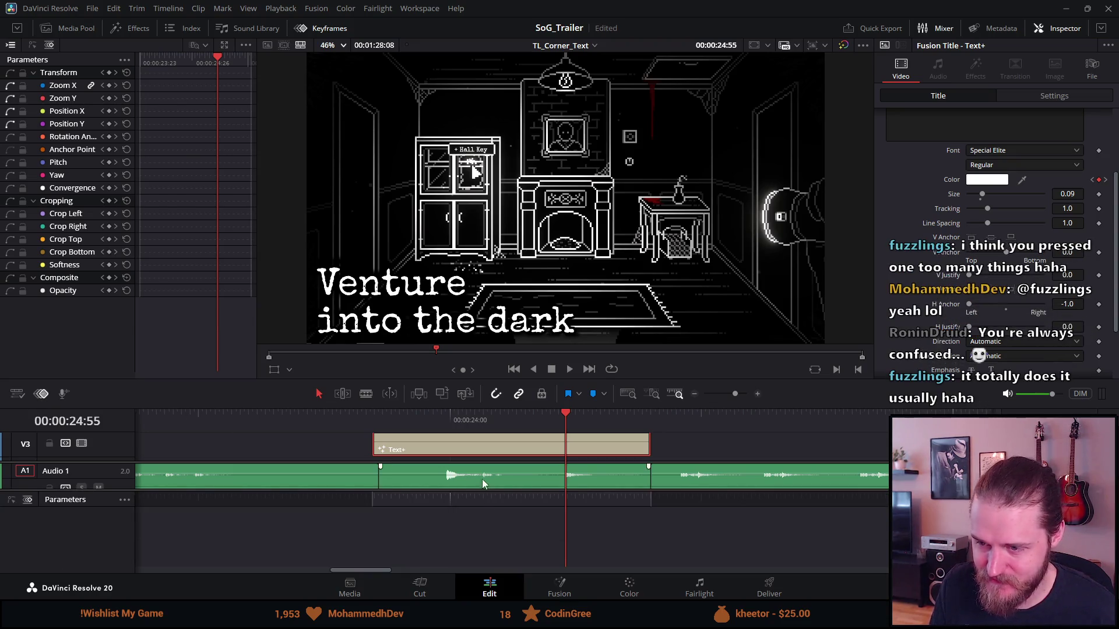
pyautogui.rightClick(389, 447)
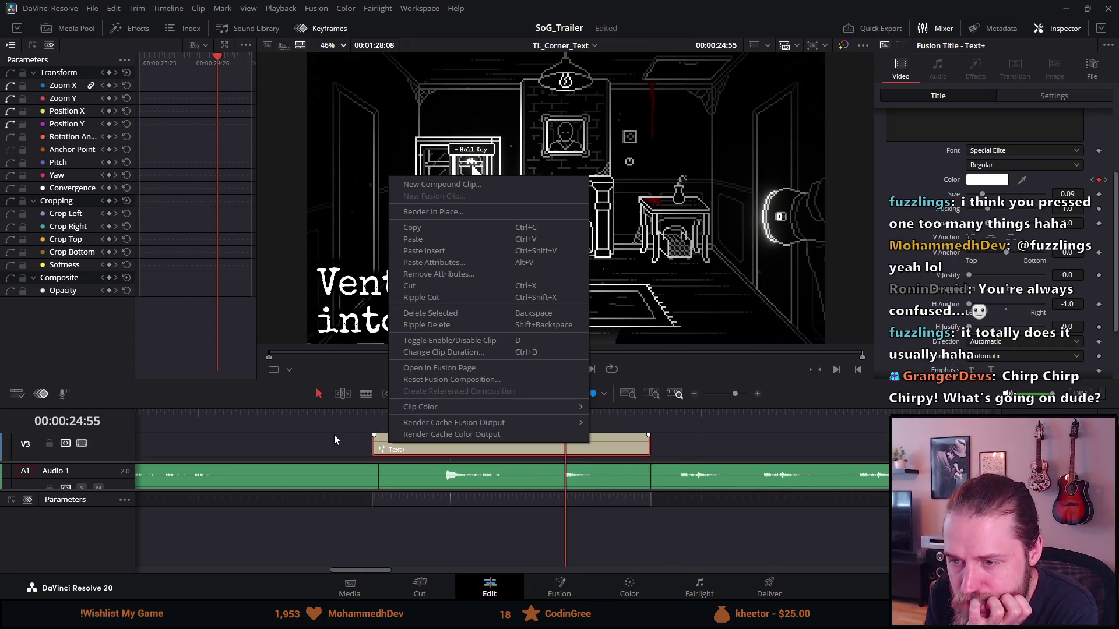
# Step: Extend the Text+ title clip's end much later and play it back
pyautogui.click(350, 437)
pyautogui.click(418, 453)
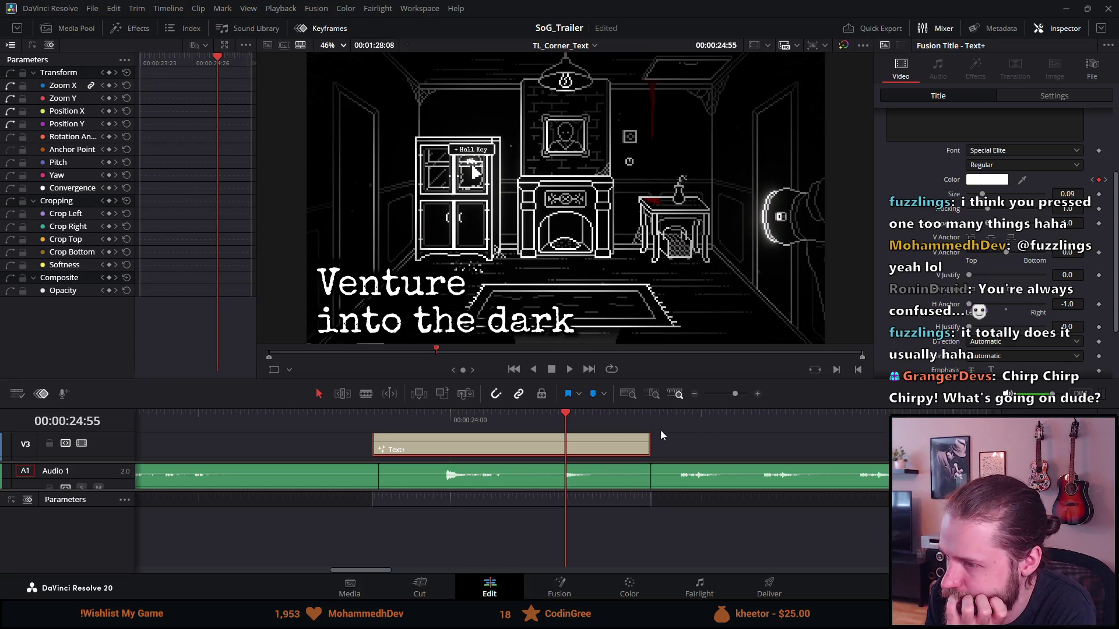
pyautogui.moveTo(651, 442); pyautogui.dragTo(819, 443)
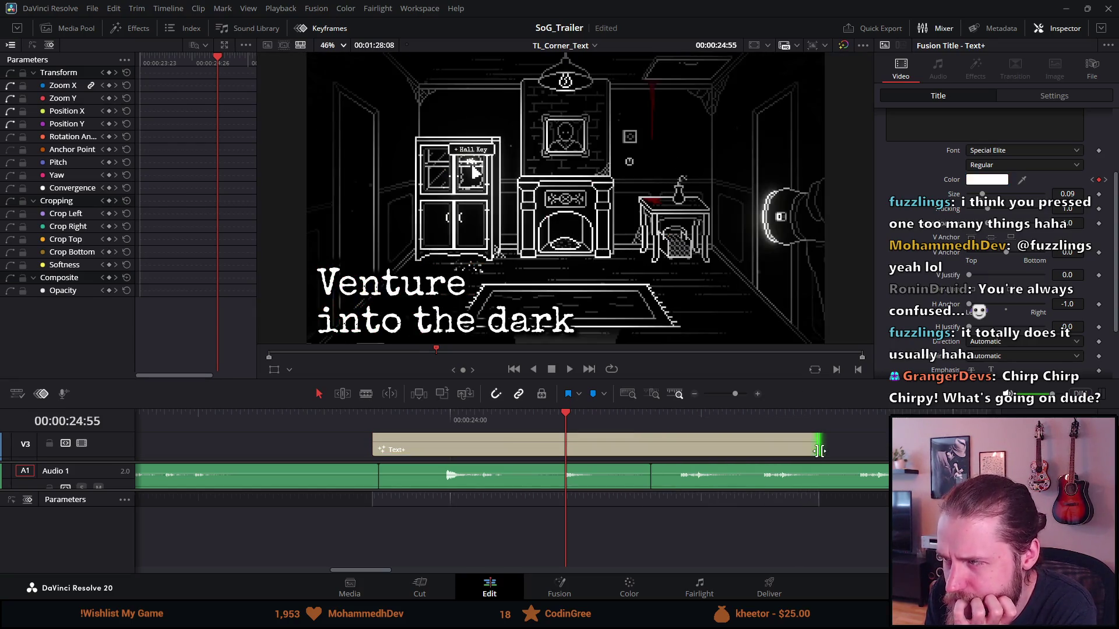
pyautogui.click(526, 421)
pyautogui.click(570, 369)
pyautogui.press('space')
# Step: Trim the title's end back to just past the audio cut and replay it from the start
pyautogui.moveTo(819, 443); pyautogui.dragTo(681, 440)
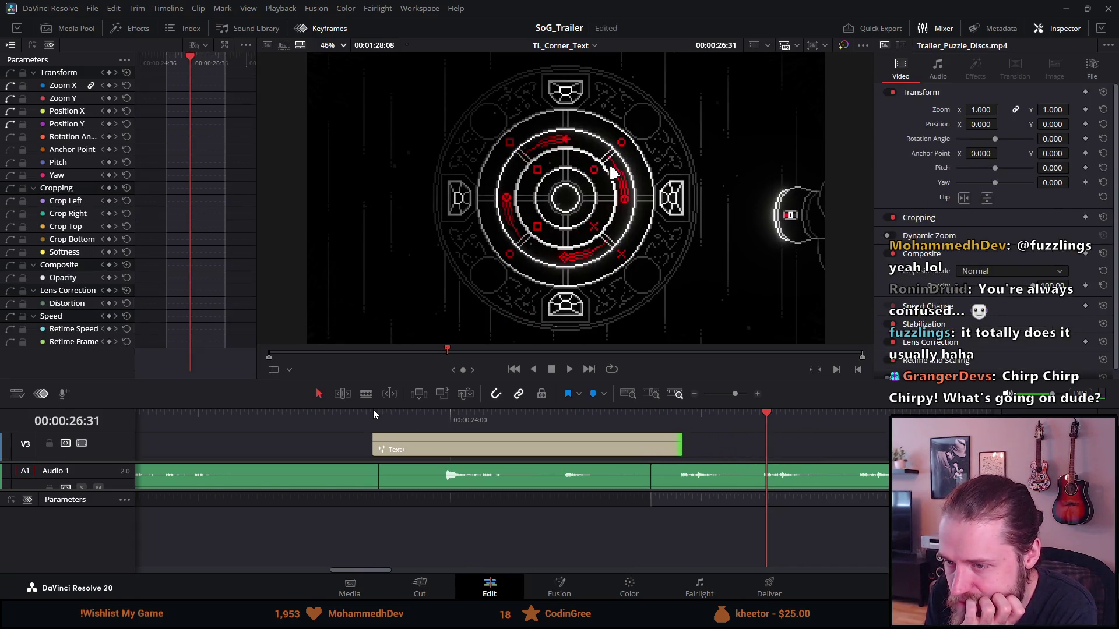
pyautogui.click(373, 413)
pyautogui.click(570, 370)
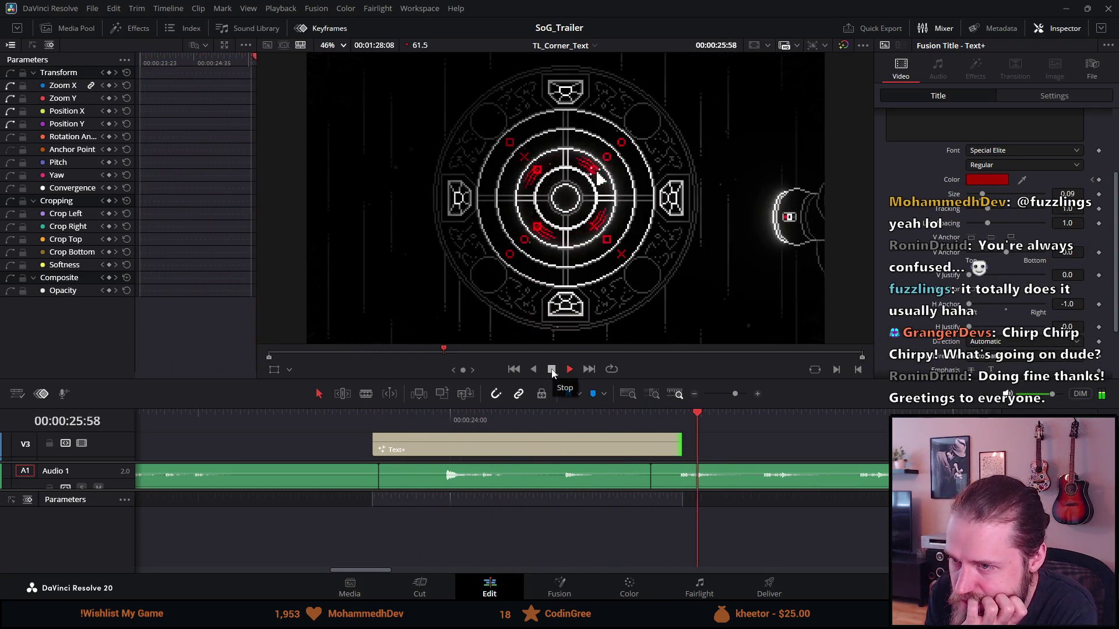
pyautogui.click(551, 369)
pyautogui.moveTo(686, 450); pyautogui.dragTo(664, 450)
pyautogui.moveTo(517, 446)
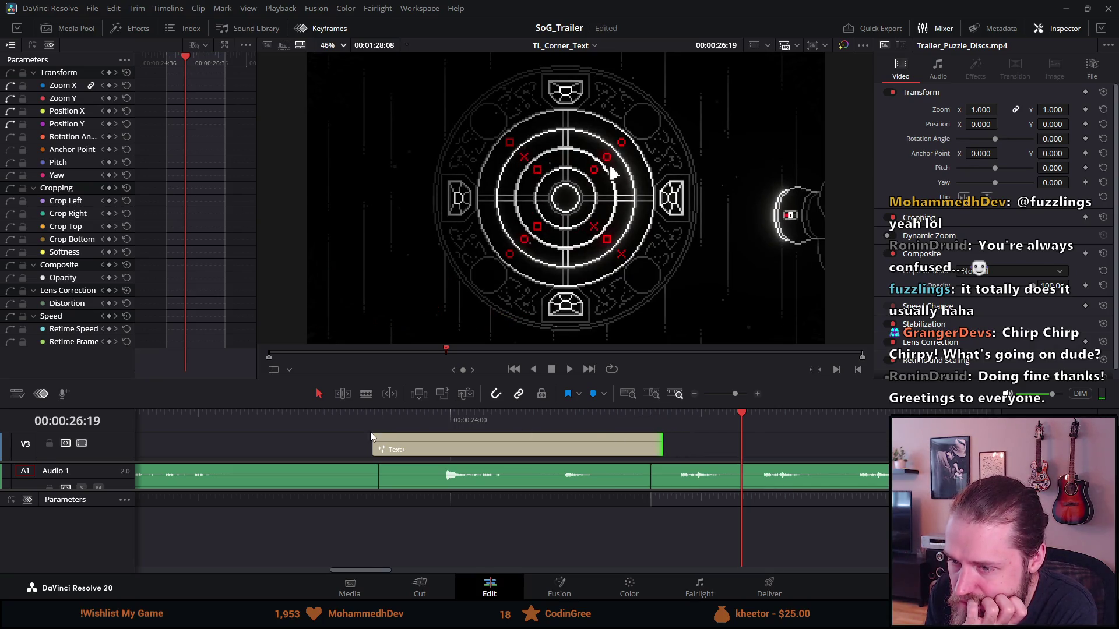
pyautogui.click(371, 437)
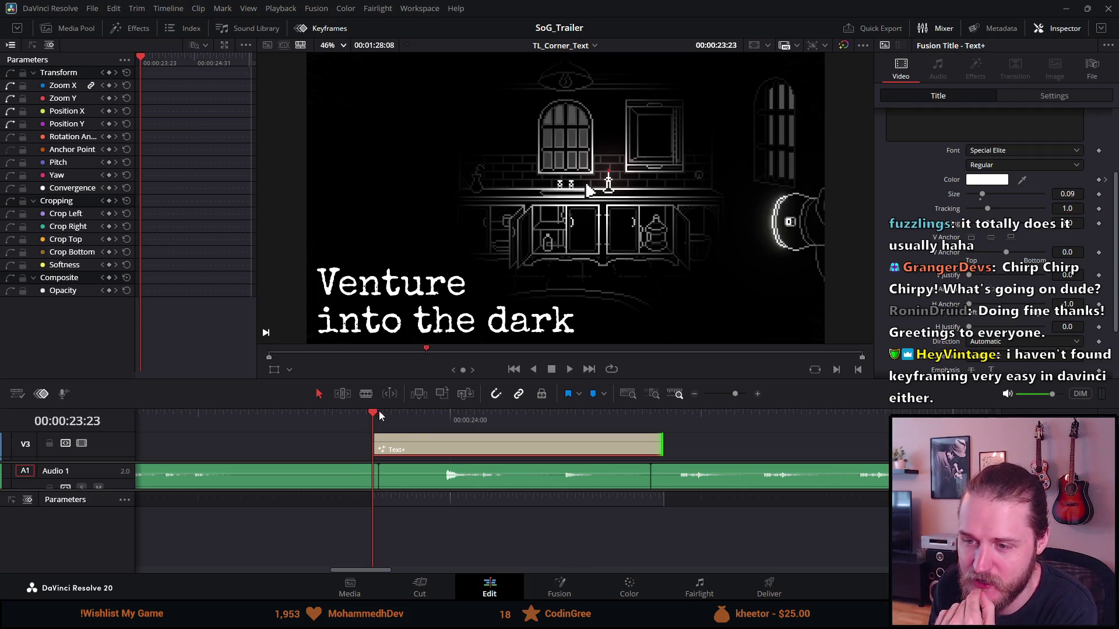
# Step: Nudge the title clip slightly later, save the project, replay the title, then bring Steam forward
pyautogui.moveTo(393, 442); pyautogui.dragTo(406, 449)
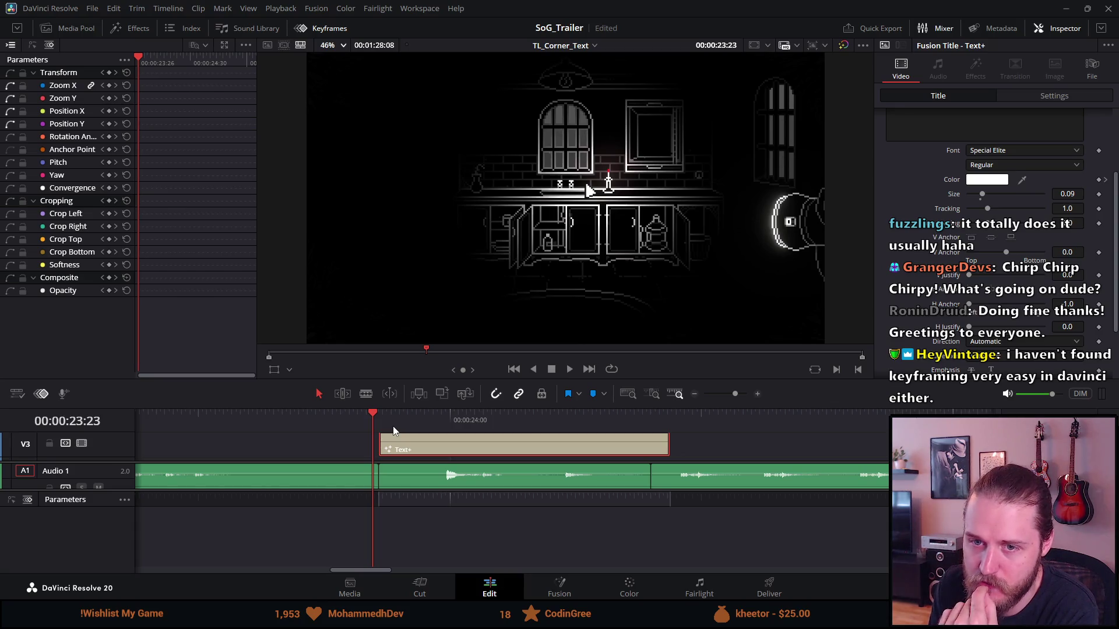
pyautogui.hotkey('ctrl', 's')
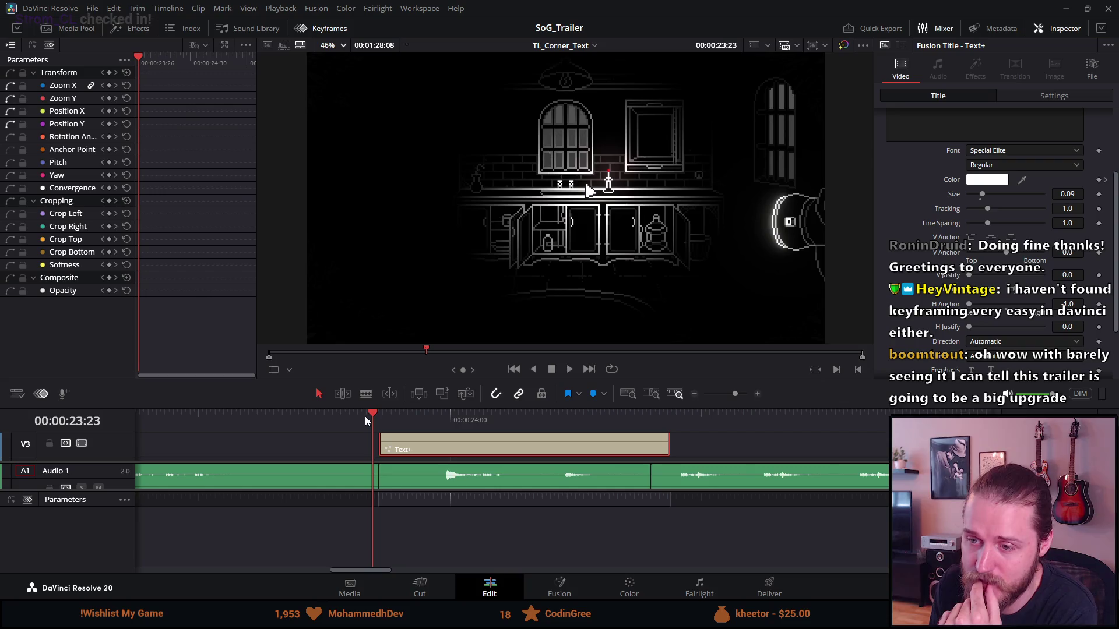
pyautogui.click(379, 420)
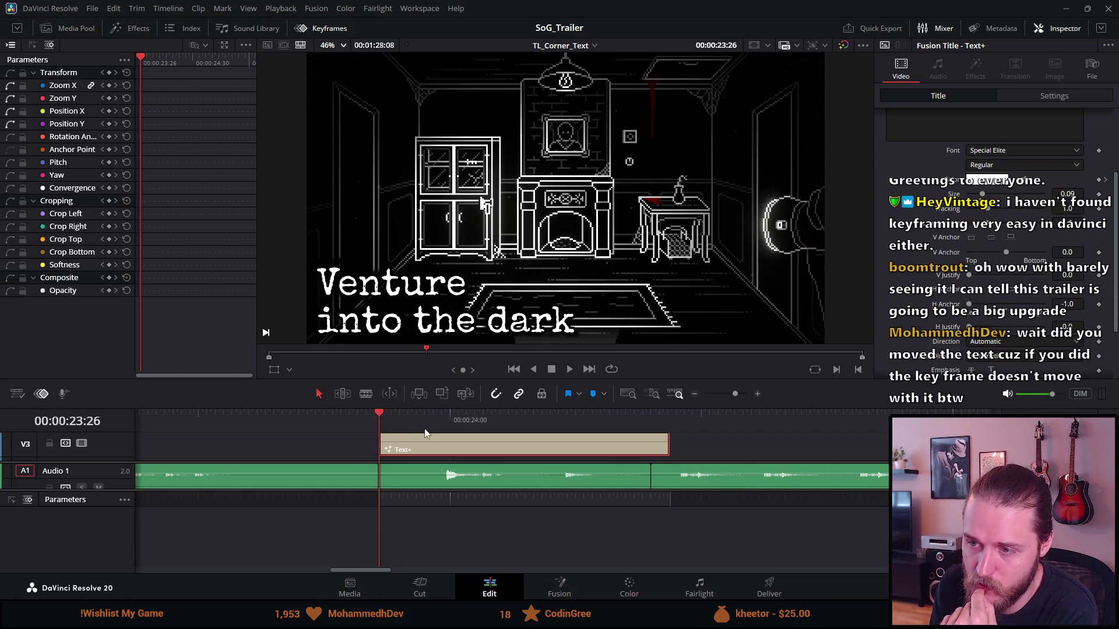
pyautogui.click(569, 374)
pyautogui.click(555, 372)
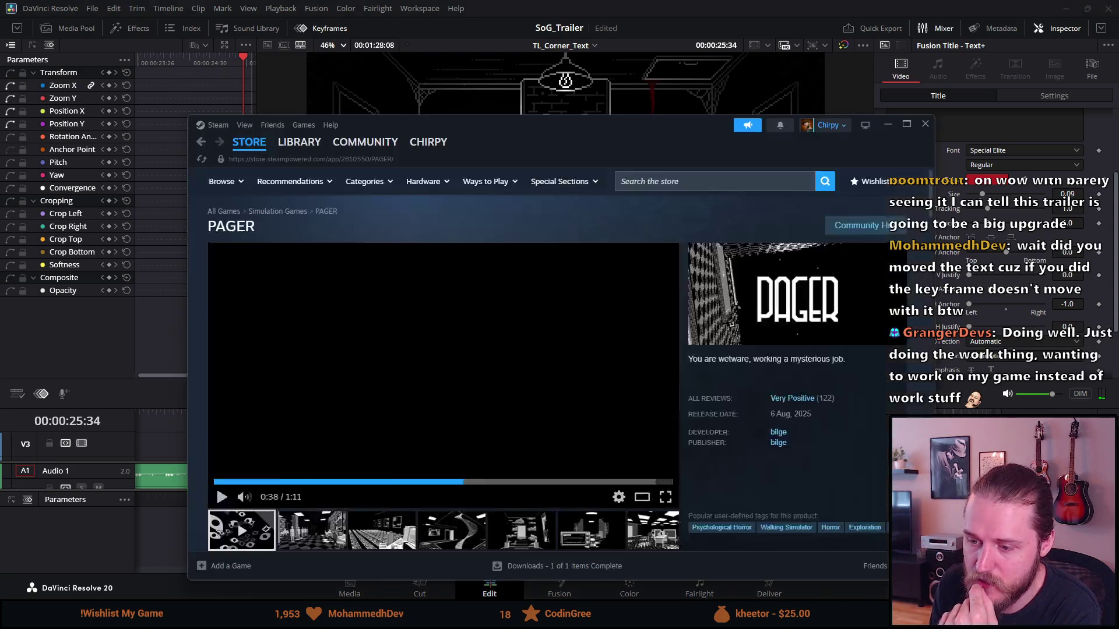
pyautogui.hotkey('alt', 'Tab')
pyautogui.moveTo(443, 362)
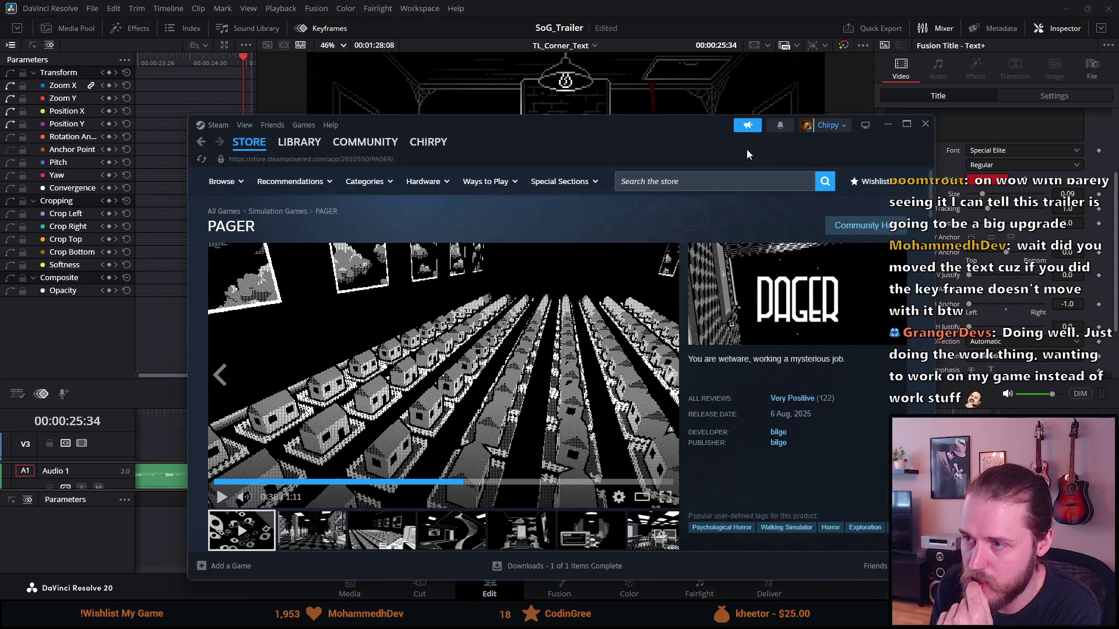
# Step: Search the Steam store for 'the drifter', open its page, and play the trailer fullscreen
pyautogui.click(728, 181)
pyautogui.write('the ')
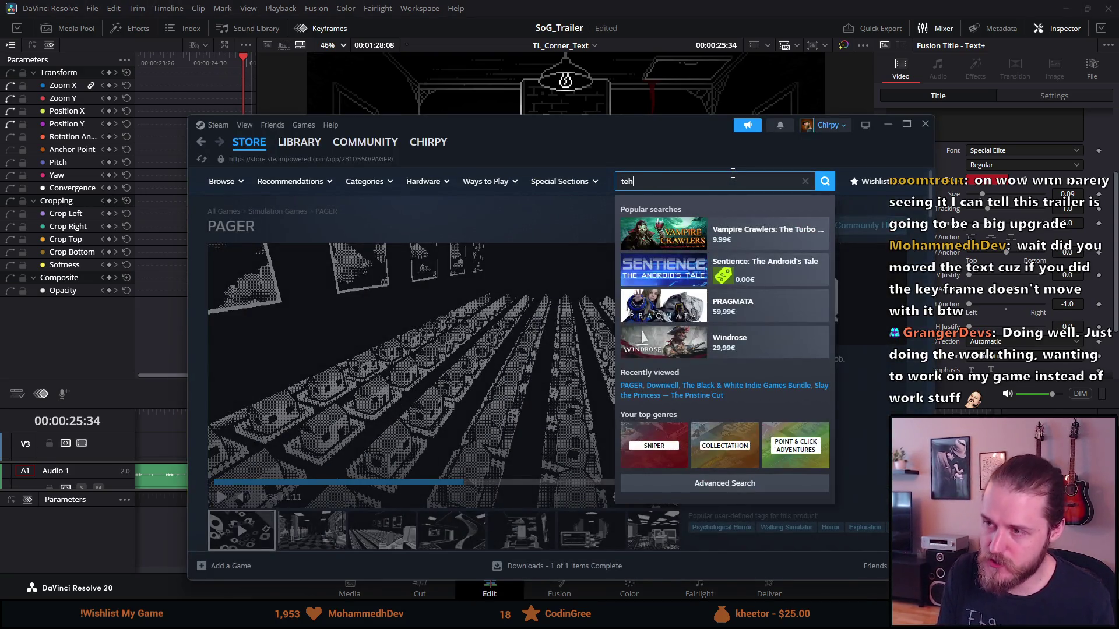
pyautogui.write('drif')
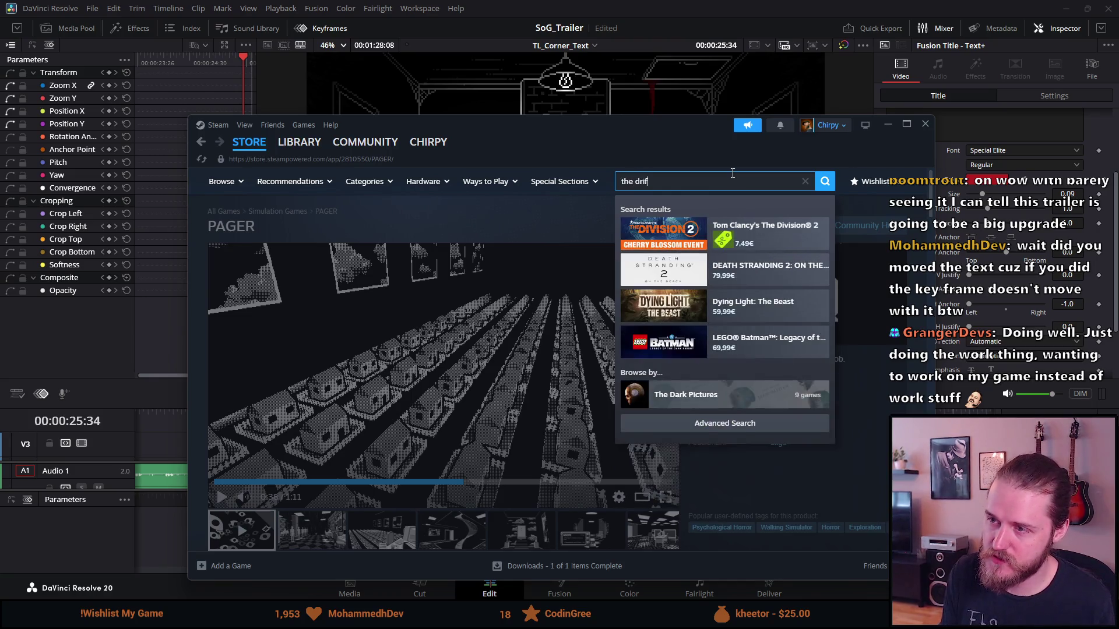
pyautogui.write('ter')
pyautogui.press('Return')
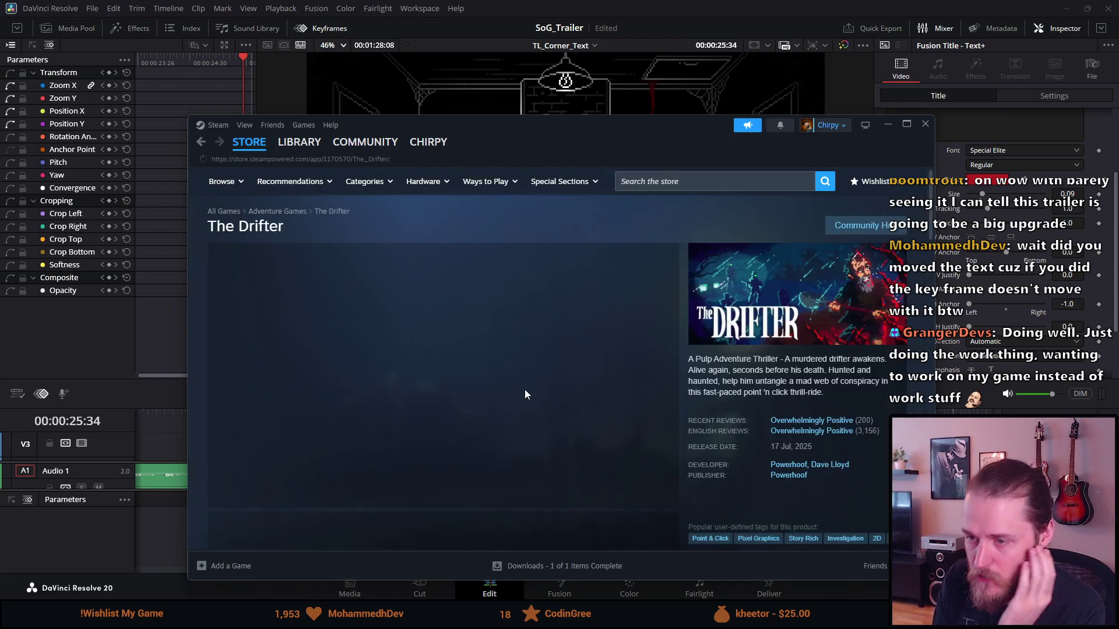
pyautogui.click(666, 496)
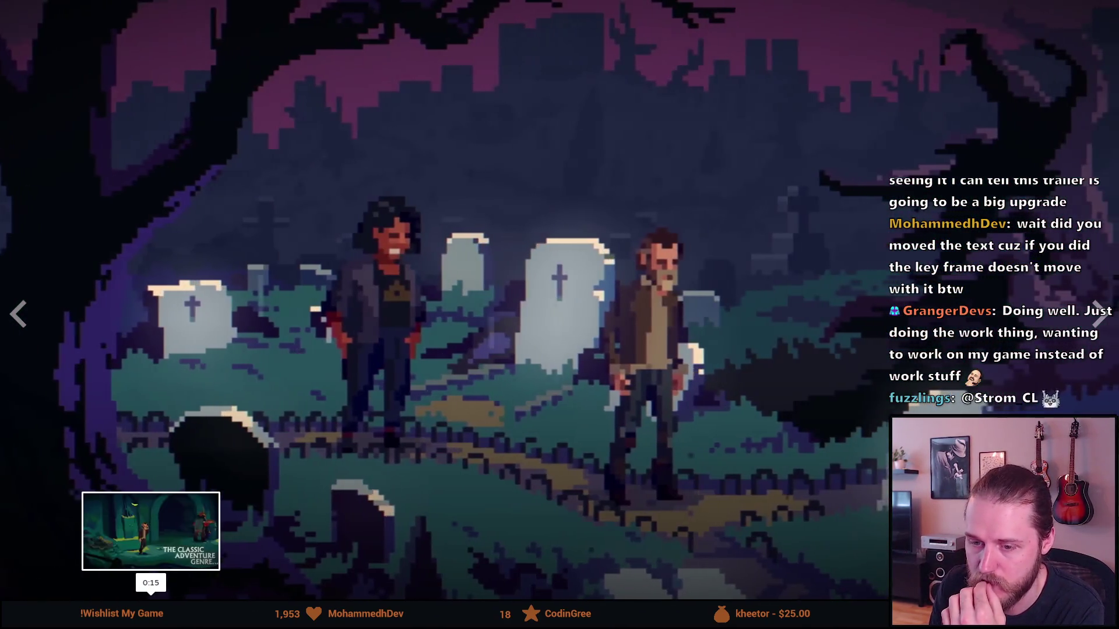
# Step: Rewind The Drifter trailer, exit fullscreen, pause it at 0:57, and minimize Steam
pyautogui.click(151, 596)
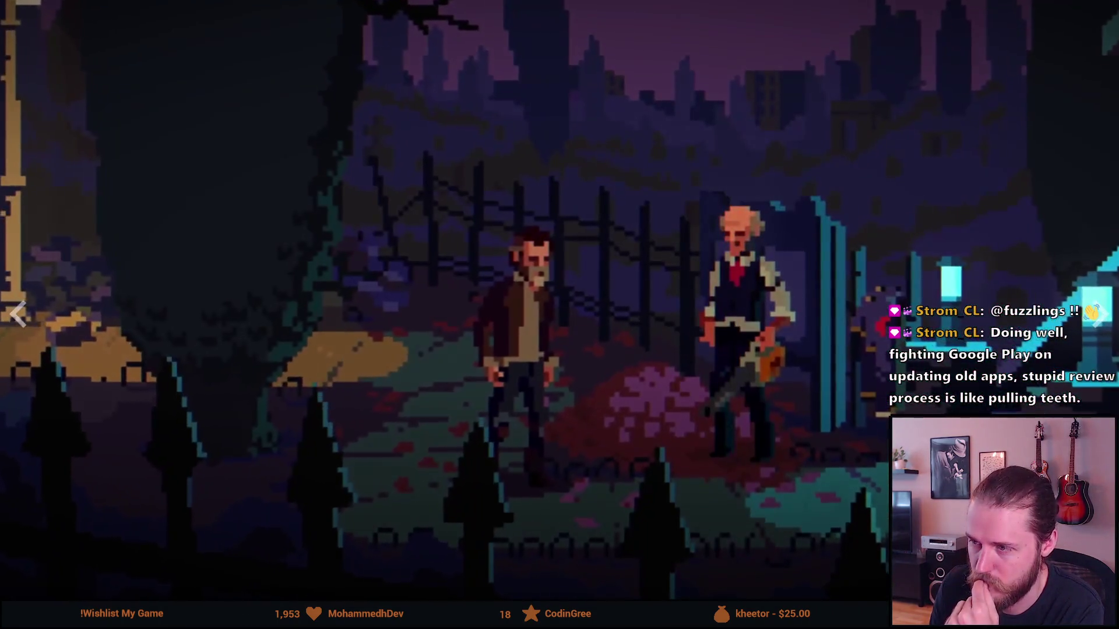
pyautogui.press('Escape')
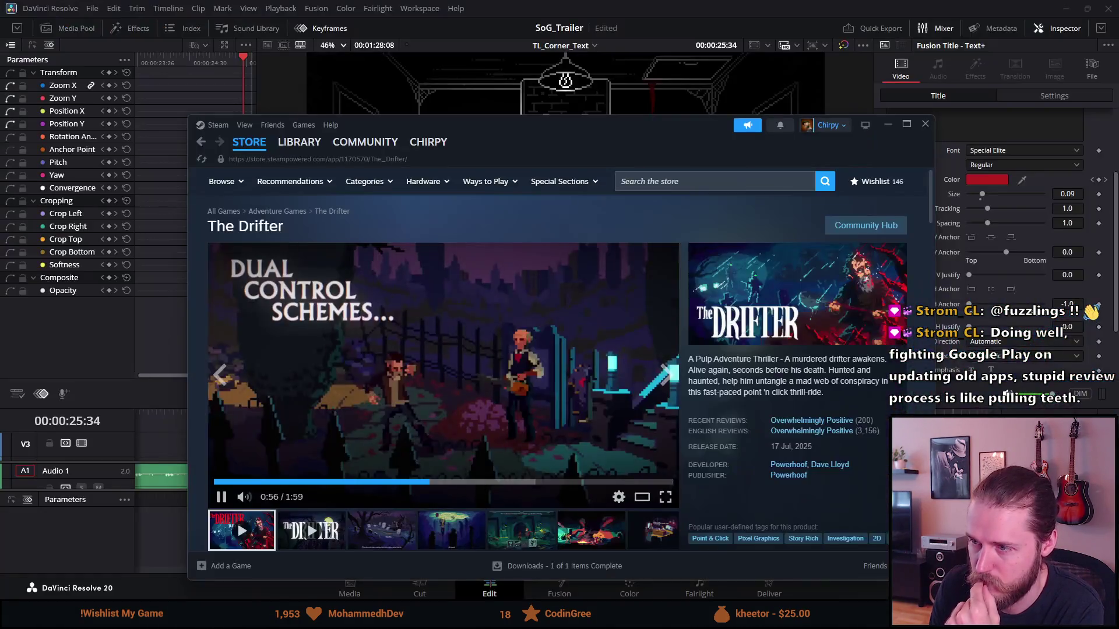
pyautogui.click(555, 383)
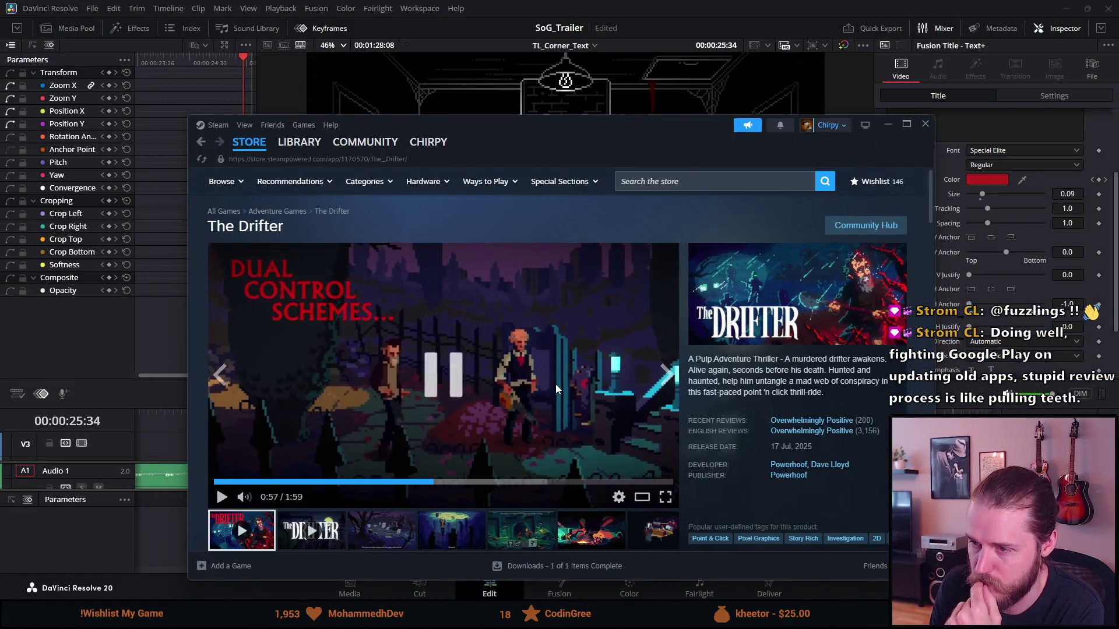
pyautogui.click(893, 129)
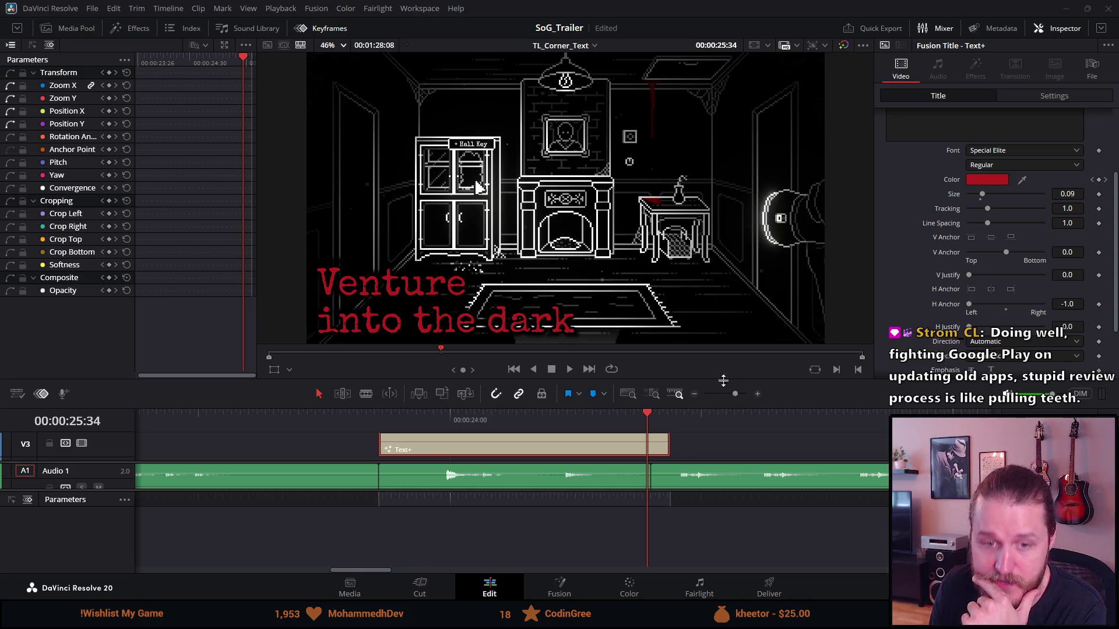
# Step: Move the Text+ clip to a higher track, preview it, then return it to its original time
pyautogui.moveTo(596, 442); pyautogui.dragTo(475, 431)
pyautogui.click(439, 414)
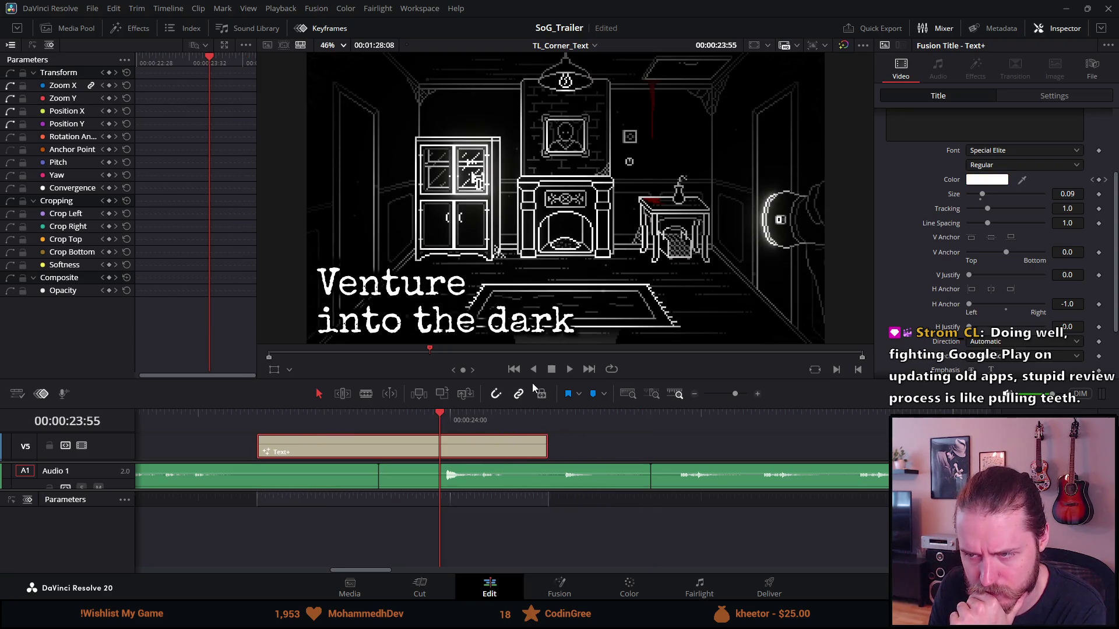
pyautogui.click(567, 370)
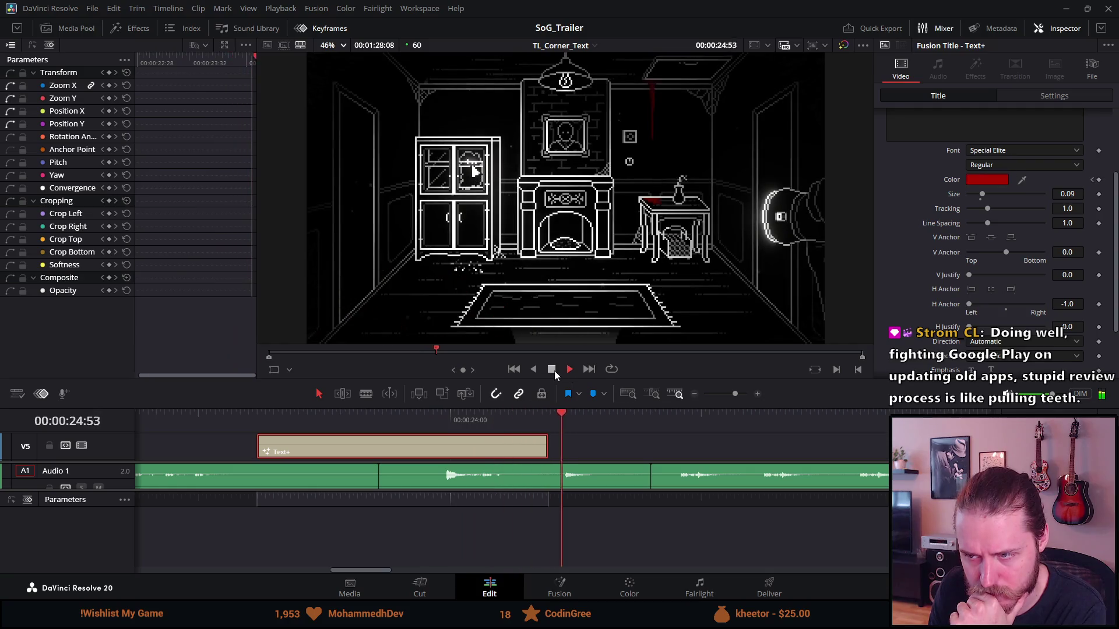
pyautogui.moveTo(520, 446); pyautogui.dragTo(637, 421)
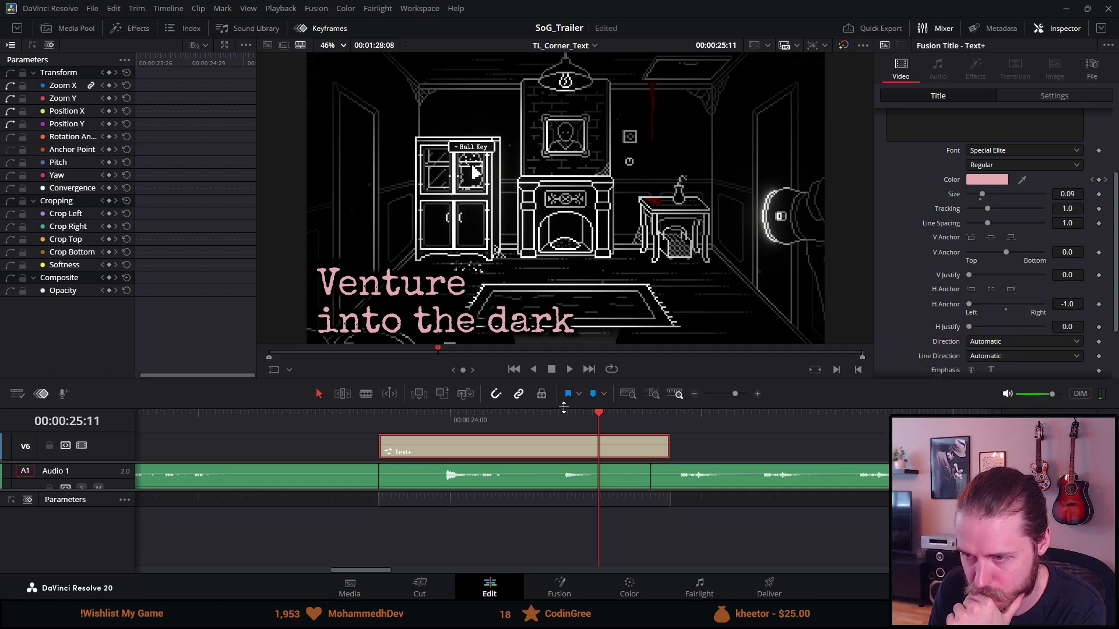
# Step: Enlarge the timeline over the viewer and play the title from its start to 00:00:27:09
pyautogui.moveTo(563, 408); pyautogui.dragTo(562, 316)
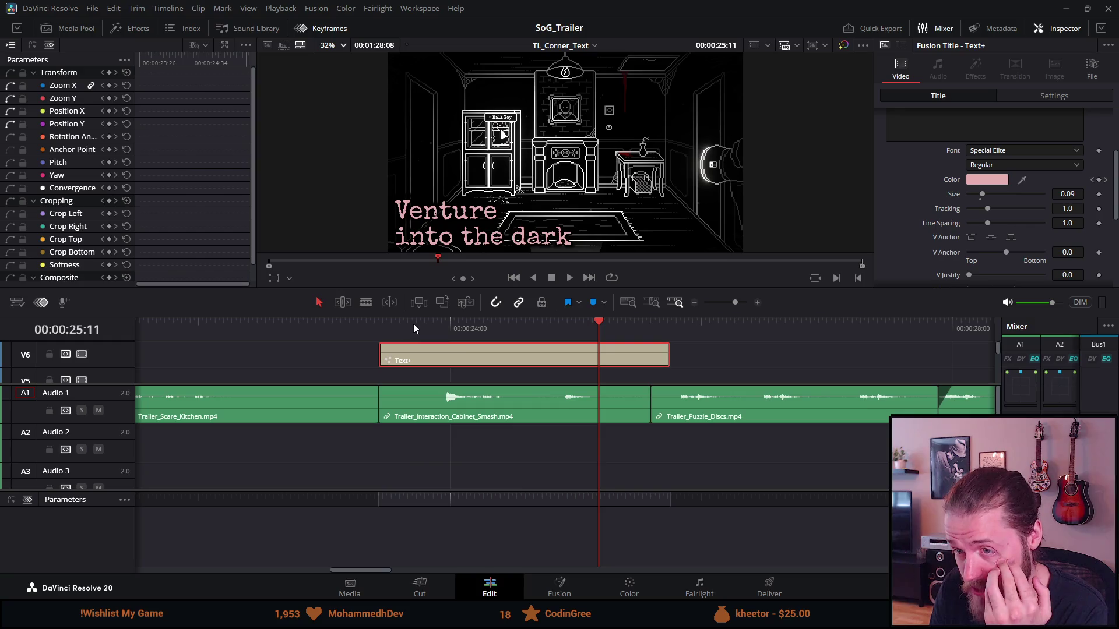
pyautogui.click(454, 323)
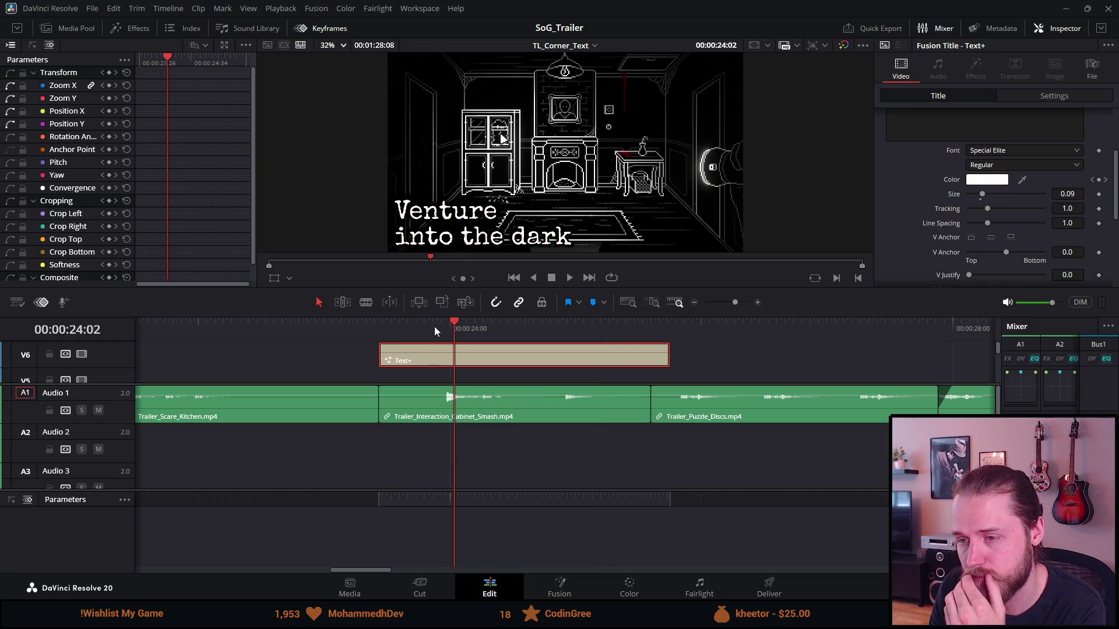
pyautogui.click(385, 322)
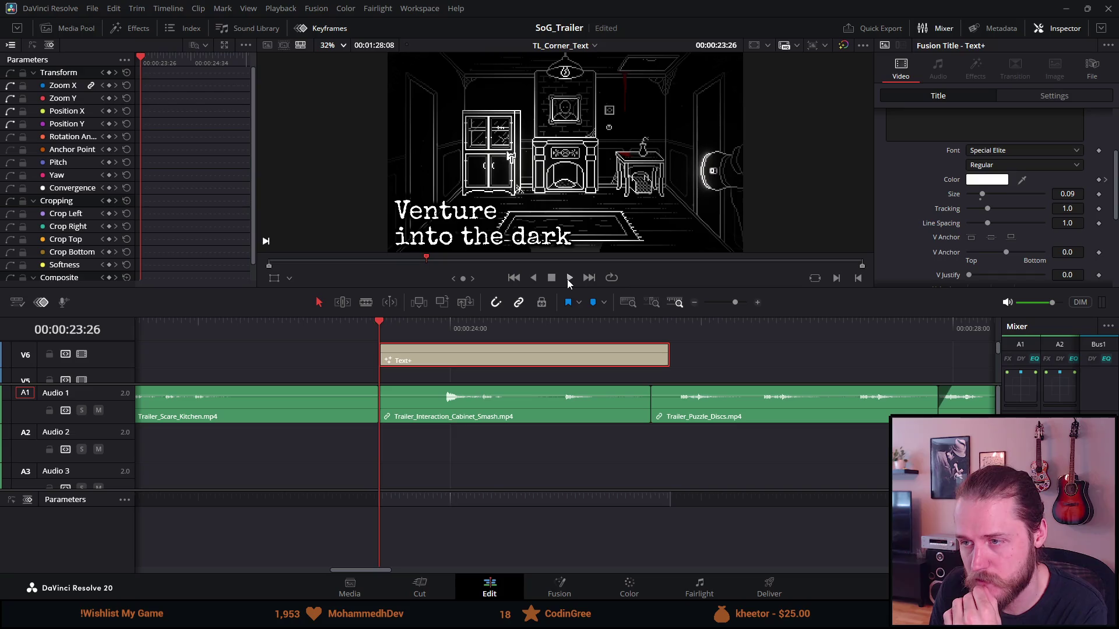
pyautogui.click(568, 278)
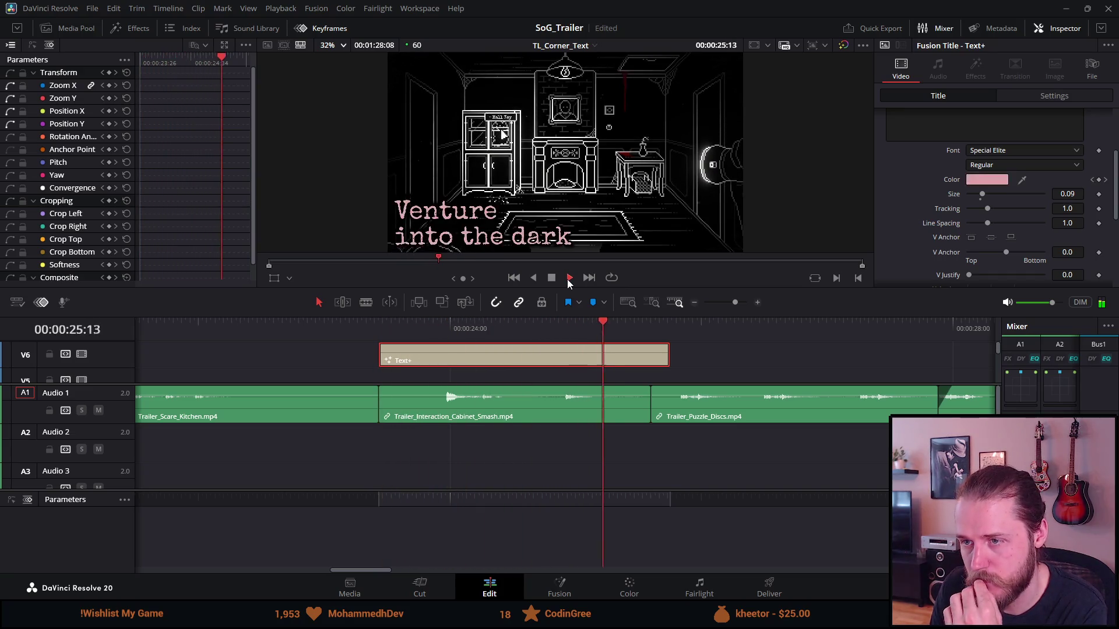
pyautogui.click(554, 278)
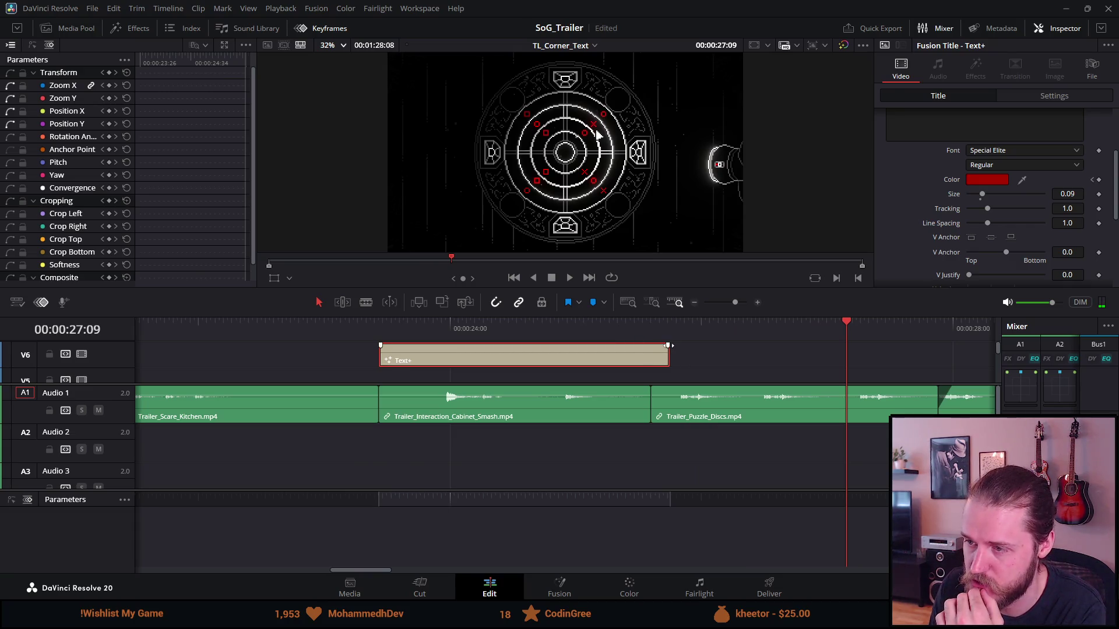
# Step: Add a fade-out at the title clip's end and preview it from the start
pyautogui.moveTo(668, 345); pyautogui.dragTo(640, 345)
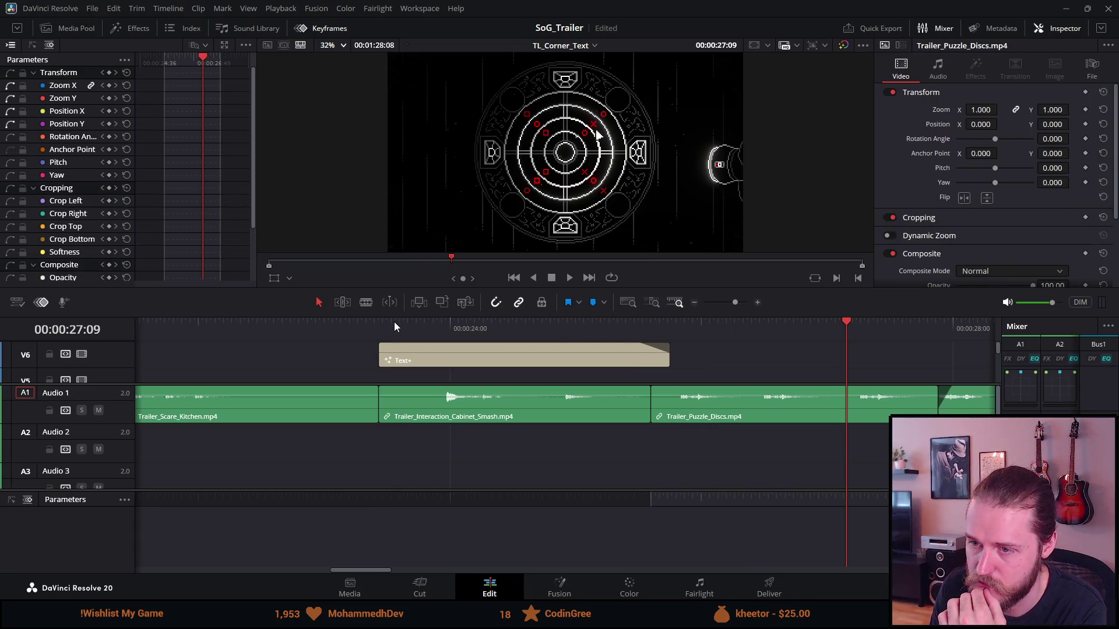
pyautogui.click(384, 328)
pyautogui.click(570, 278)
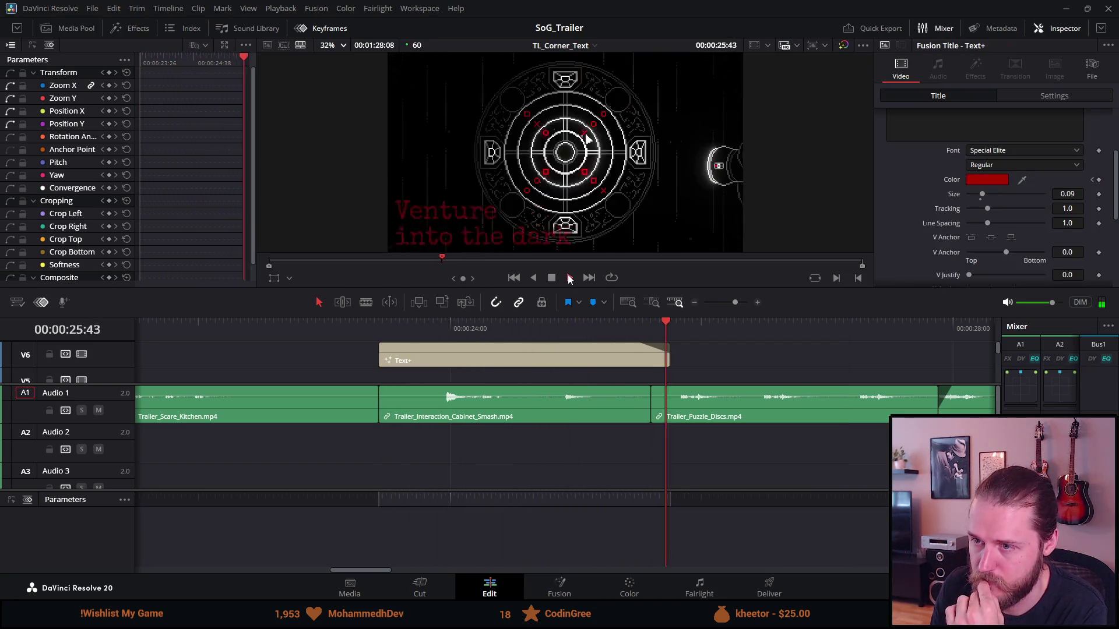
pyautogui.click(552, 278)
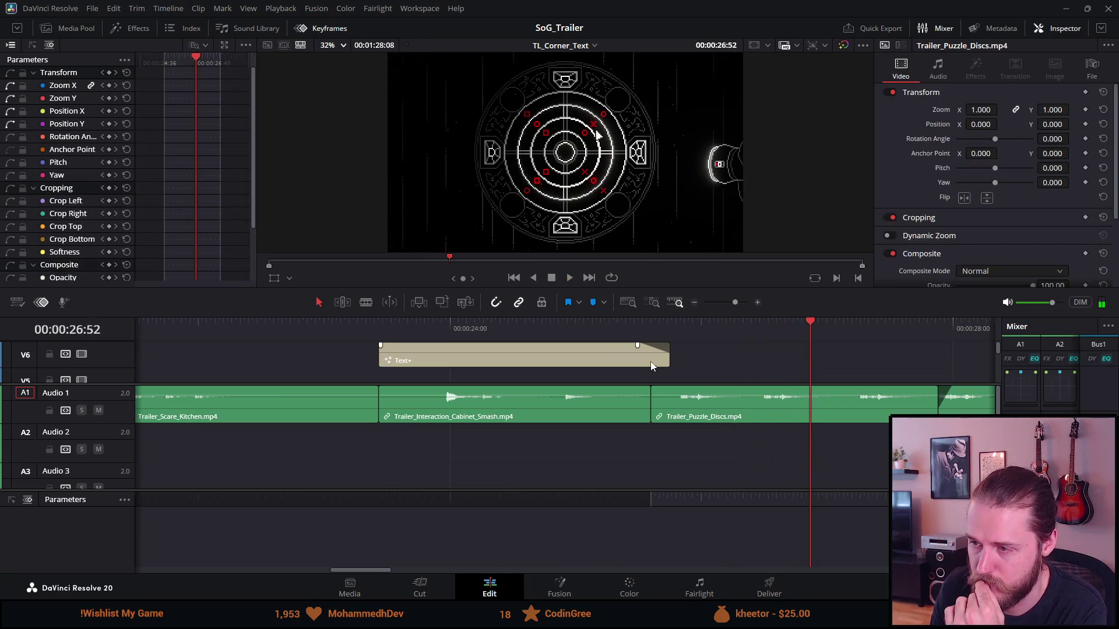
# Step: Extend the title's out point slightly into the puzzle-disc shot, replay, and park inside the fade
pyautogui.moveTo(670, 357)
pyautogui.mouseDown()
pyautogui.moveTo(689, 353)
pyautogui.moveTo(638, 344)
pyautogui.mouseUp()
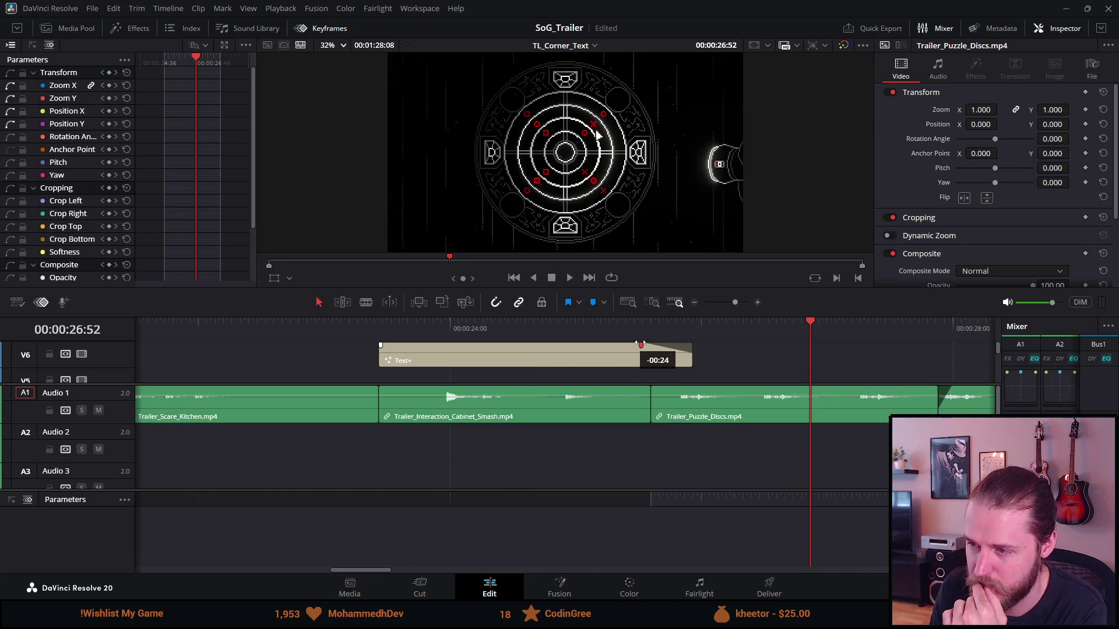
pyautogui.click(377, 330)
pyautogui.click(568, 282)
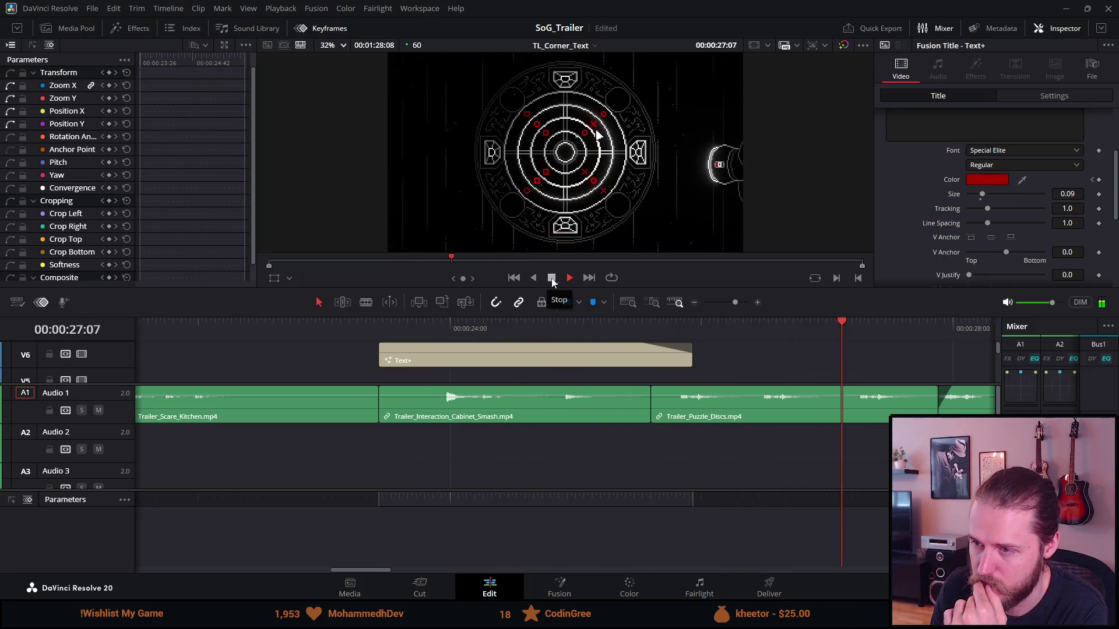
pyautogui.click(551, 278)
pyautogui.click(676, 329)
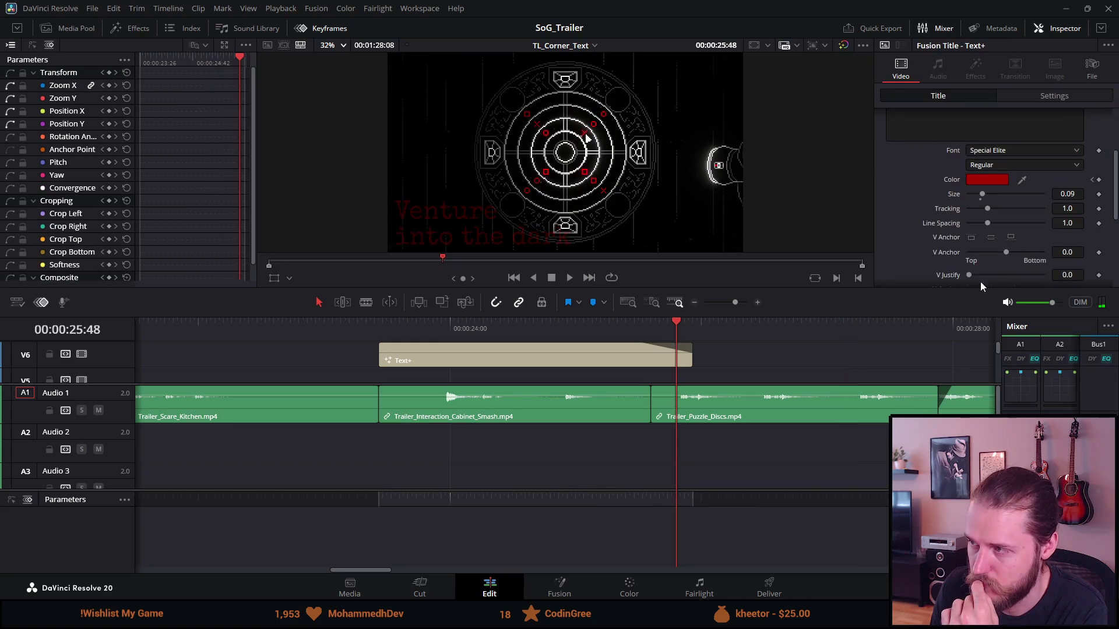
# Step: Step back to the previous Color keyframe in the Inspector
pyautogui.click(1093, 182)
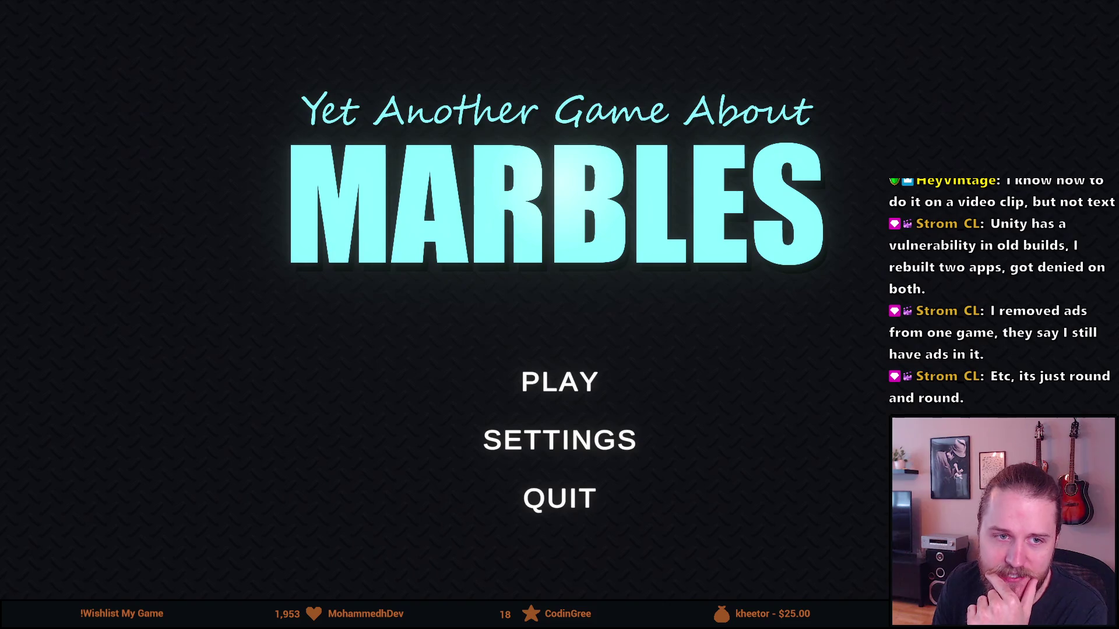
# Step: Choose PLAY in the main menu and load The Descent race level
pyautogui.click(523, 388)
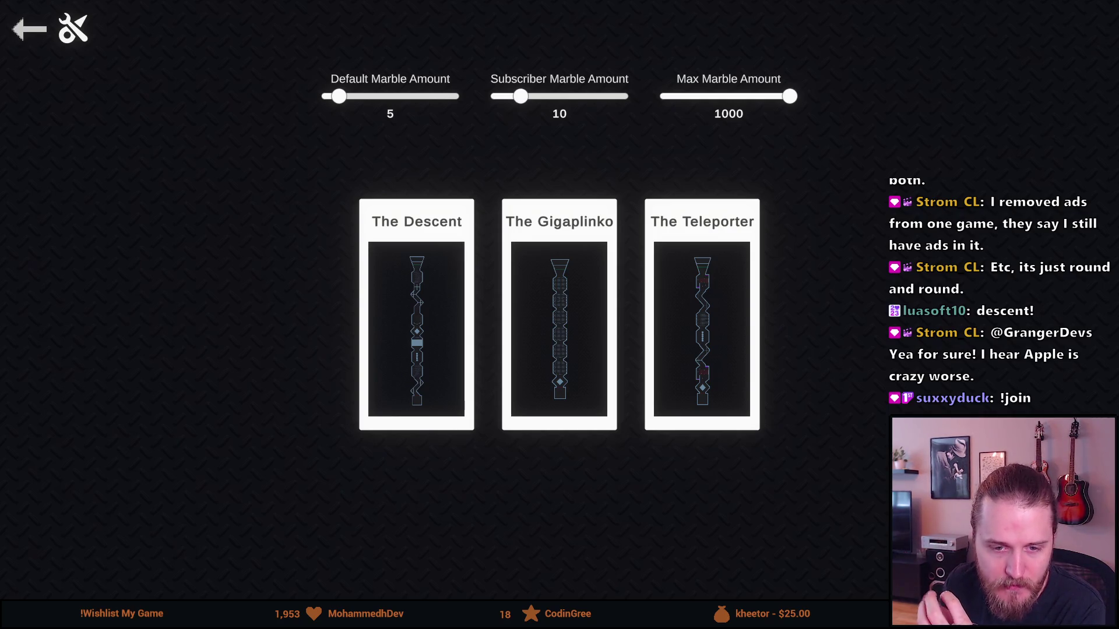
pyautogui.click(375, 311)
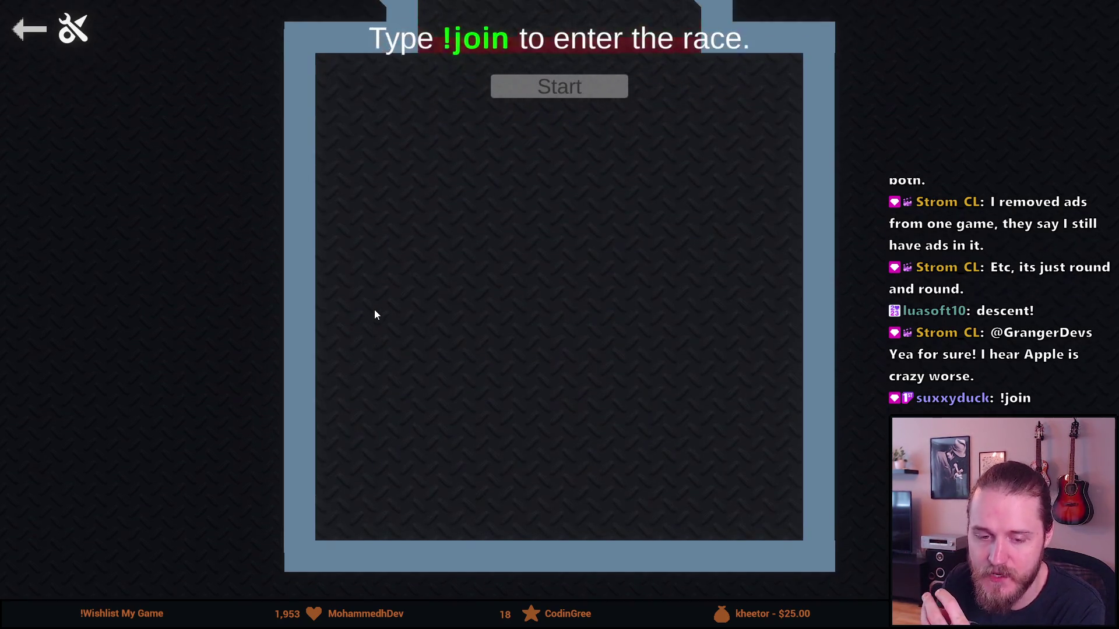
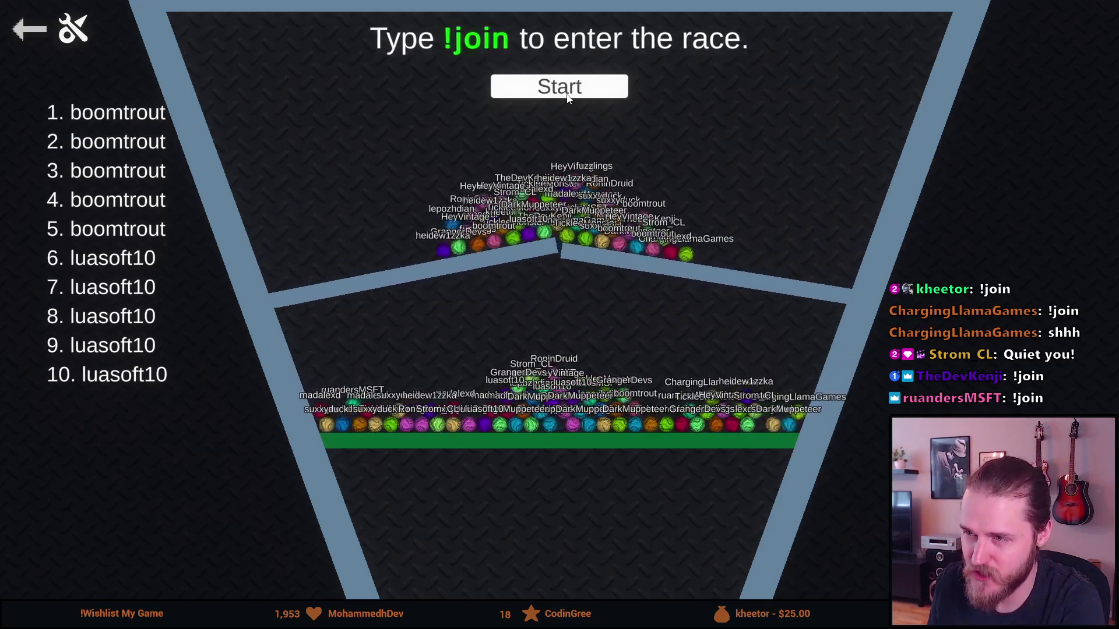
# Step: Start the marble race countdown with the viewers' joined marbles waiting in the lobby
pyautogui.click(568, 98)
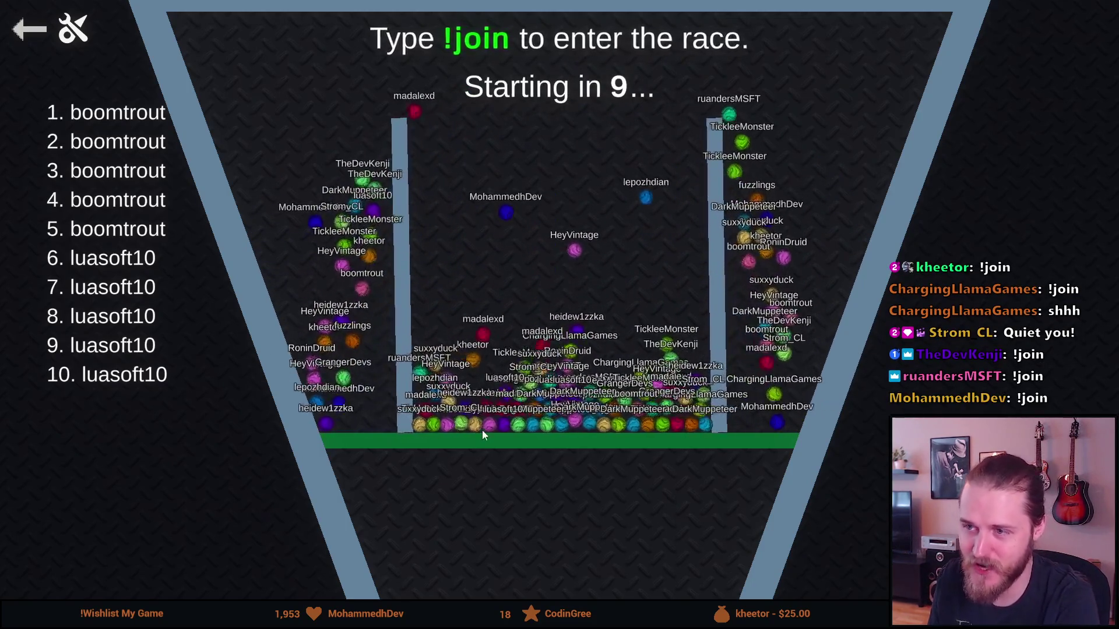